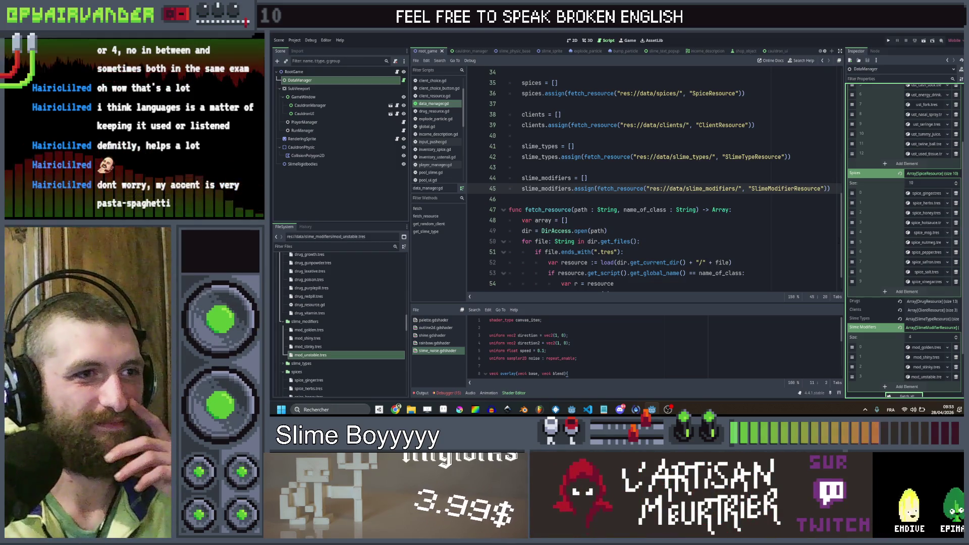
- Insert an unindented blank line after line 45's slime_modifiers = [] in data_manager.gd
scroll(817, 201, down, 1)
scroll(817, 201, up, 1)
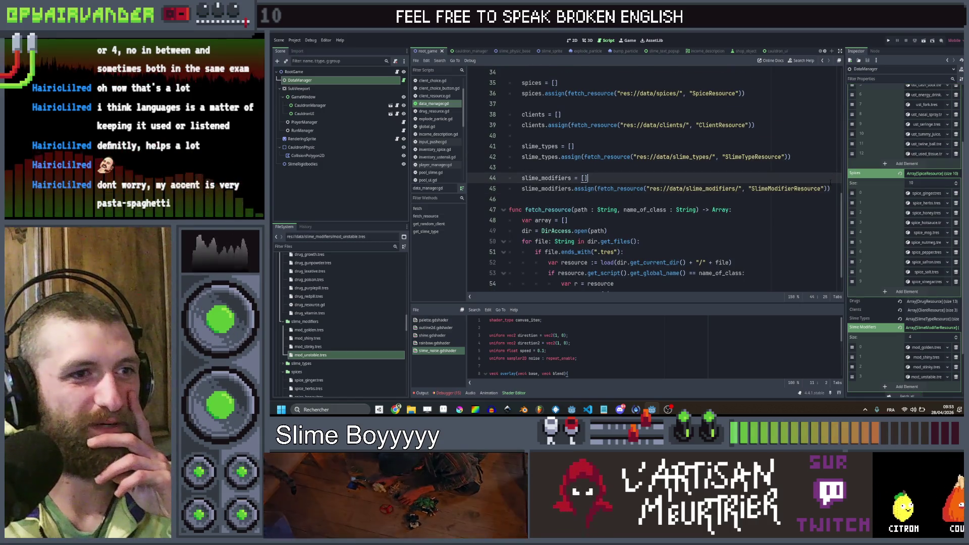
click(816, 199)
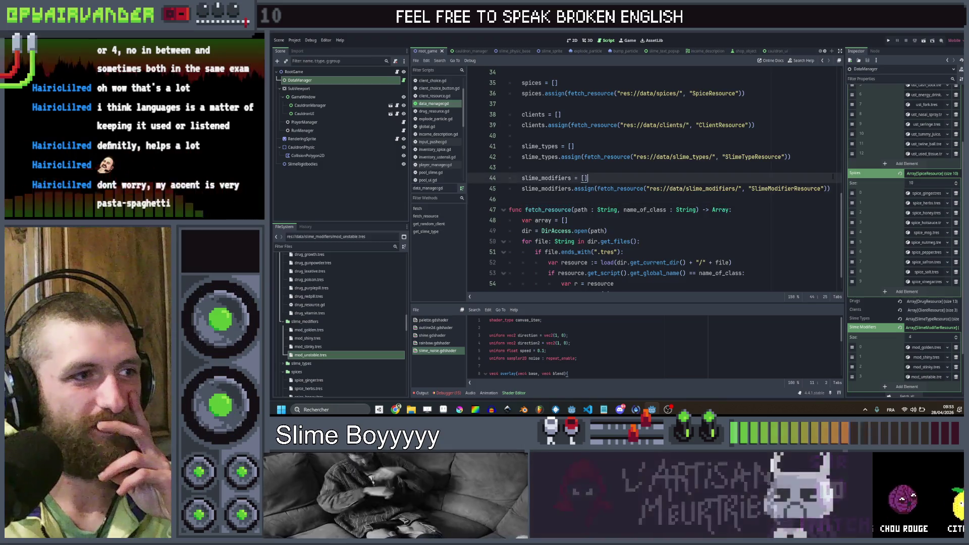
click(833, 177)
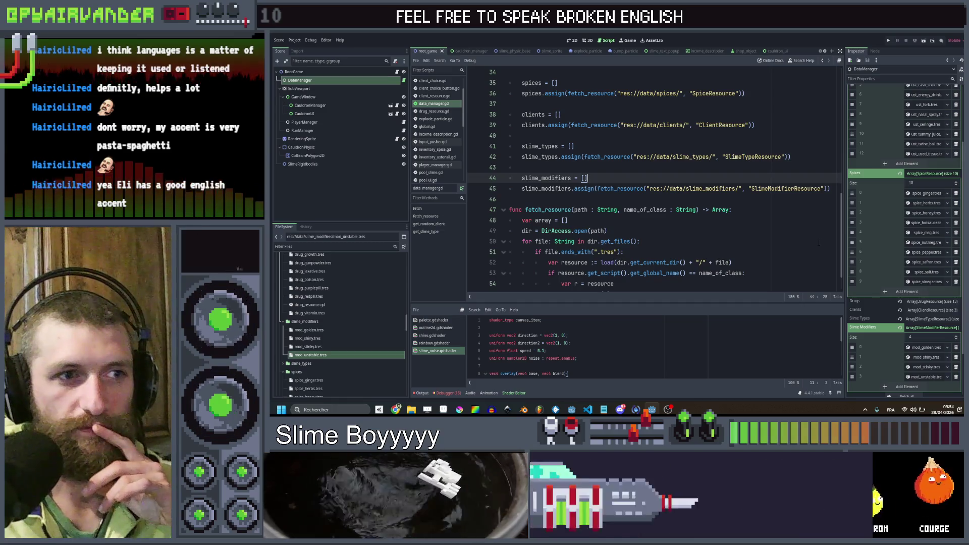
scroll(809, 175, down, 1)
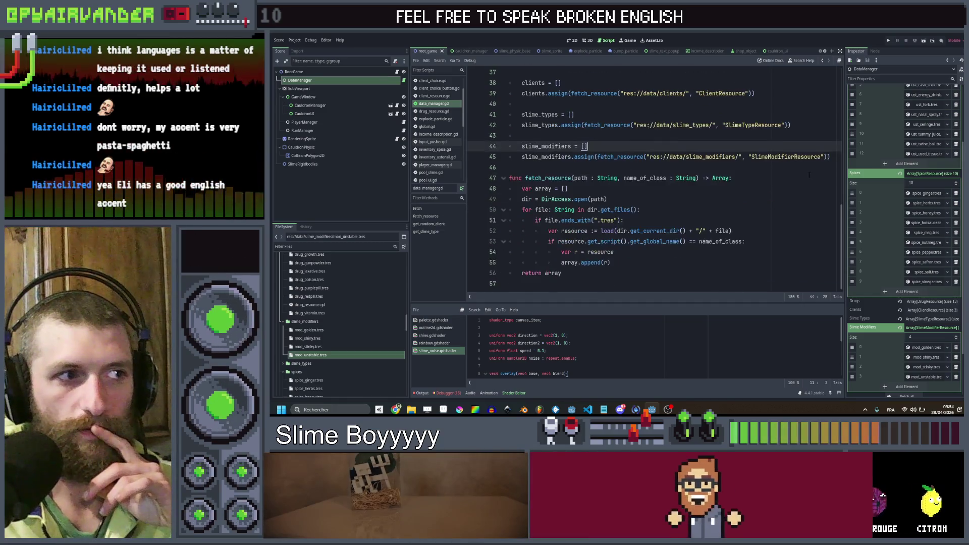
click(809, 171)
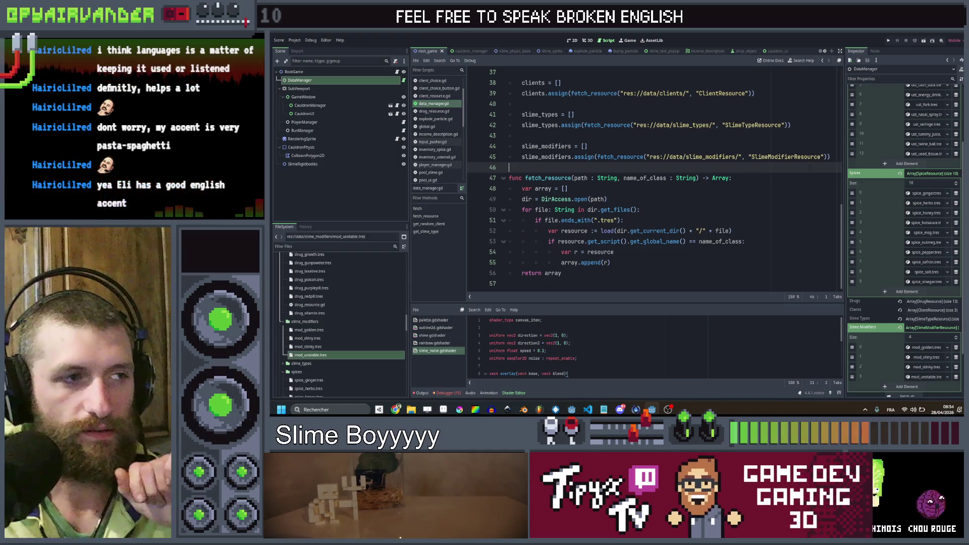
key(Left)
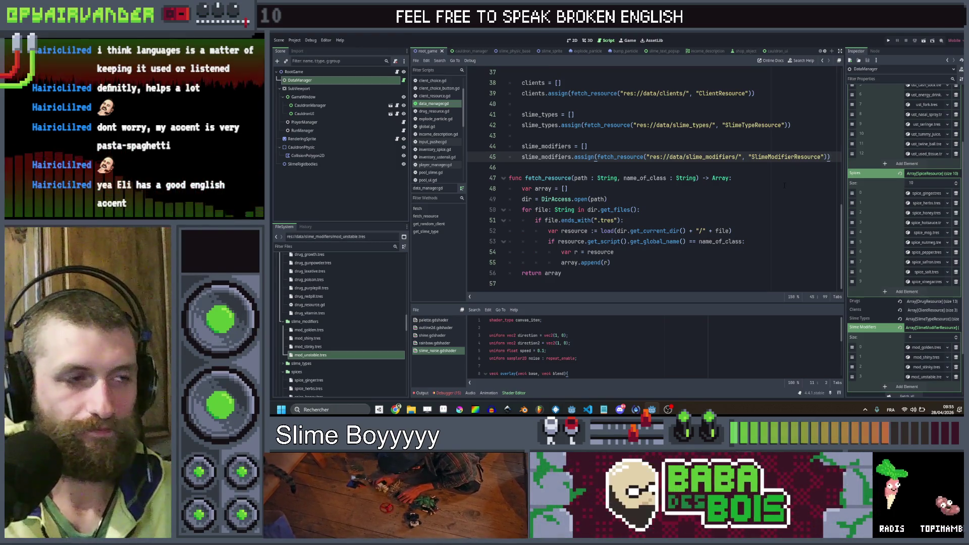
key(Return)
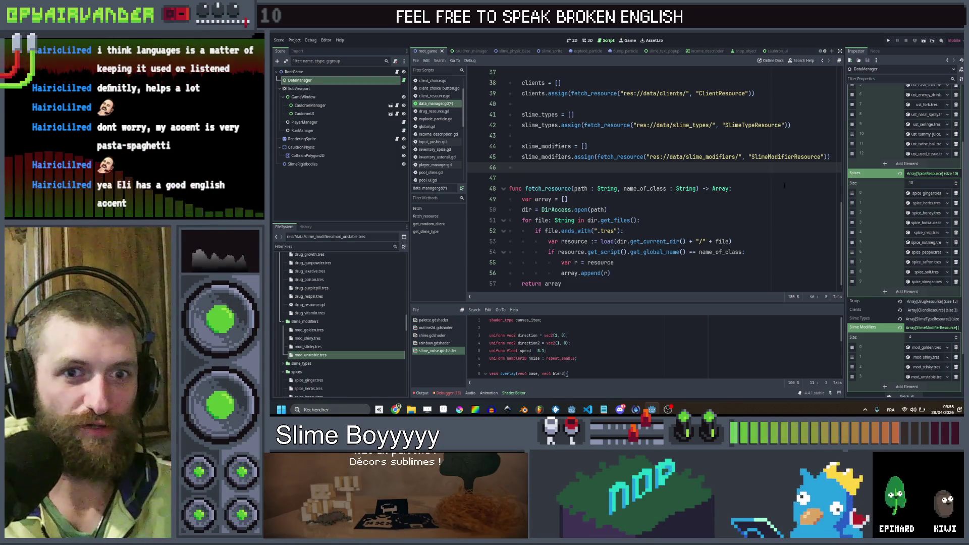
key(BackSpace)
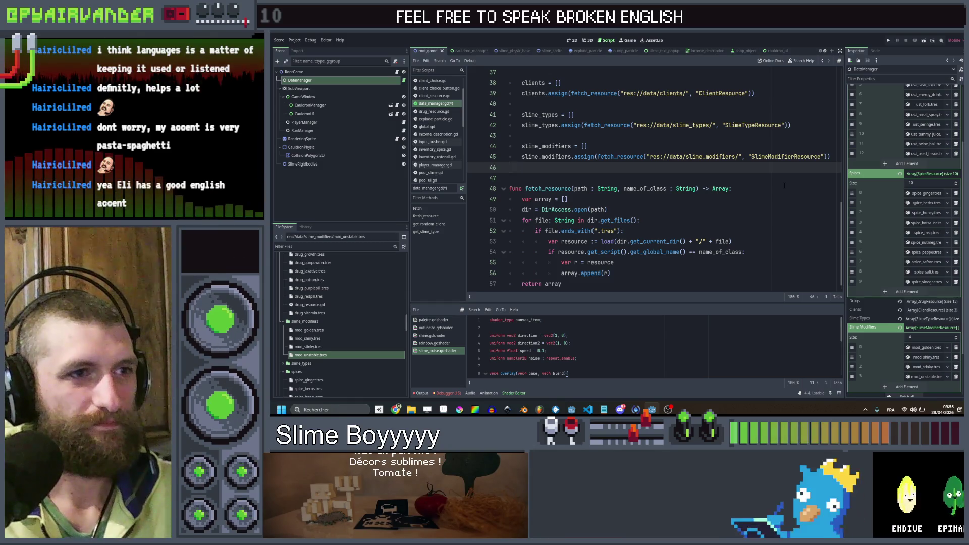
mouse_move(764, 162)
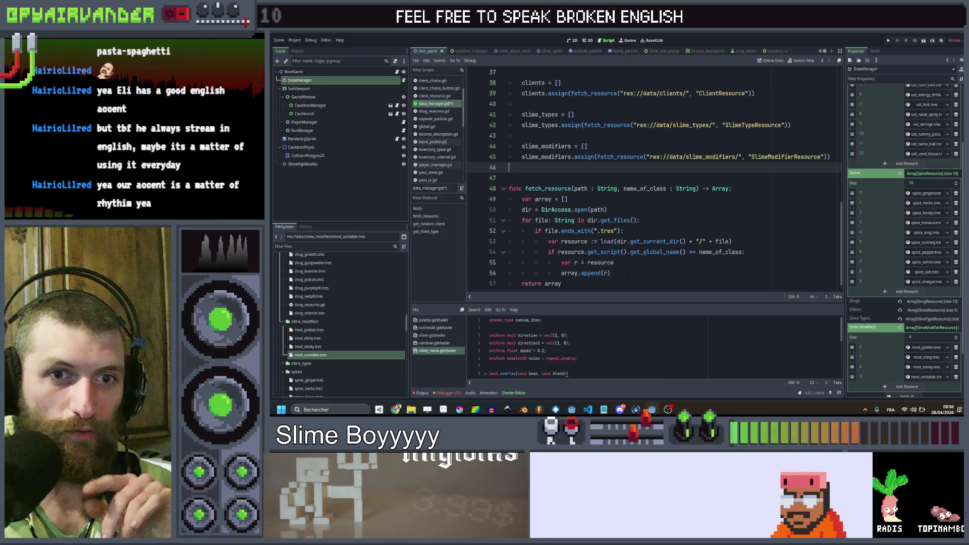
click(623, 174)
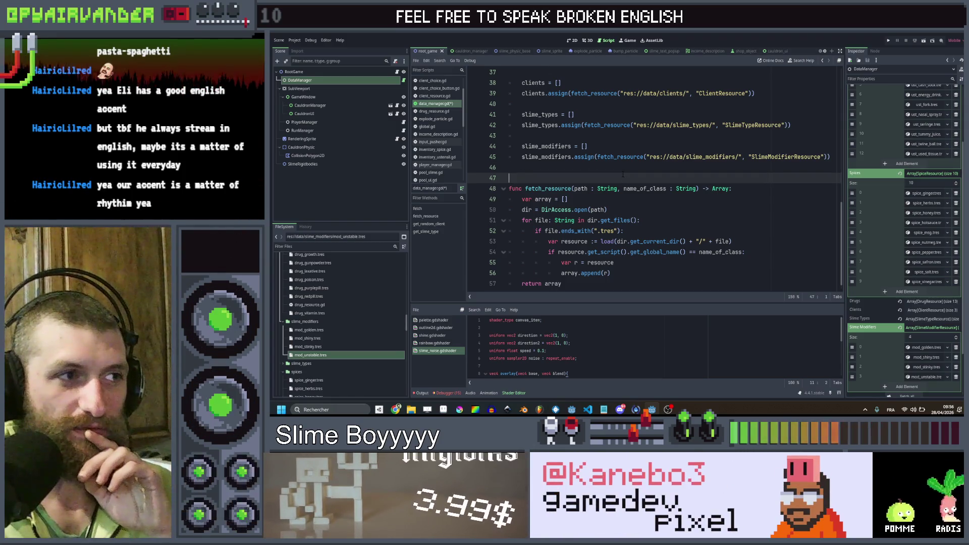
key(Up)
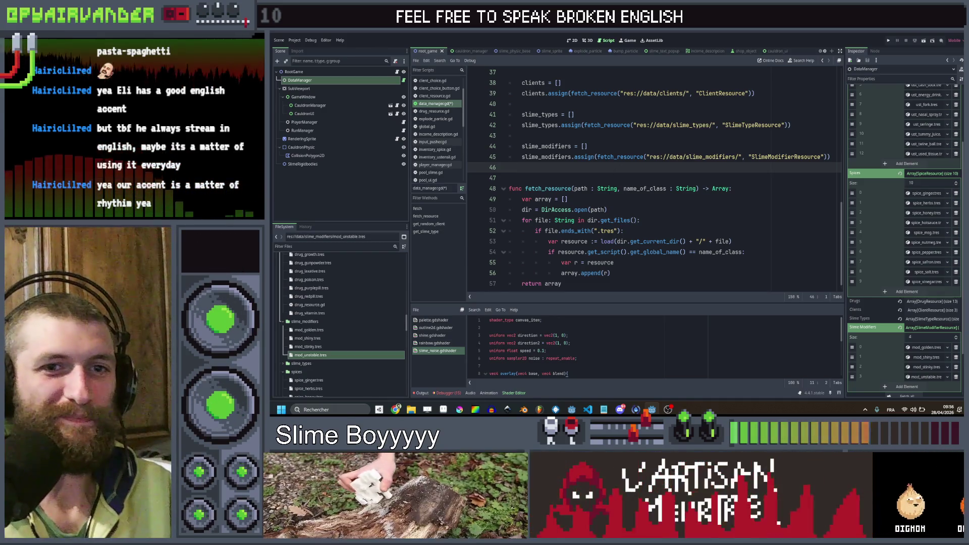
mouse_move(598, 209)
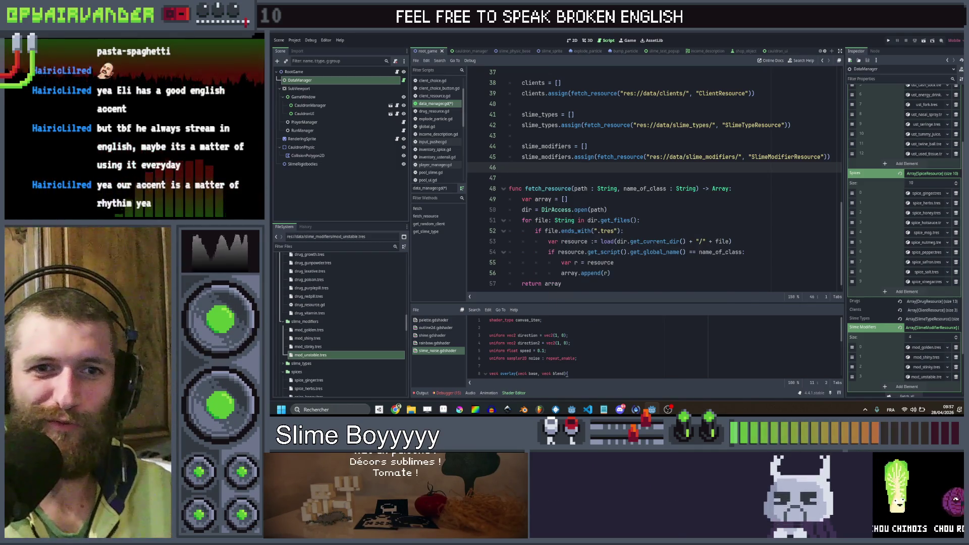
mouse_move(564, 220)
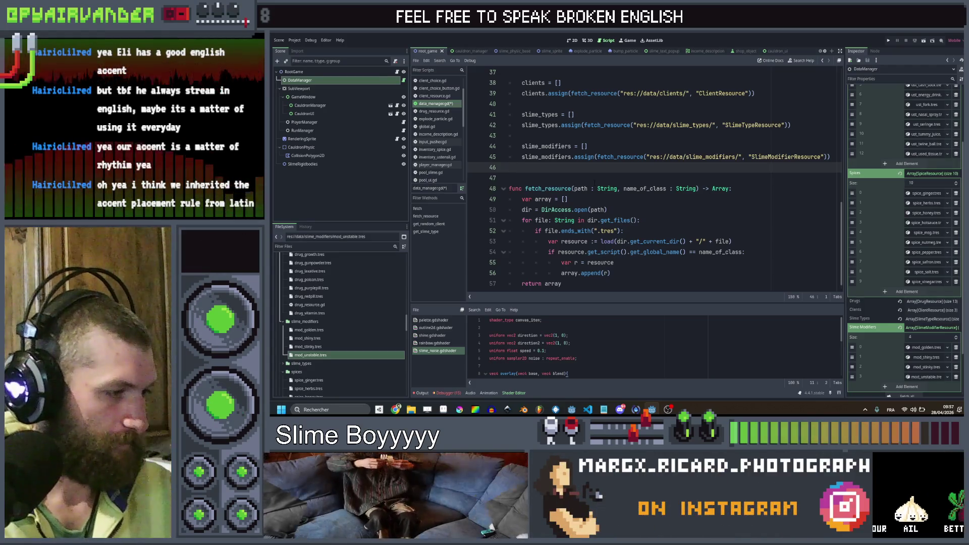
scroll(594, 185, up, 5)
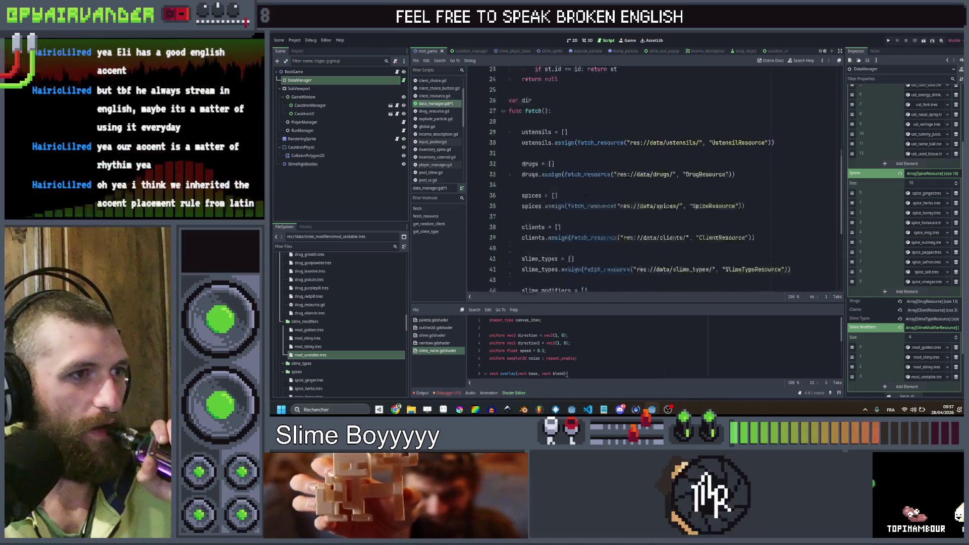
- Scroll through data_manager.gd's fetch_resource .tres loading code, then save the scene
scroll(584, 194, down, 2)
scroll(585, 194, down, 3)
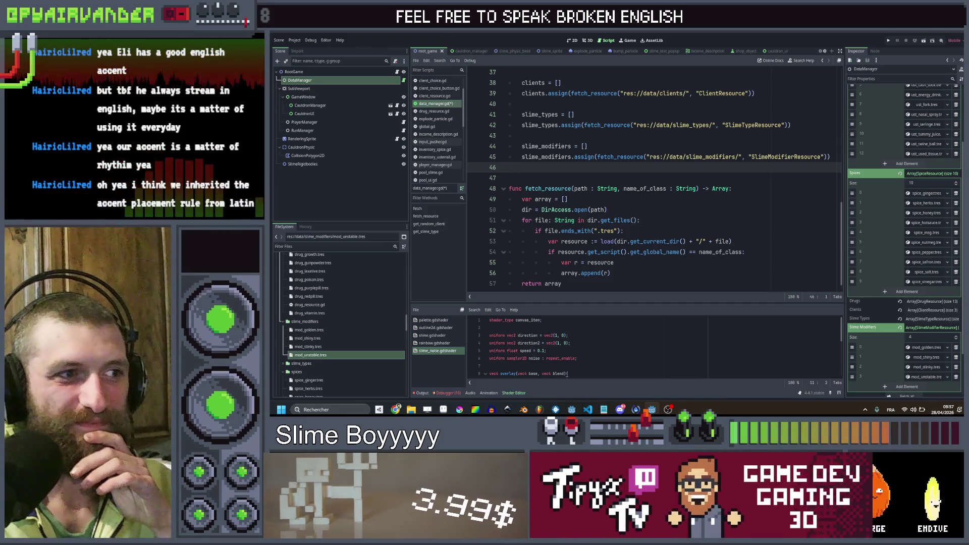
scroll(593, 164, up, 3)
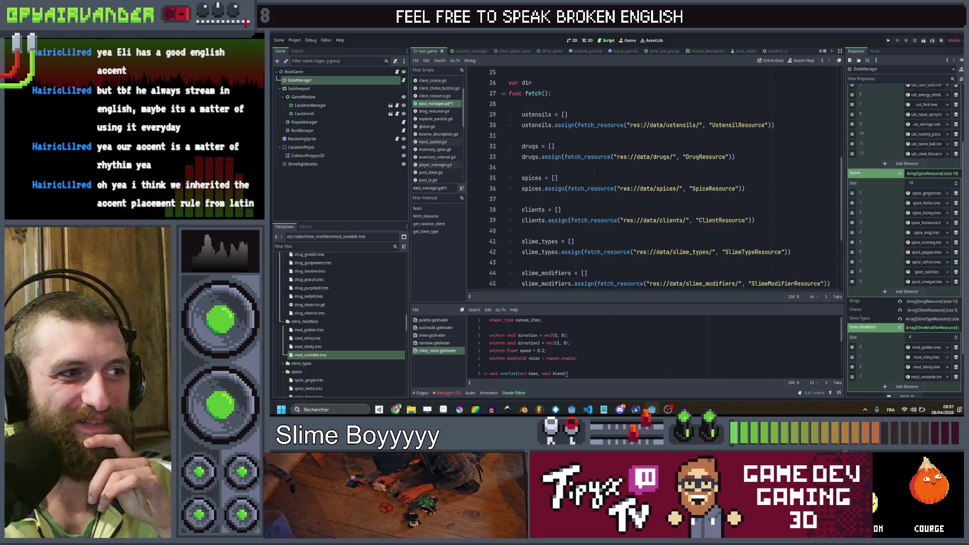
scroll(598, 173, up, 1)
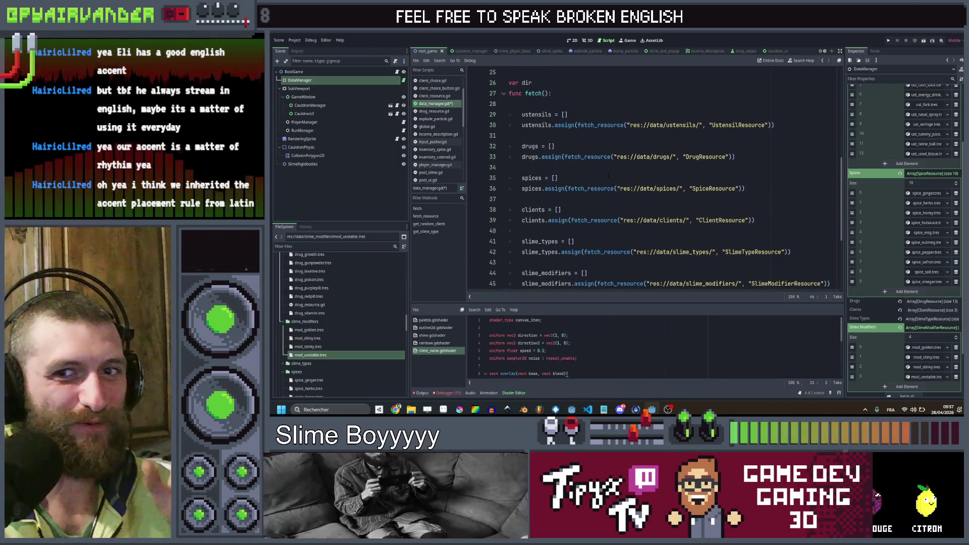
scroll(651, 177, down, 4)
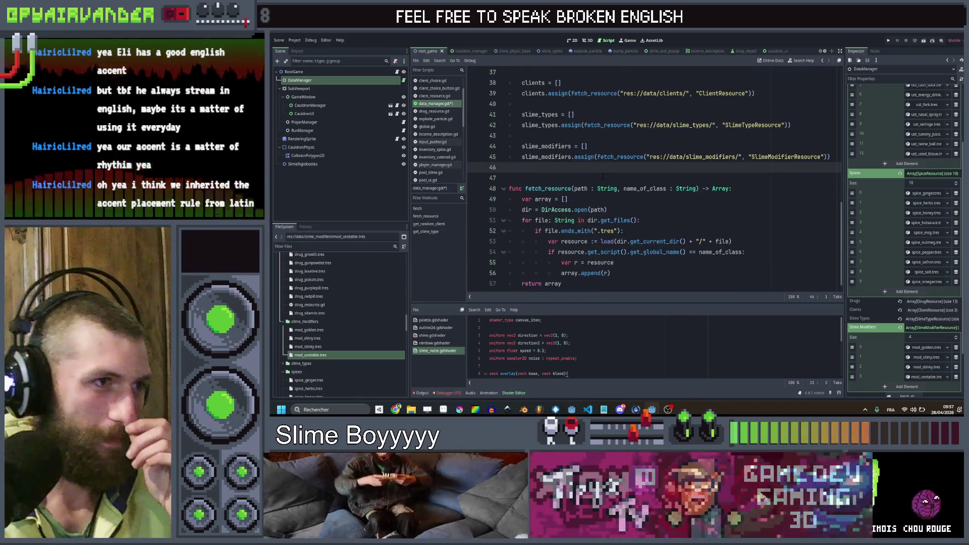
scroll(600, 149, up, 5)
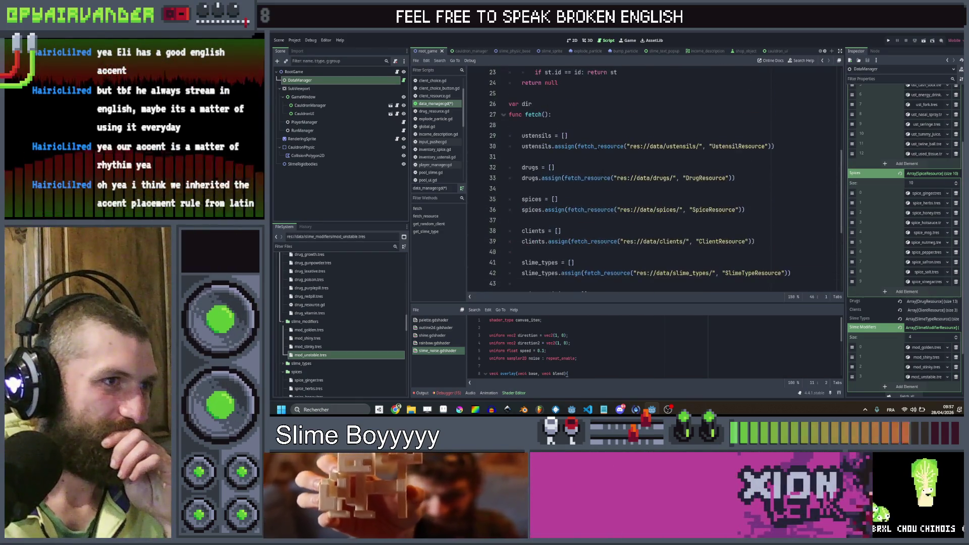
scroll(606, 152, down, 3)
scroll(651, 177, down, 1)
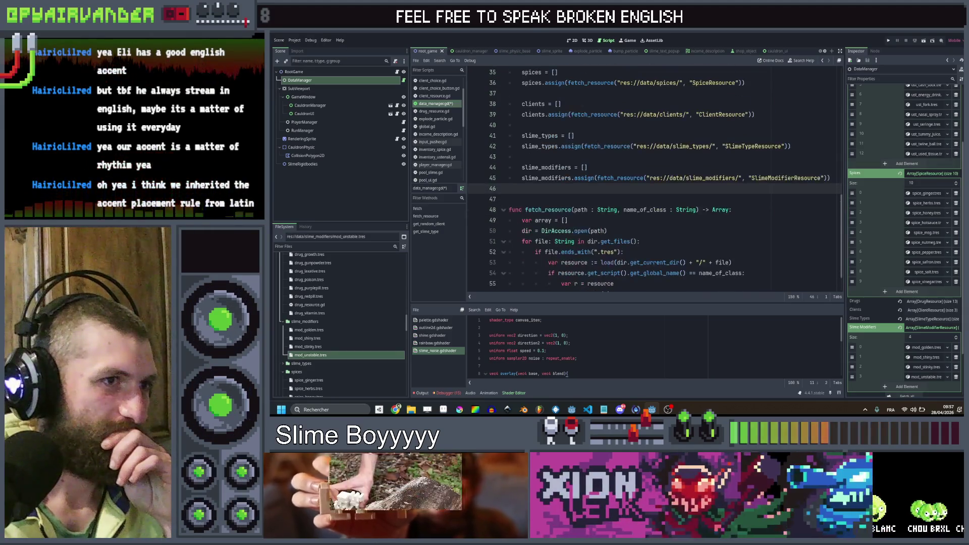
scroll(651, 176, up, 2)
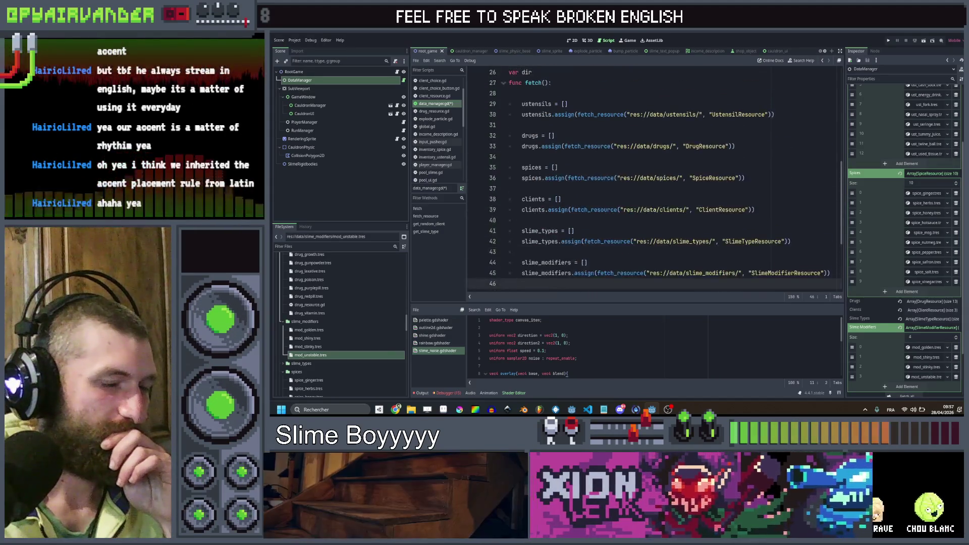
scroll(651, 177, down, 3)
scroll(652, 176, up, 2)
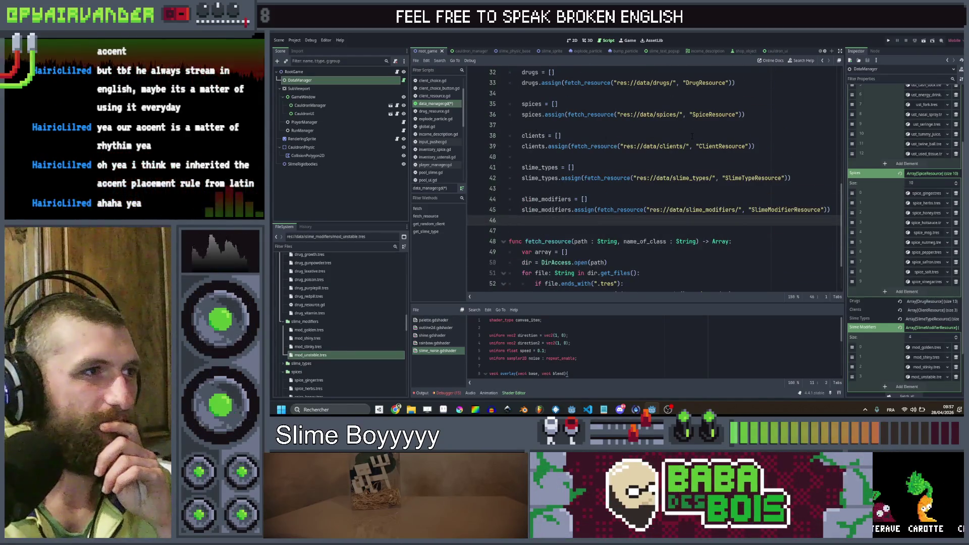
click(561, 135)
key(ctrl+s)
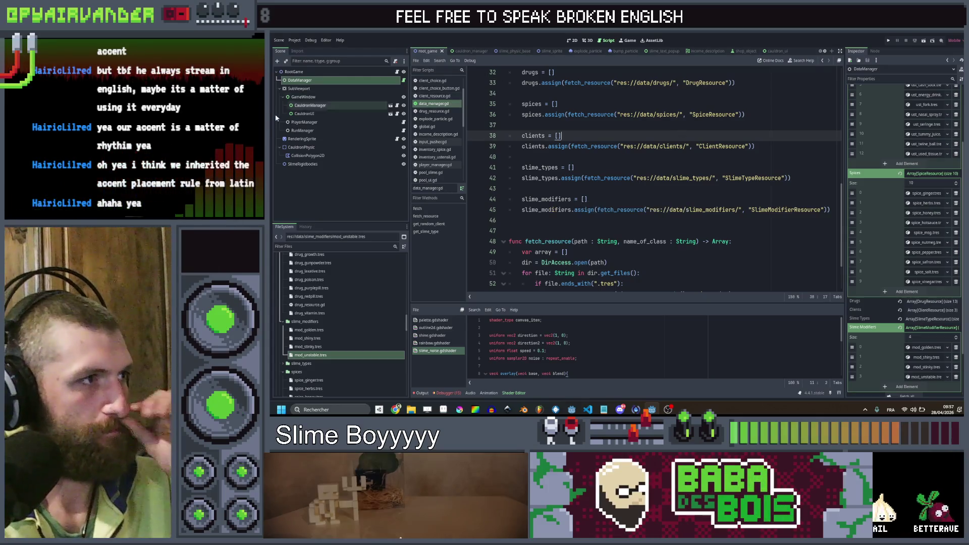
- Inspect the Modifier field of PlayerManager's Deck element 0, then open slime_instance_resource.gd
click(313, 131)
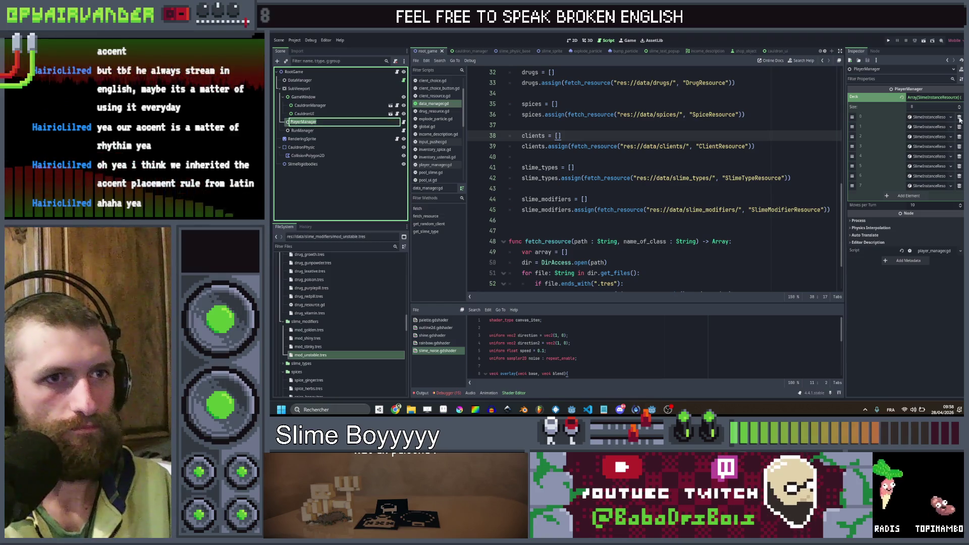
click(933, 118)
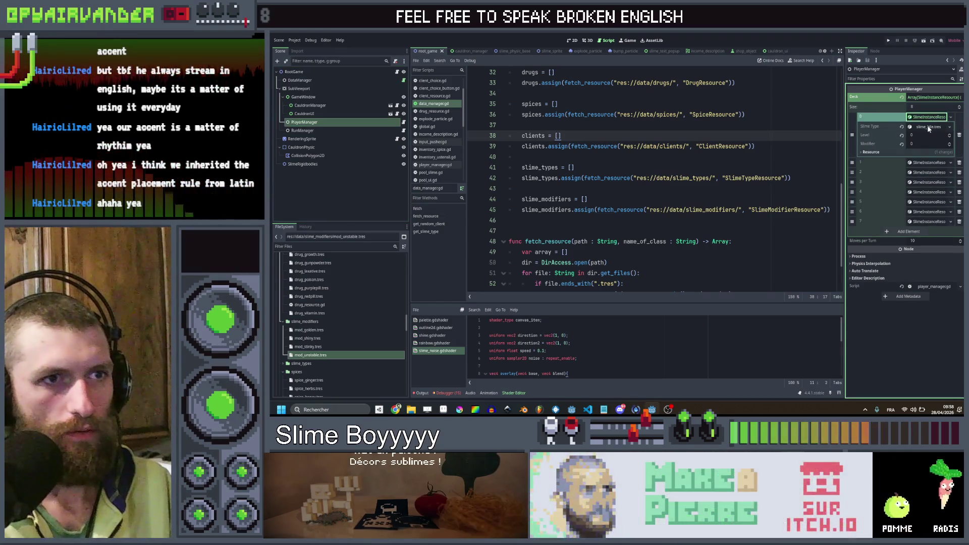
click(926, 144)
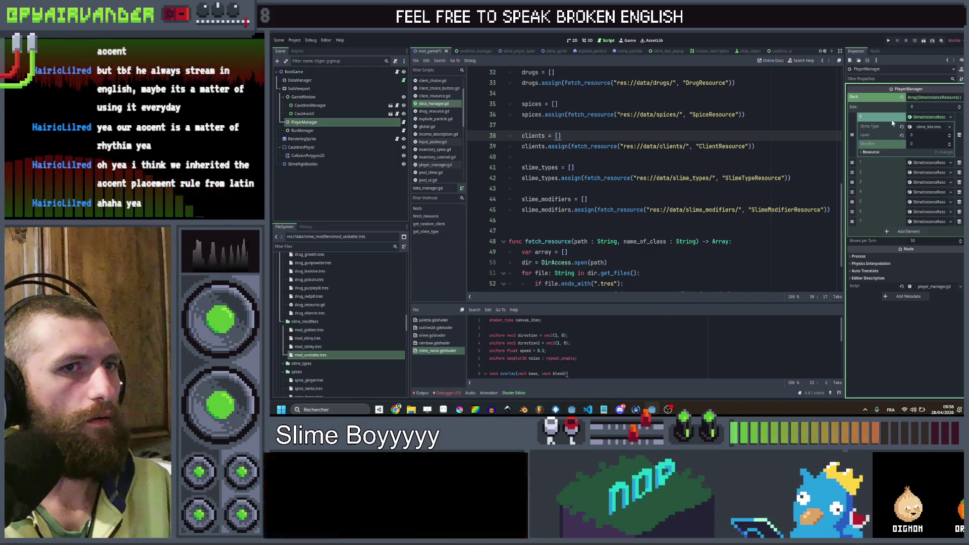
scroll(452, 134, down, 5)
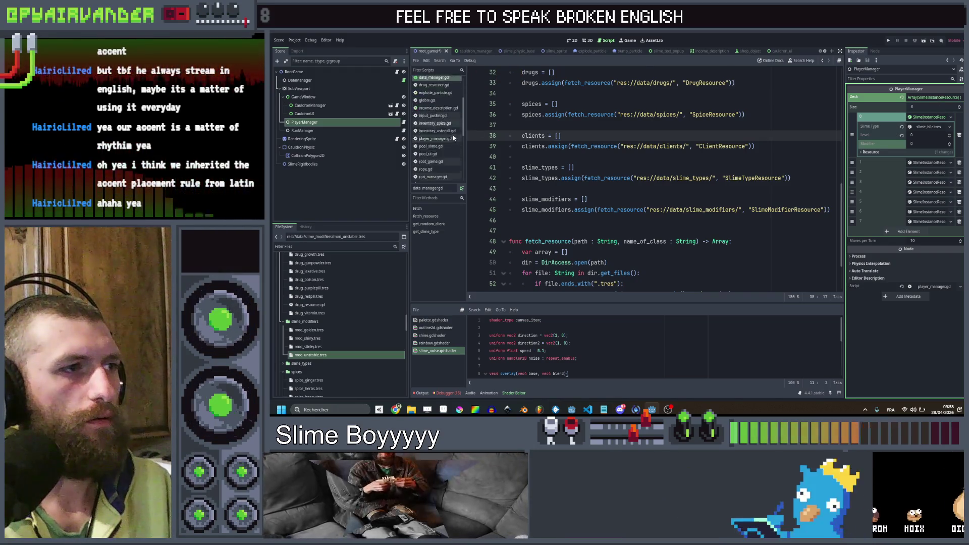
click(448, 164)
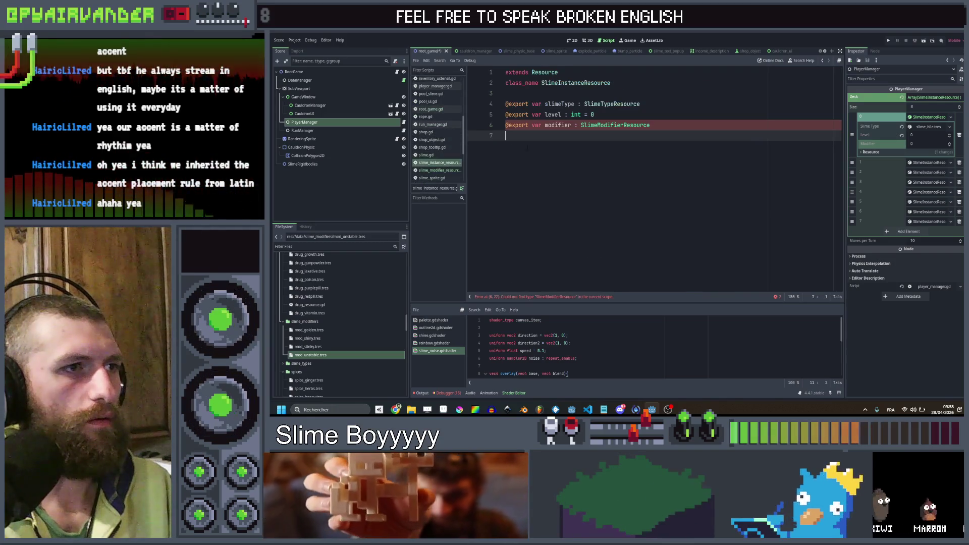
- Save root_game and check the first two PlayerManager deck entries' modifier fields against the output errors
key(ctrl+s)
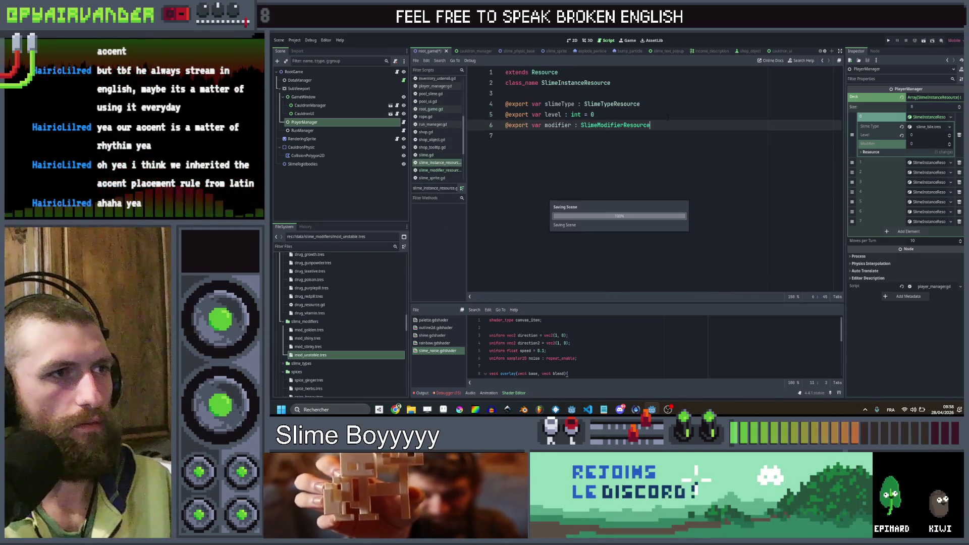
click(321, 125)
click(318, 129)
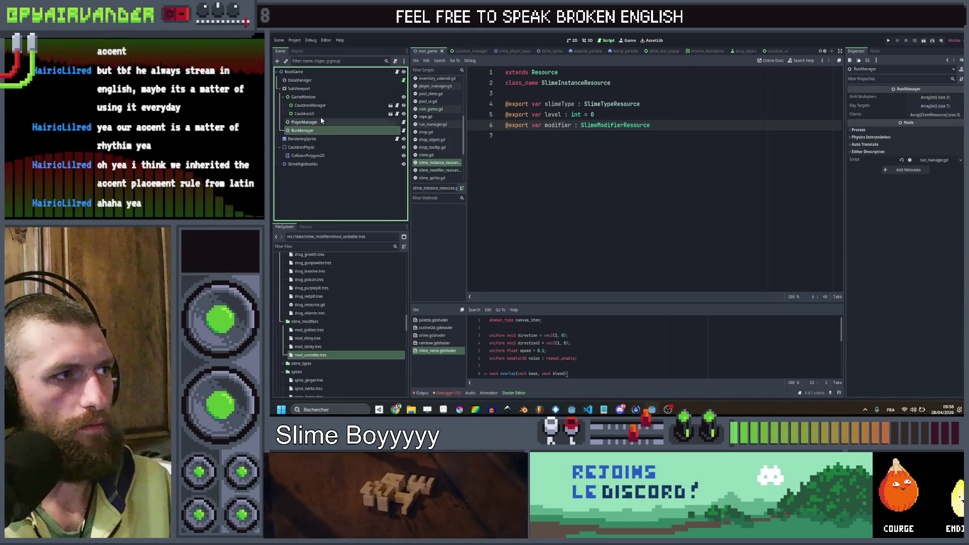
click(321, 122)
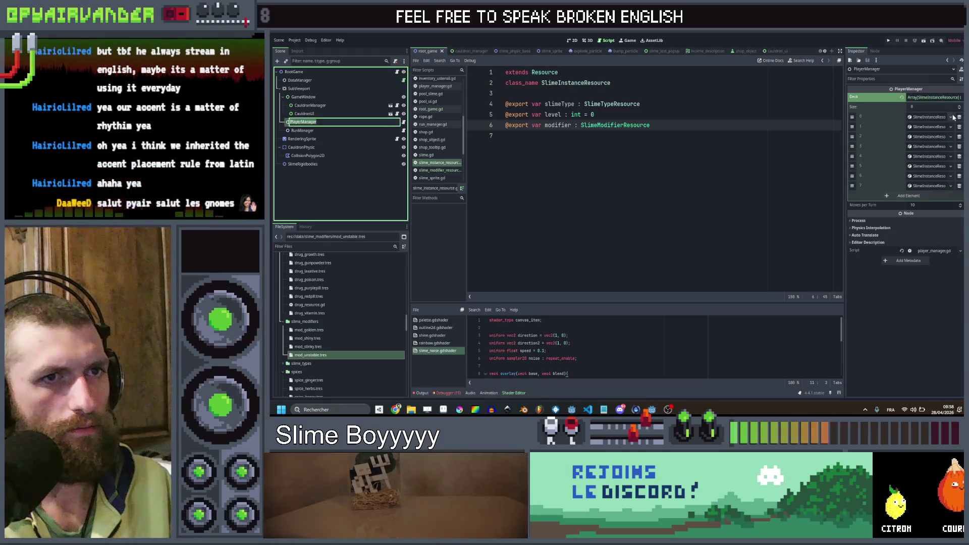
click(930, 117)
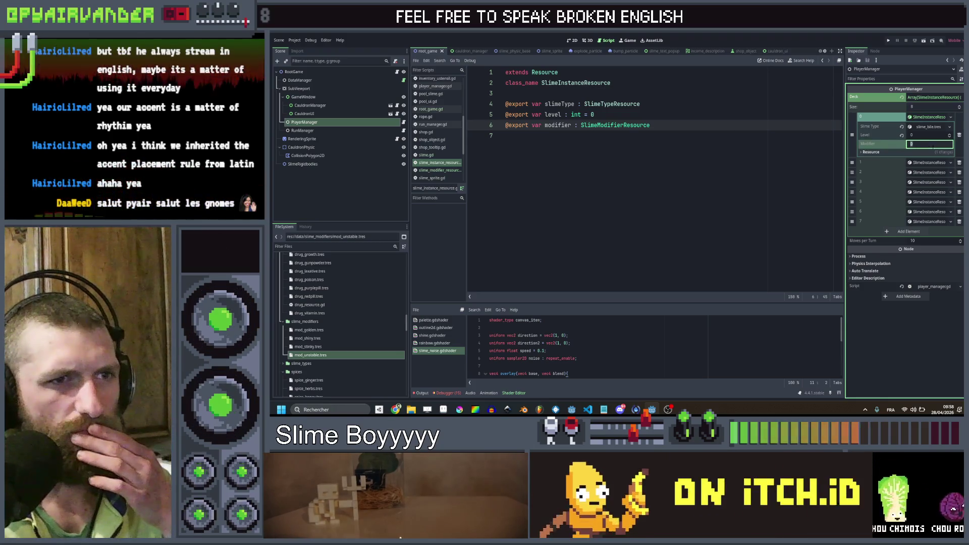
click(505, 135)
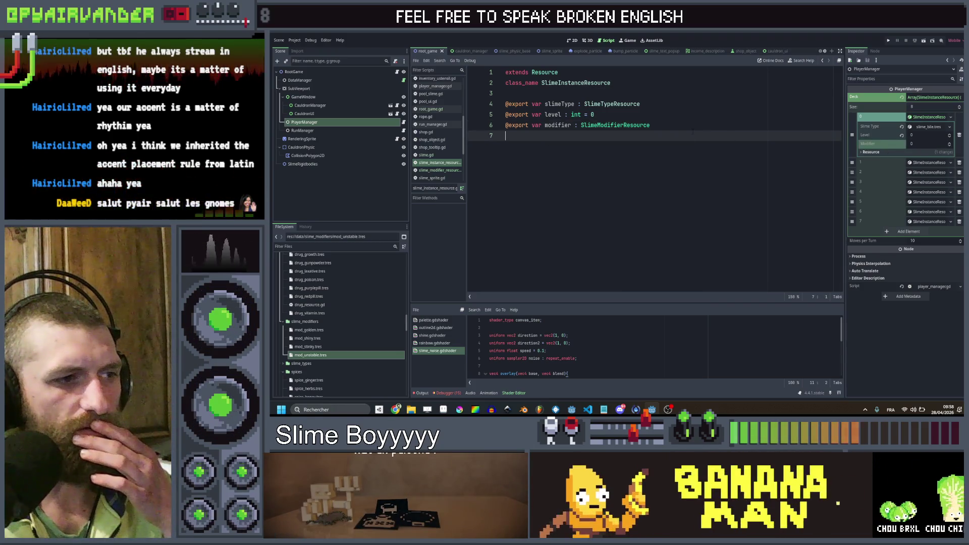
click(422, 393)
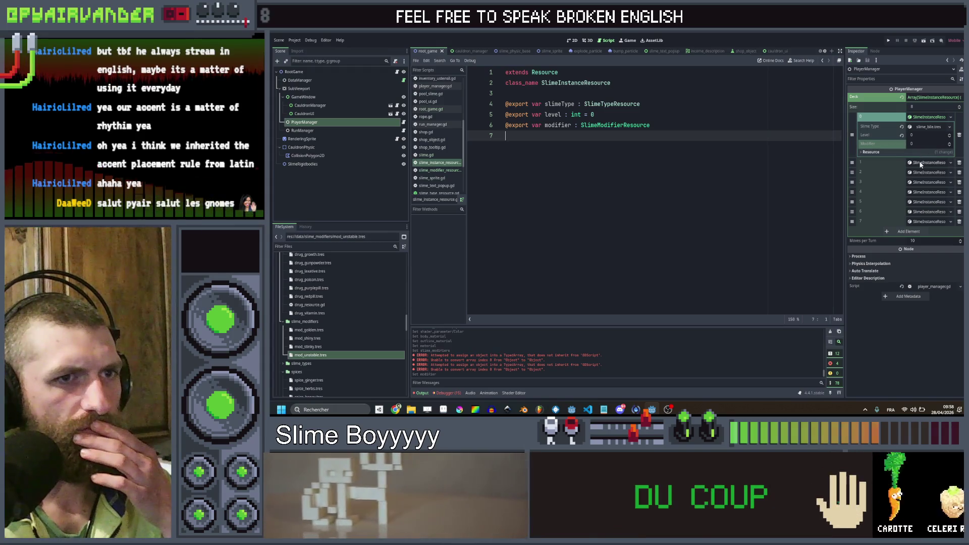
click(950, 147)
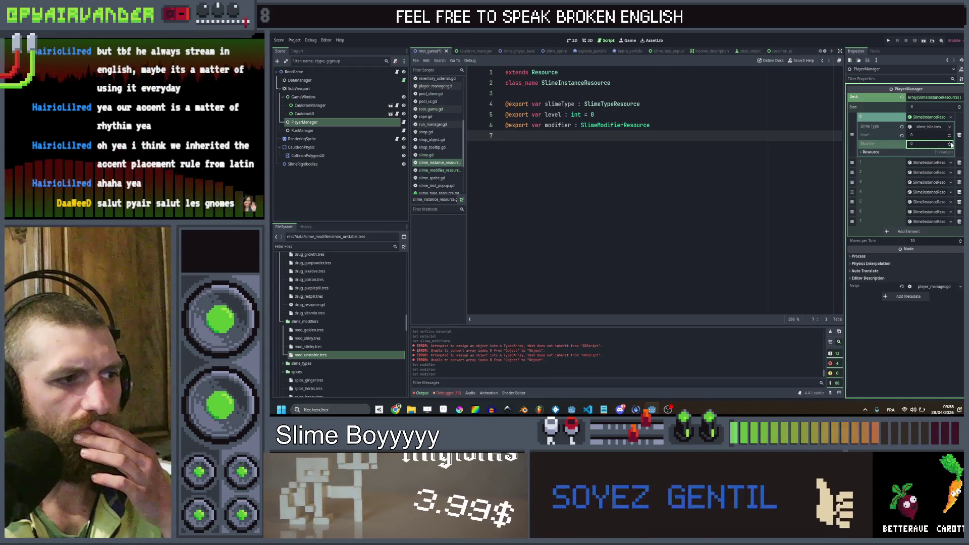
click(929, 162)
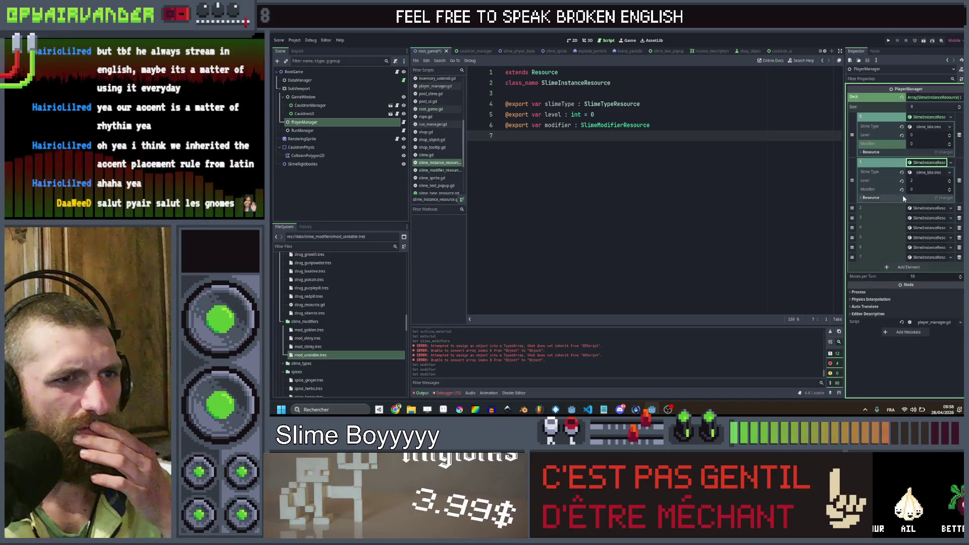
click(910, 188)
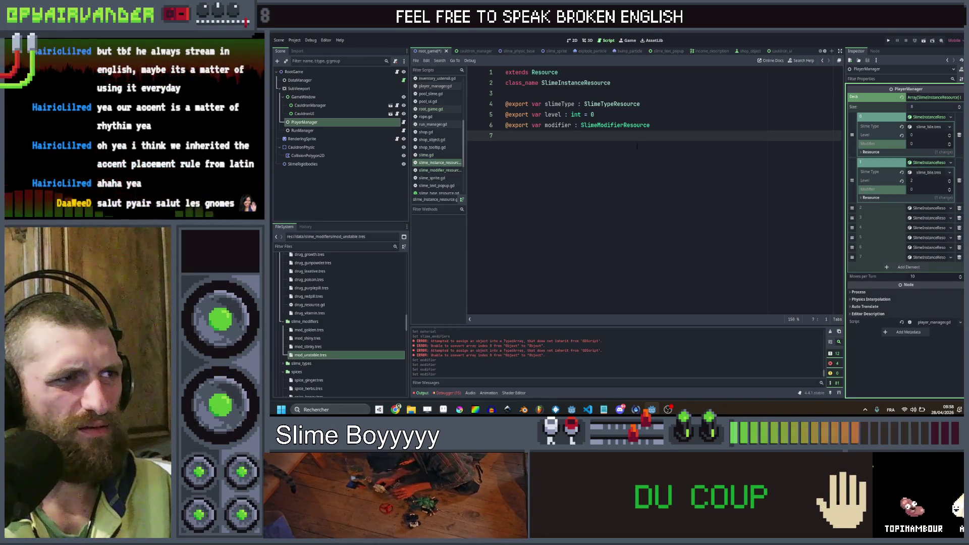
- Open the SlimeModifierResource script from the modifier export line and save the scene
click(594, 115)
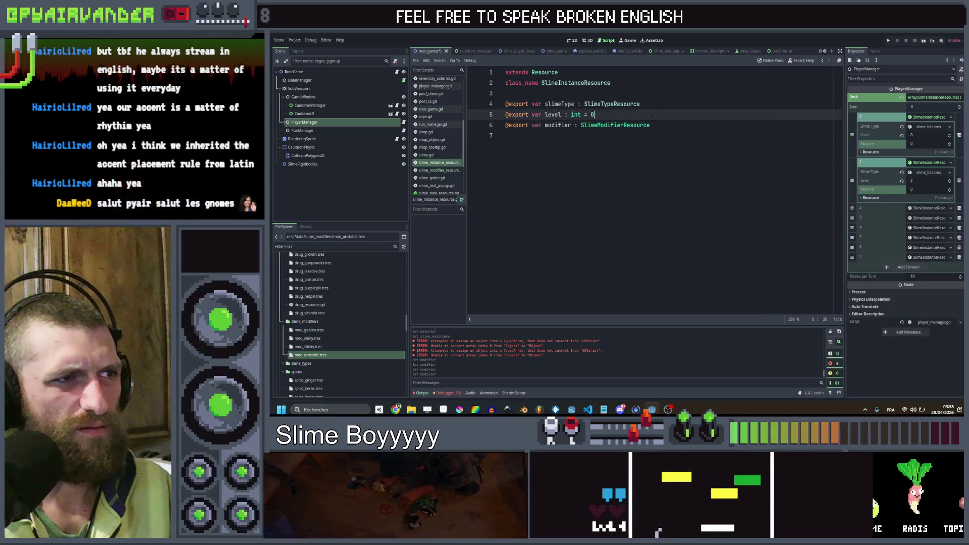
click(651, 125)
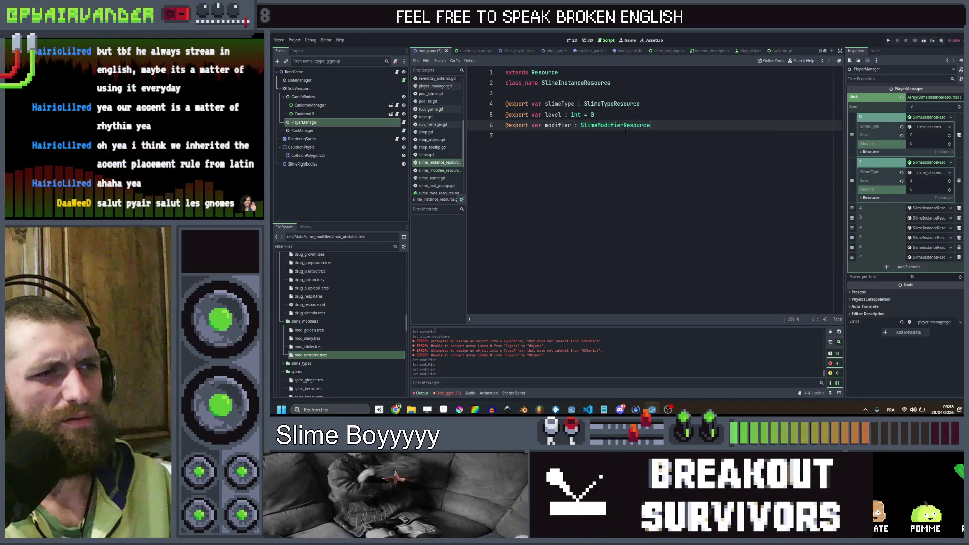
ctrl+click(626, 127)
click(647, 109)
key(ctrl+s)
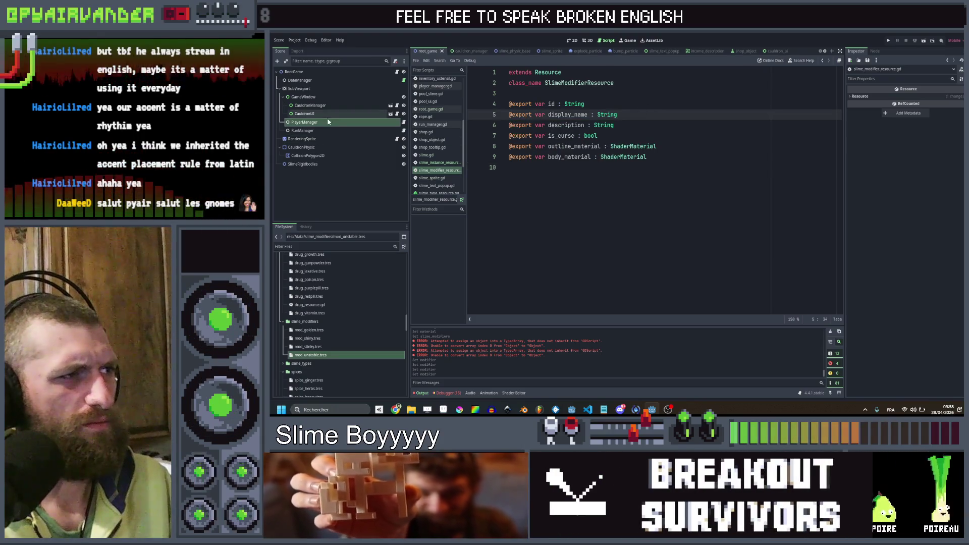
- Expand the first three deck entries, view the slime_blood type, and confirm a modifier value of 0
click(331, 125)
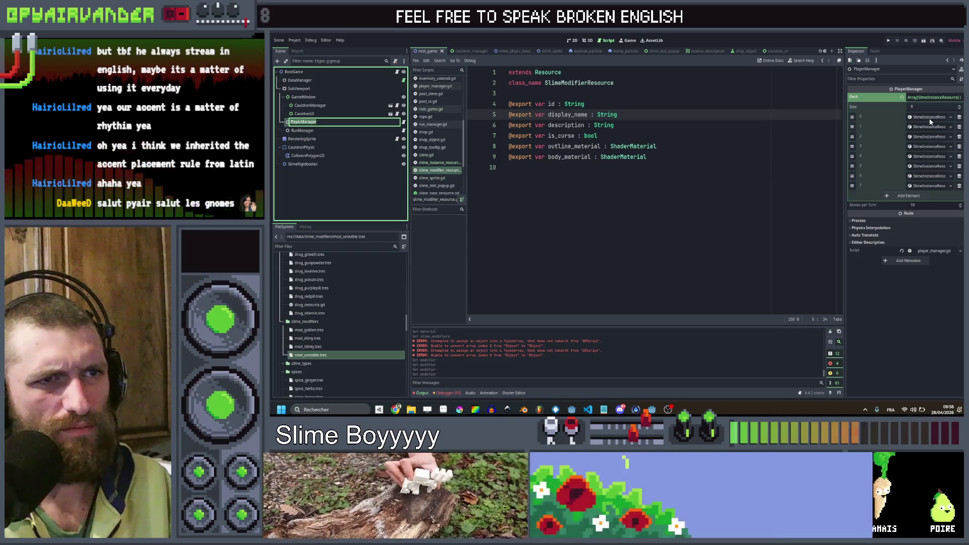
click(931, 118)
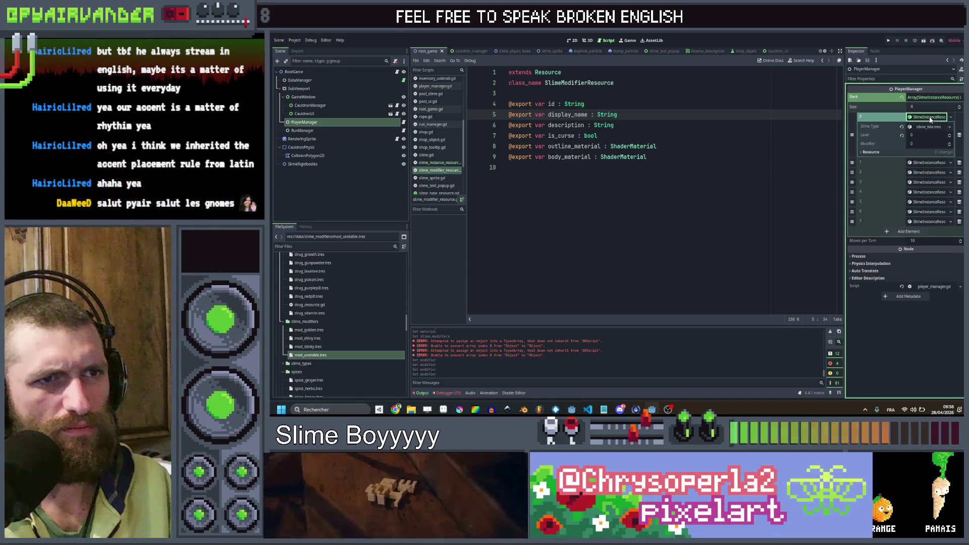
click(927, 163)
click(925, 164)
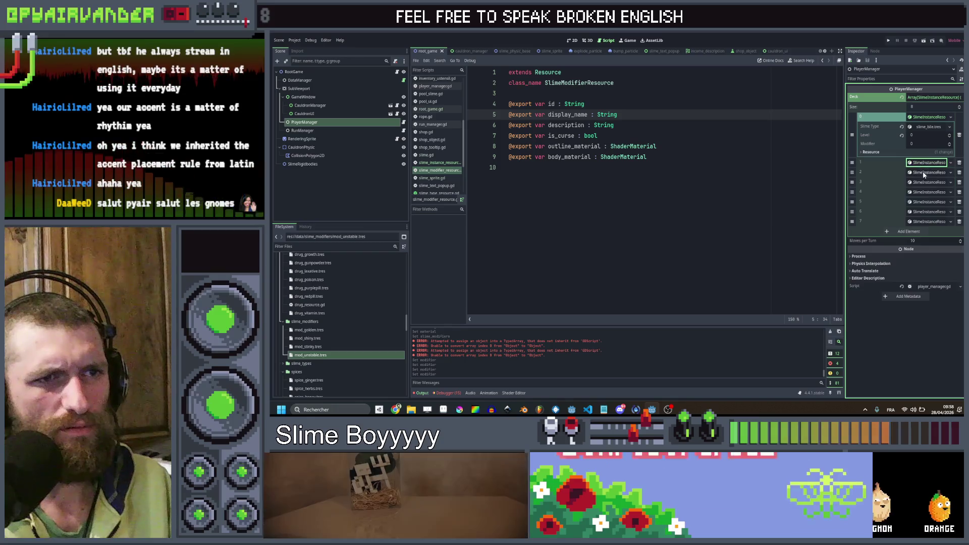
click(924, 172)
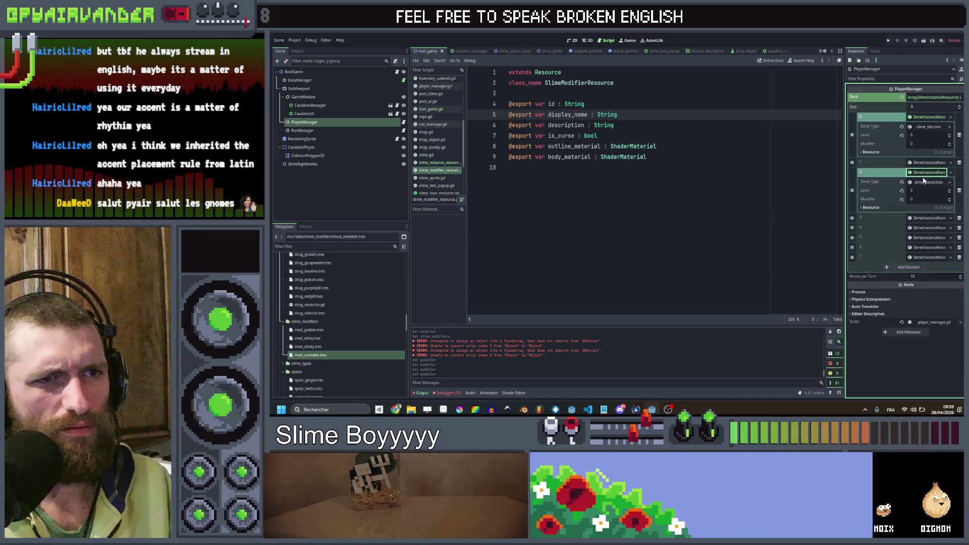
click(924, 184)
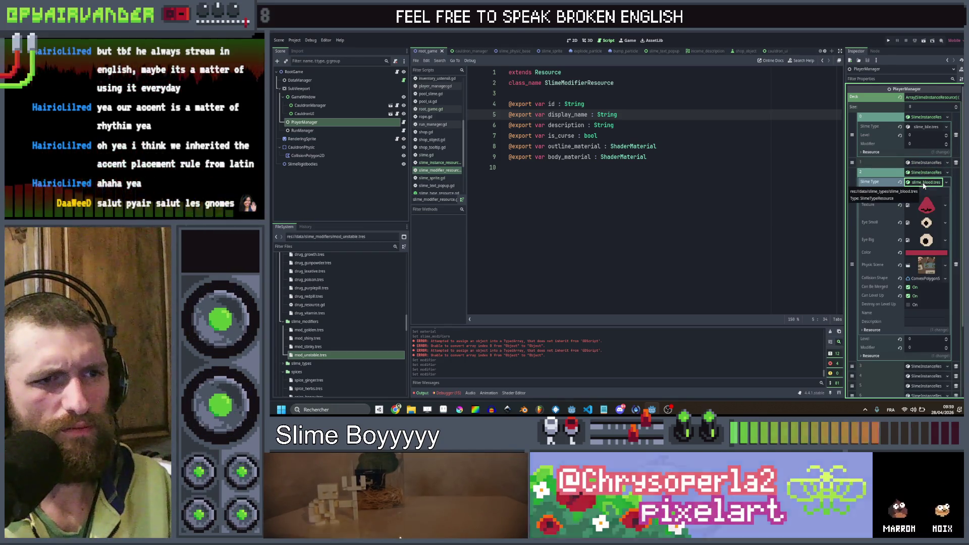
click(924, 183)
click(925, 199)
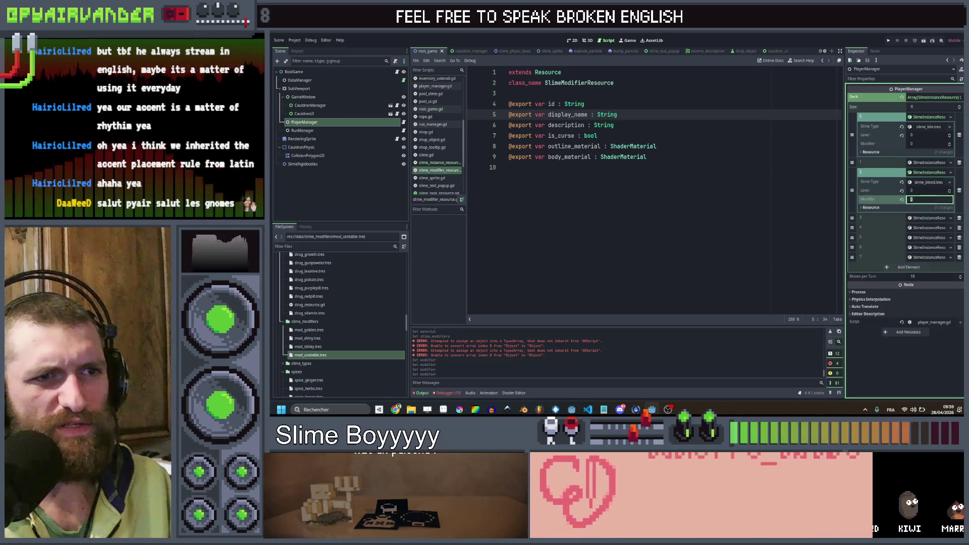
key(Return)
- Expand deck entries four through eight and review the SlimeInstanceResource script's id and body_material lines
click(918, 220)
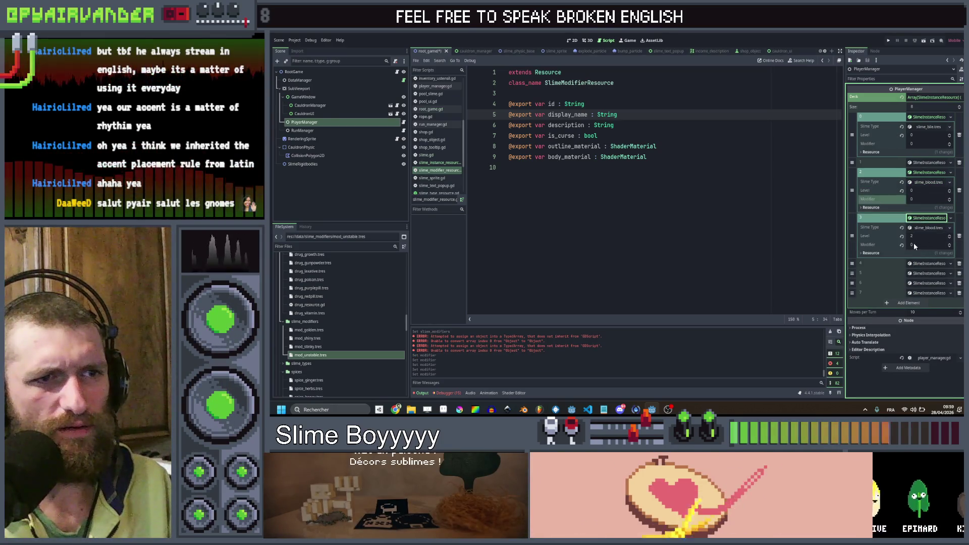
click(919, 264)
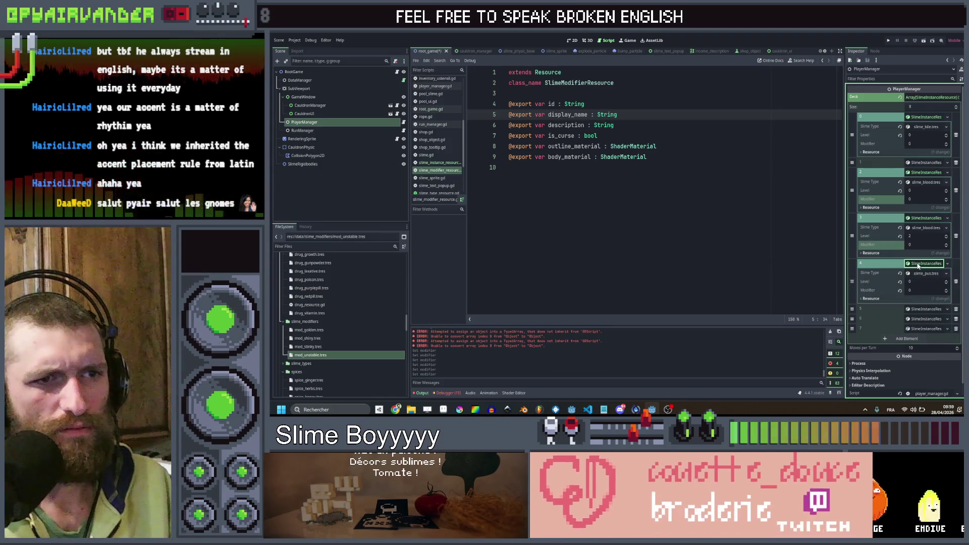
click(927, 309)
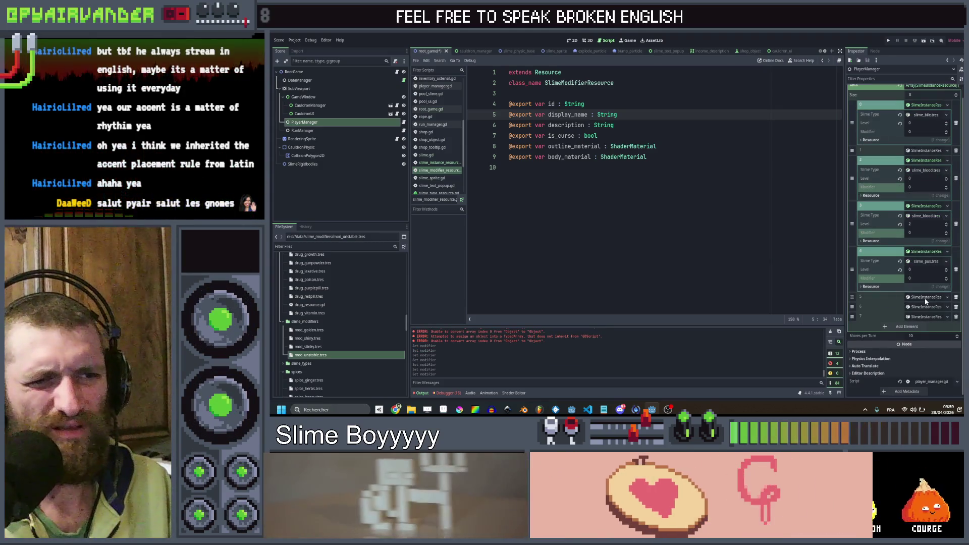
scroll(925, 298, down, 2)
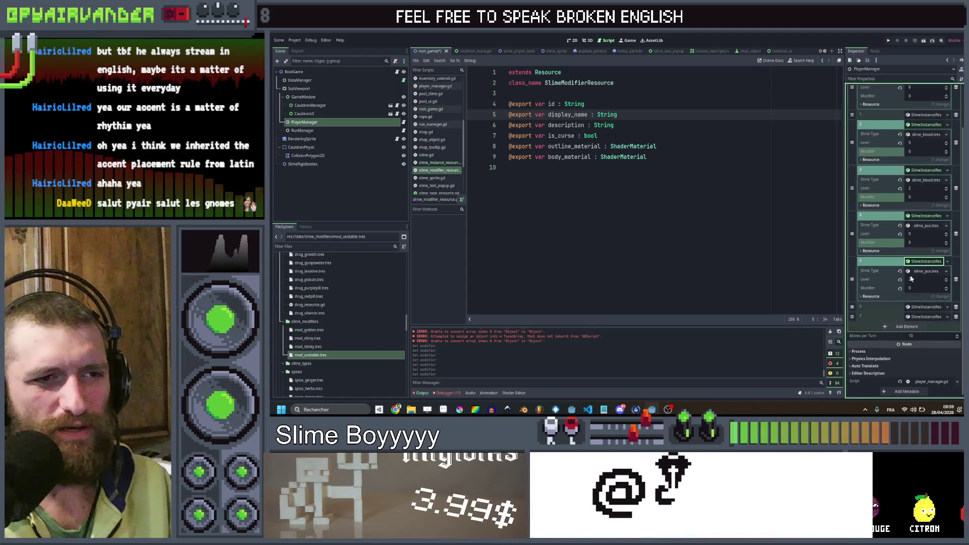
click(927, 307)
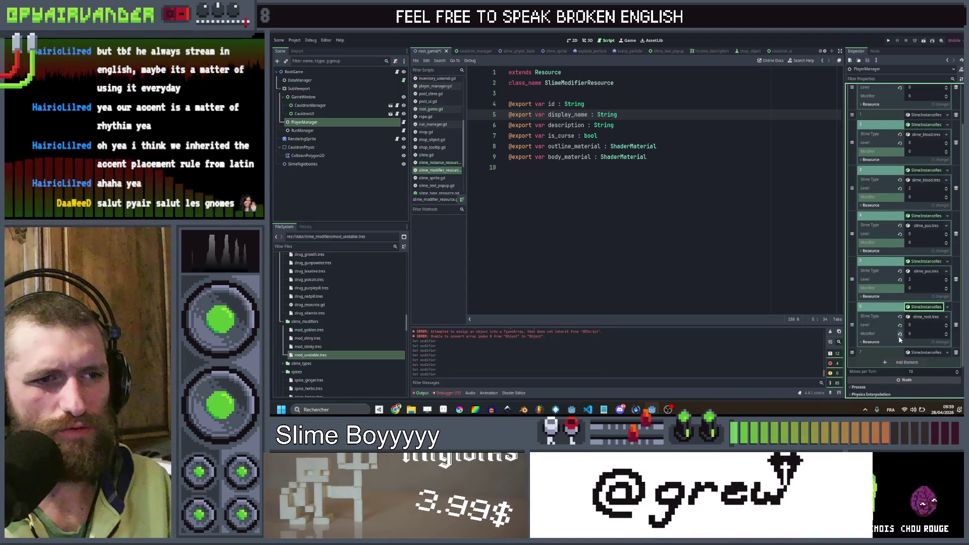
click(935, 353)
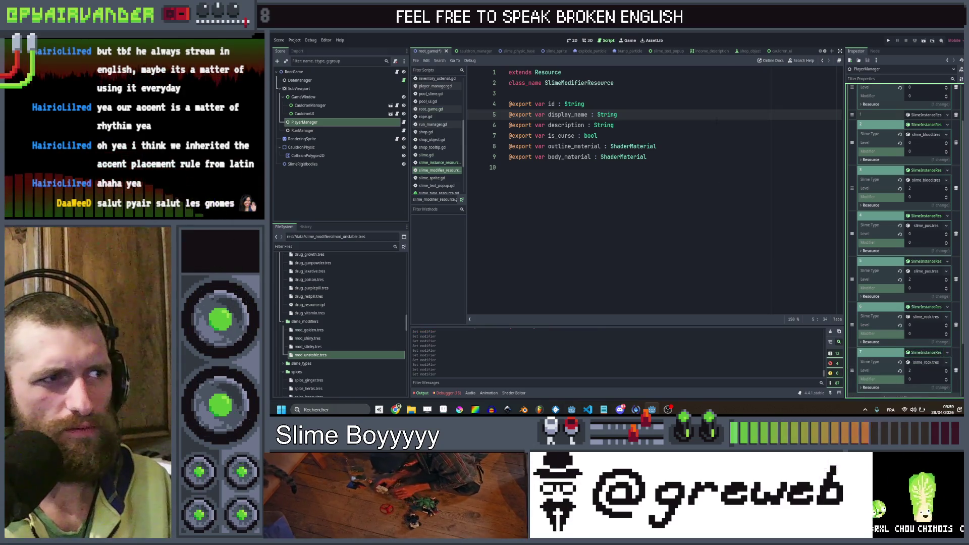
click(648, 157)
key(Up)
key(Up)
key(Up)
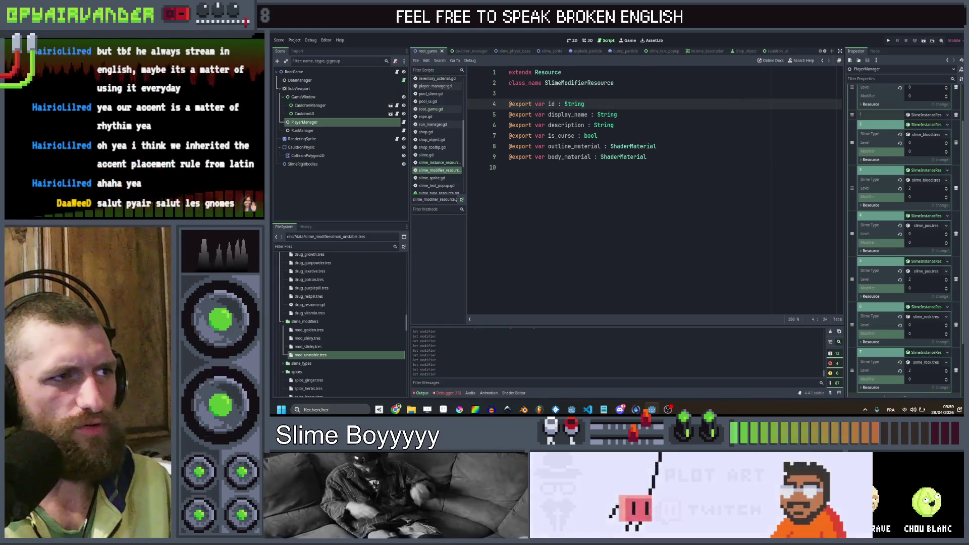
click(439, 162)
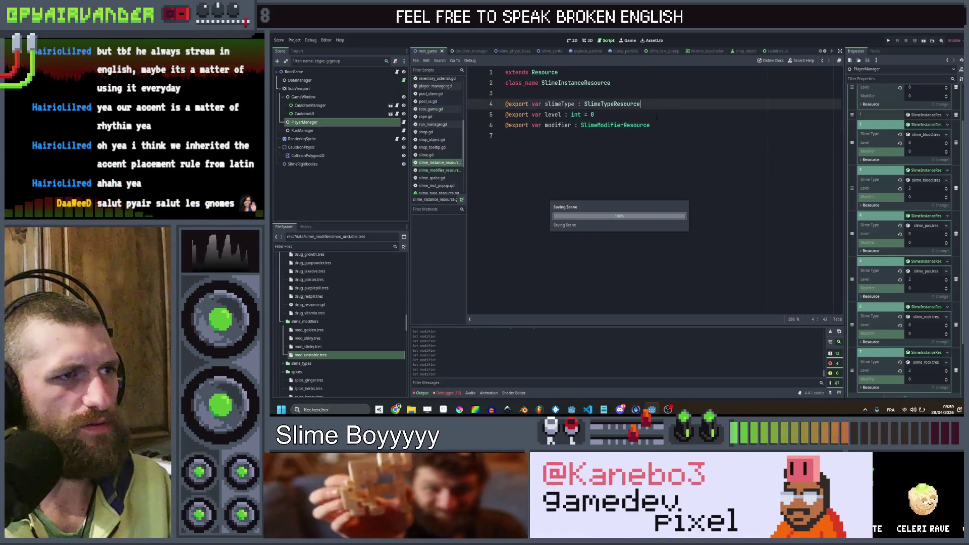
- Delete the modifier export line from the script, then undo to restore it
key(shift+Home)
key(Delete)
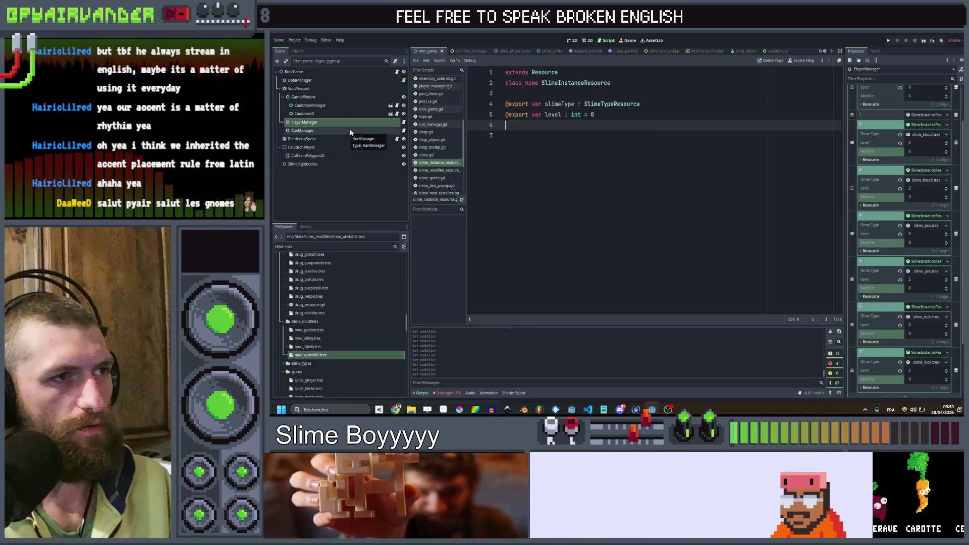
key(Delete)
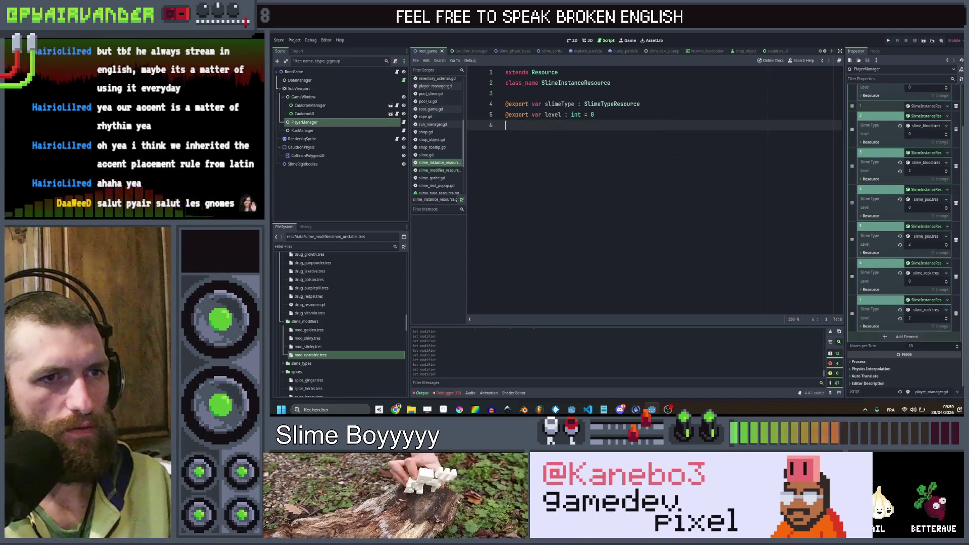
text(@export var modifier : SlimeModifierResource)
key(Return)
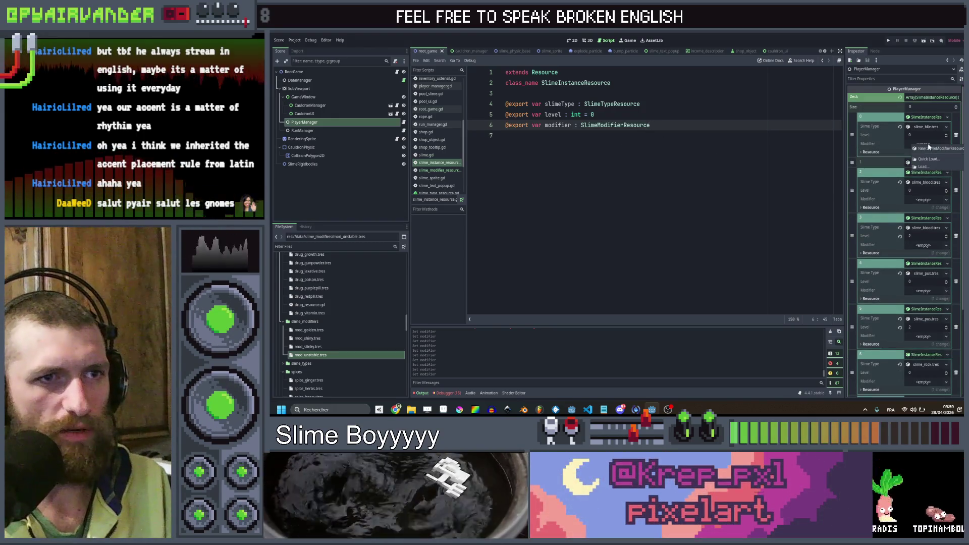
- Quick Load mod_unstable, mod_golden, mod_shiny and mod_stinky into the first four deck slimes, then save
click(938, 144)
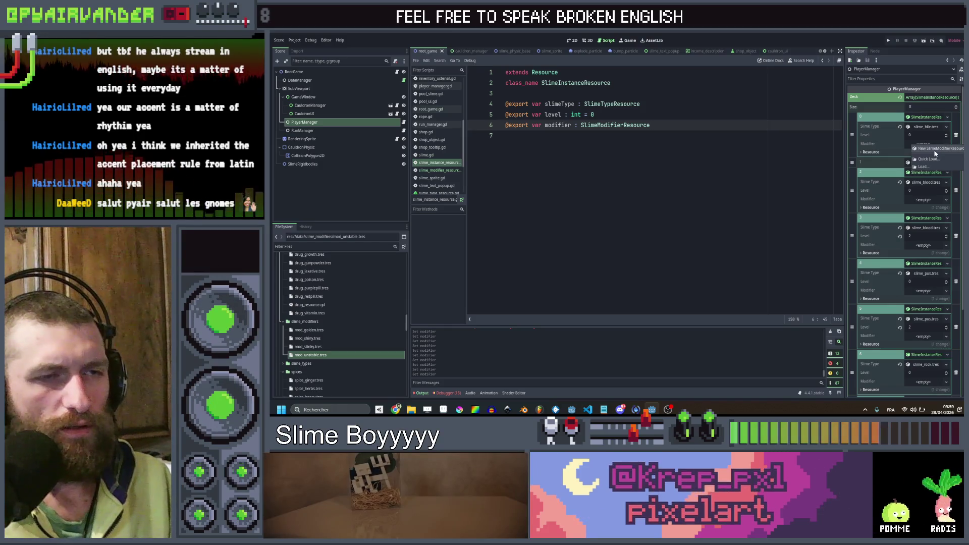
click(934, 160)
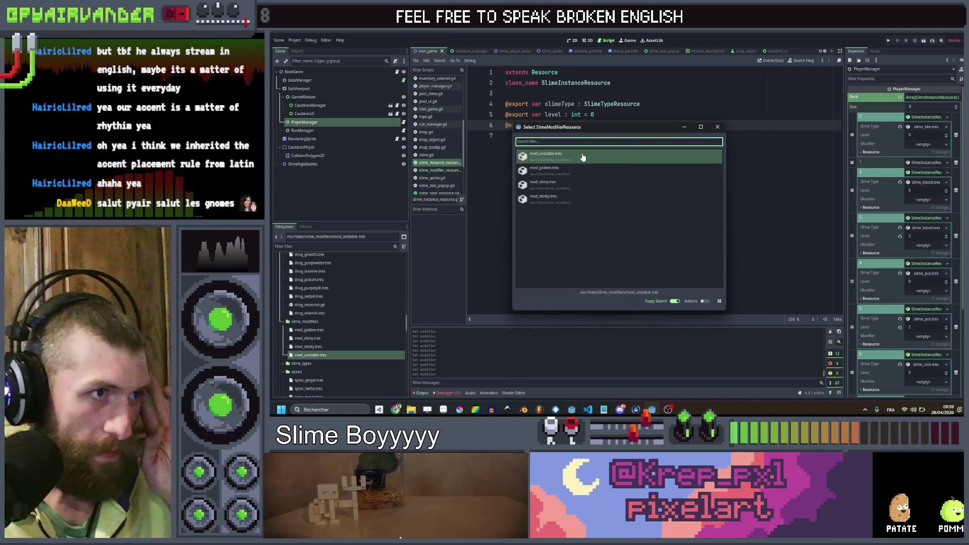
double_click(628, 156)
click(923, 200)
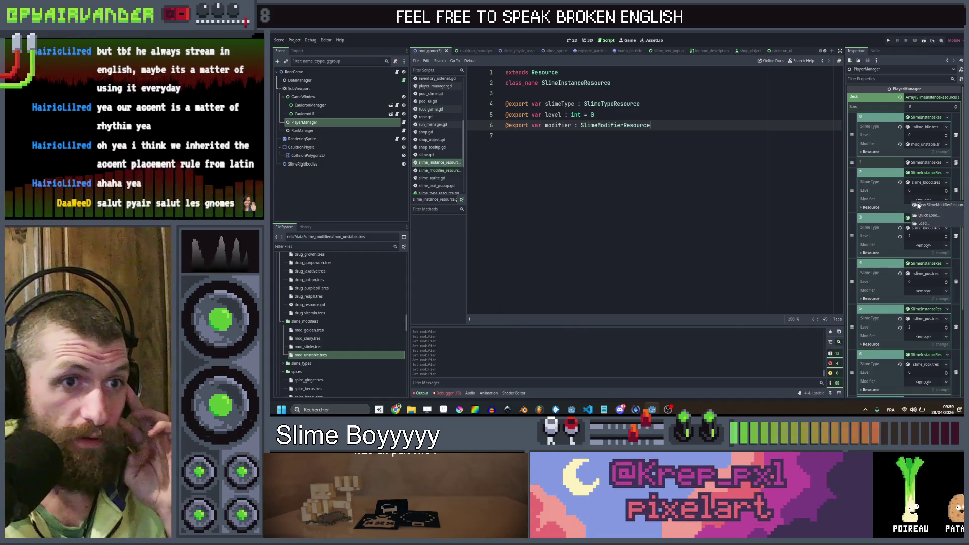
click(934, 215)
double_click(555, 170)
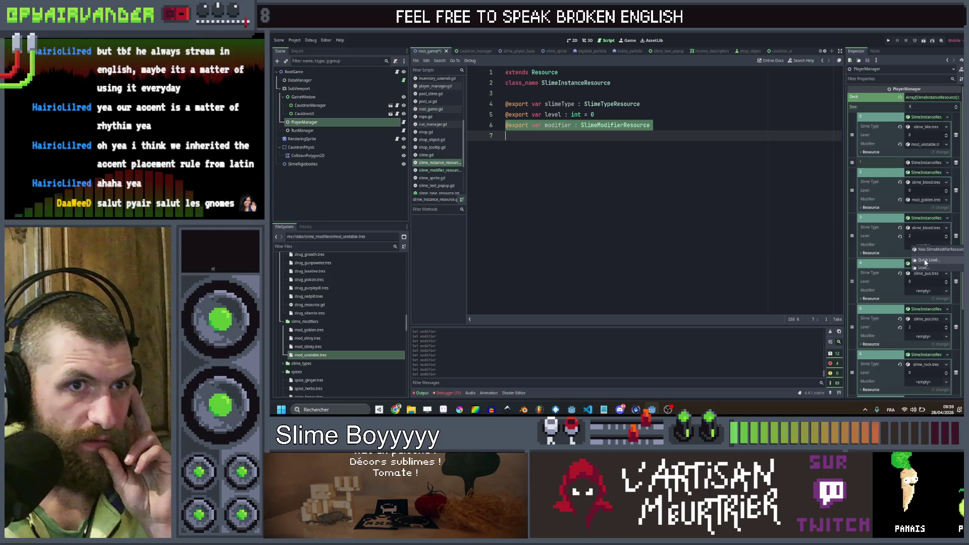
click(925, 261)
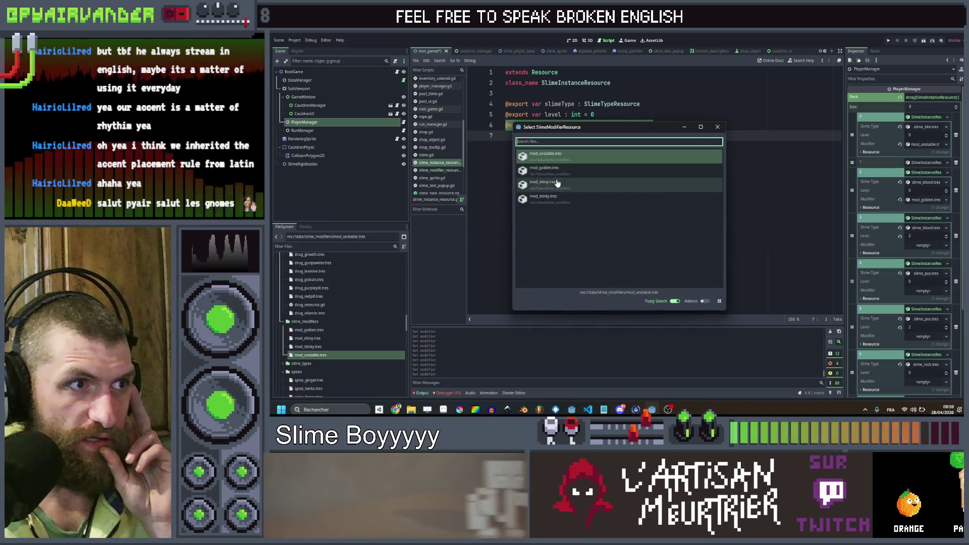
double_click(606, 185)
click(927, 306)
double_click(539, 202)
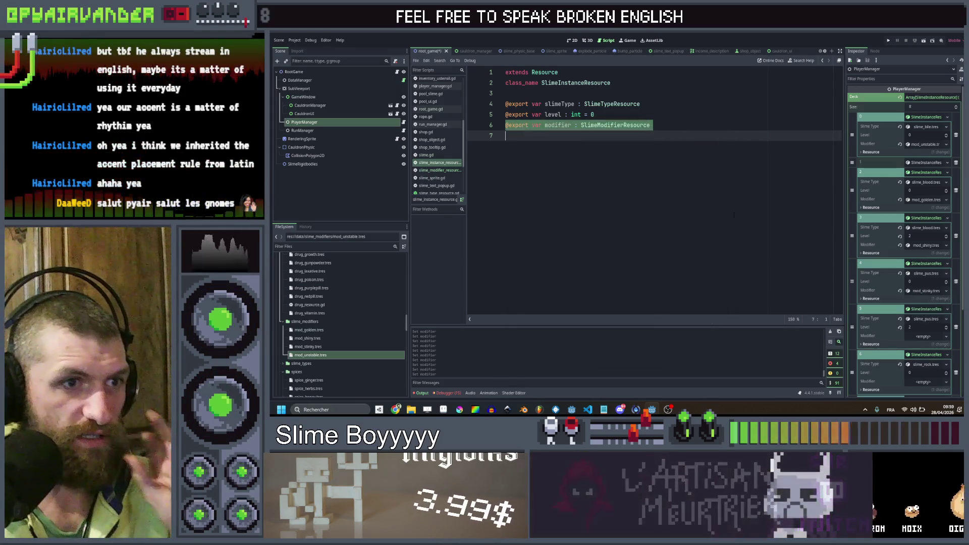
key(ctrl+s)
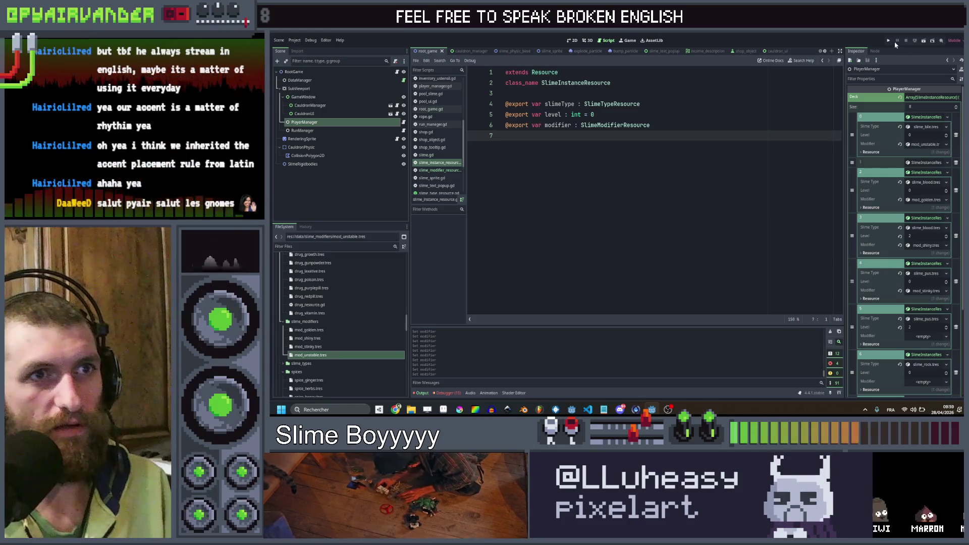
click(890, 41)
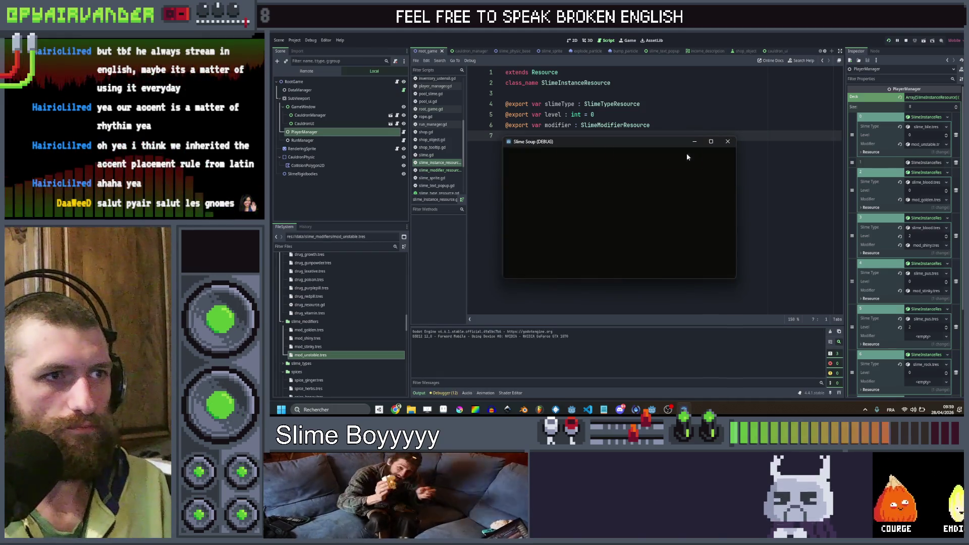
click(712, 142)
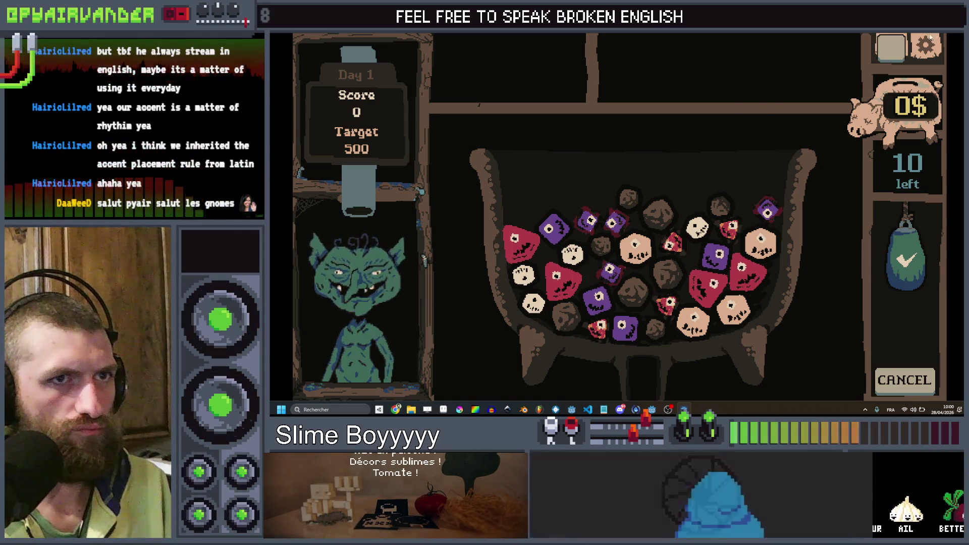
key(F8)
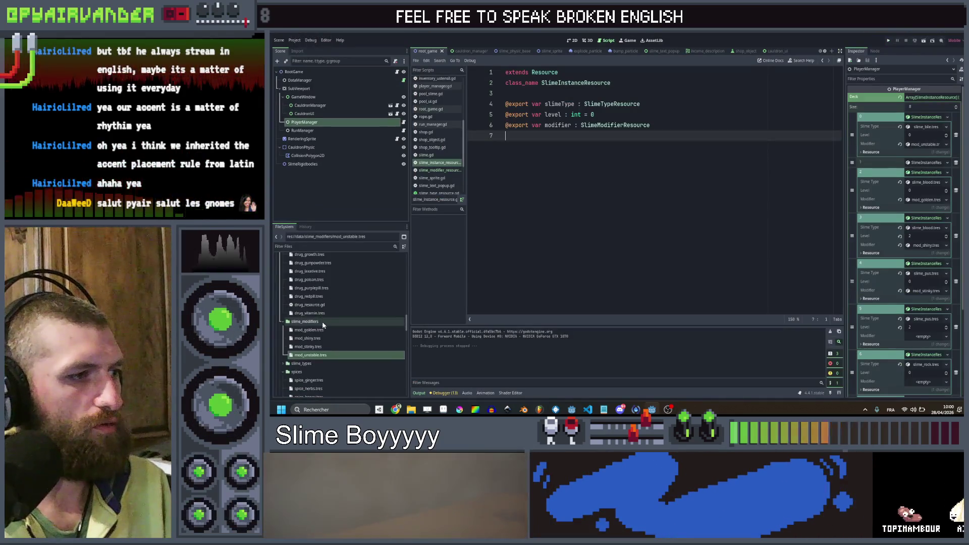
- Select mod_golden.tres and clear the Surface texture in its outline material's shader parameters
click(309, 330)
click(929, 132)
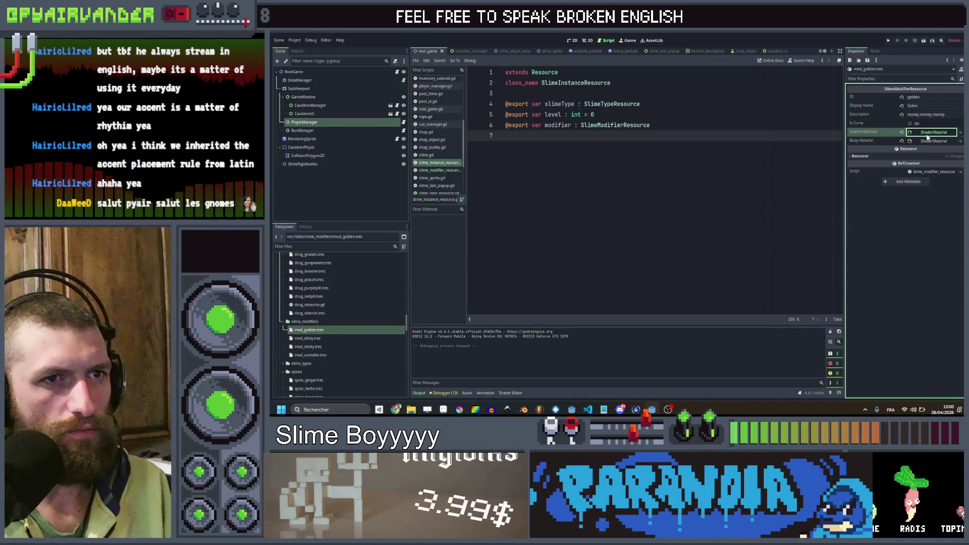
click(934, 183)
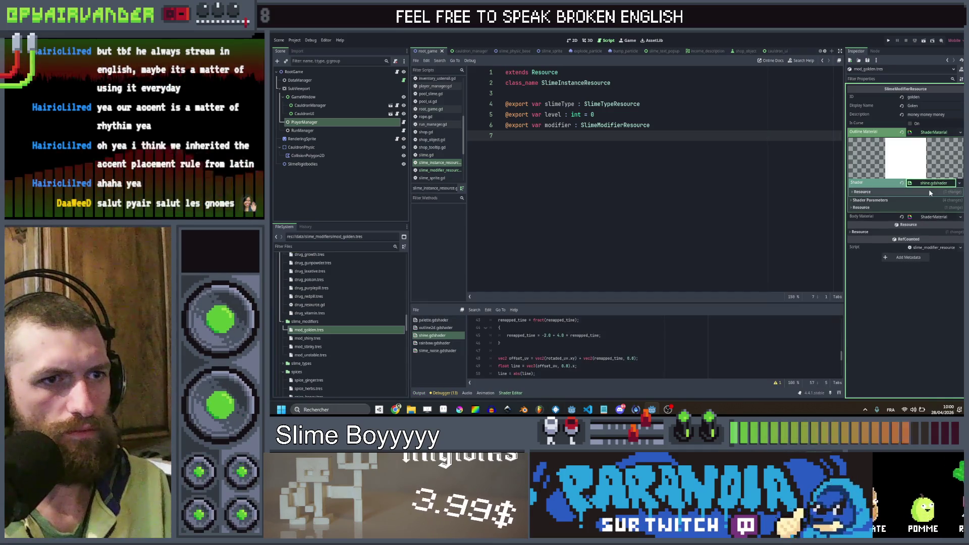
click(931, 192)
click(932, 183)
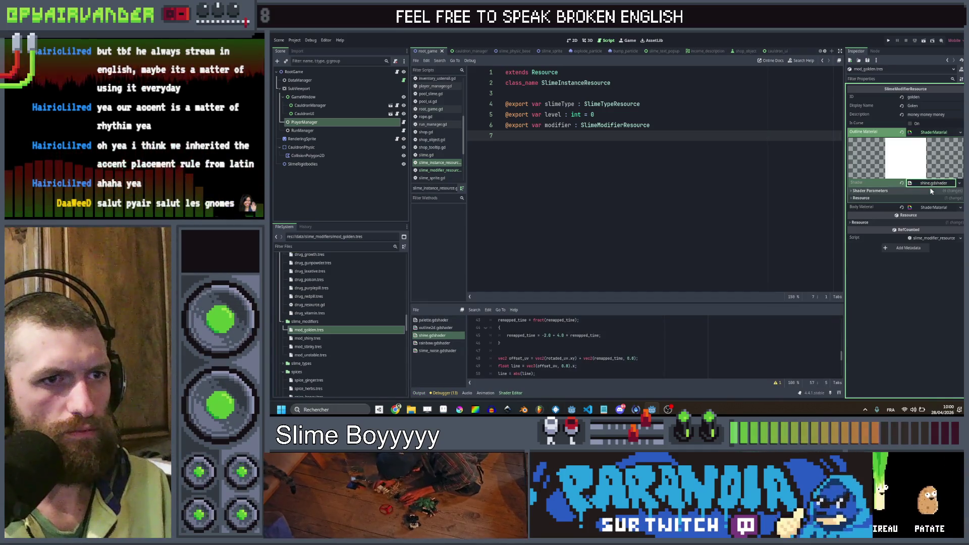
click(932, 191)
click(903, 311)
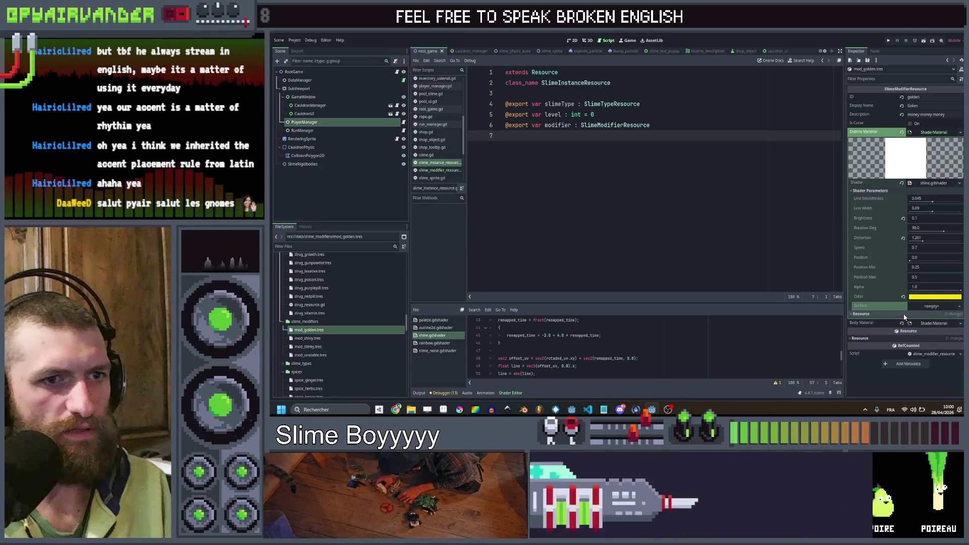
- Clear the body material's Surface texture, set Line Width to 0.133 and Brightness to 10.0
click(925, 324)
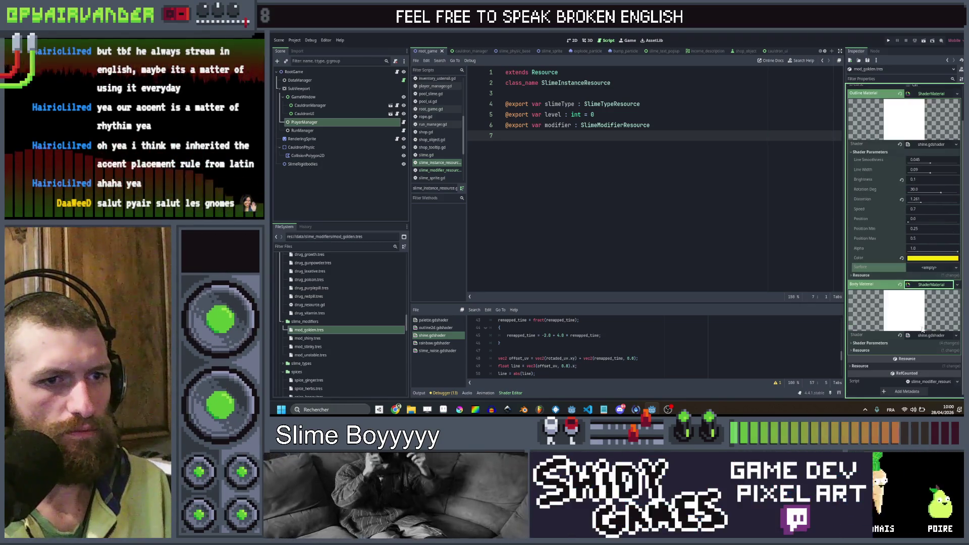
click(923, 344)
scroll(909, 349, down, 5)
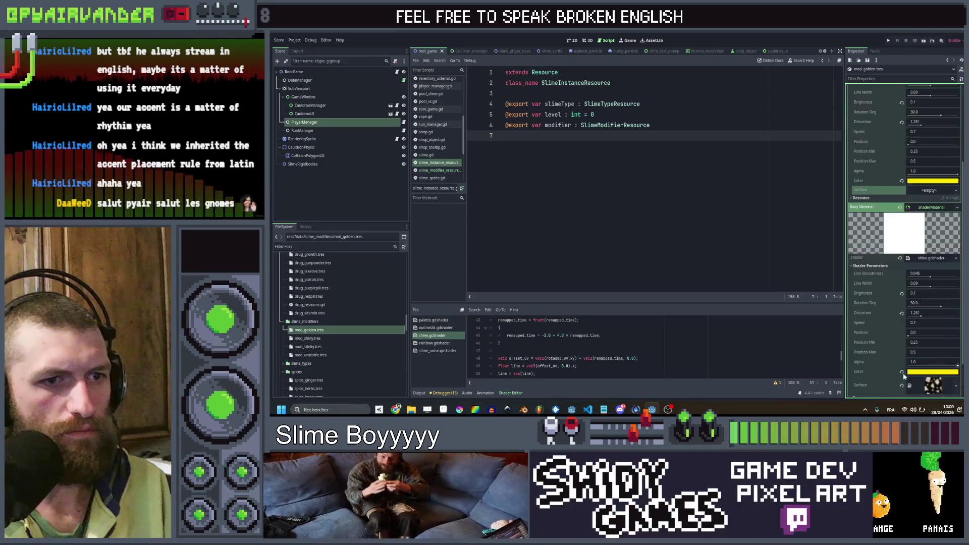
click(902, 338)
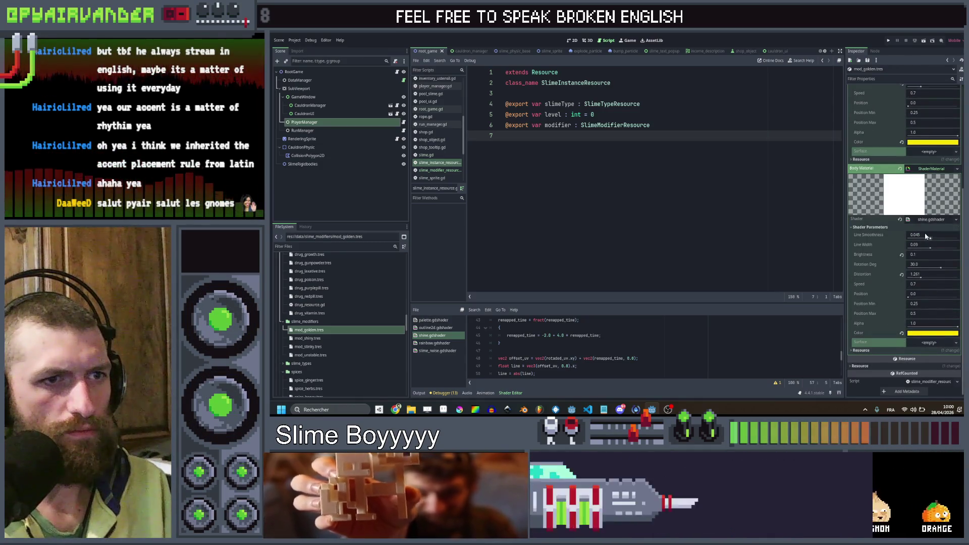
drag(931, 251, 941, 251)
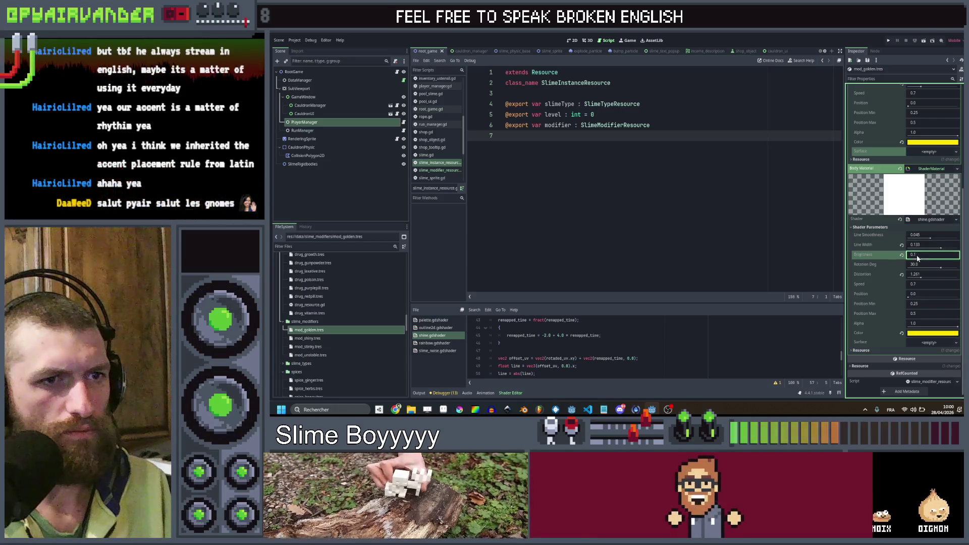
click(918, 258)
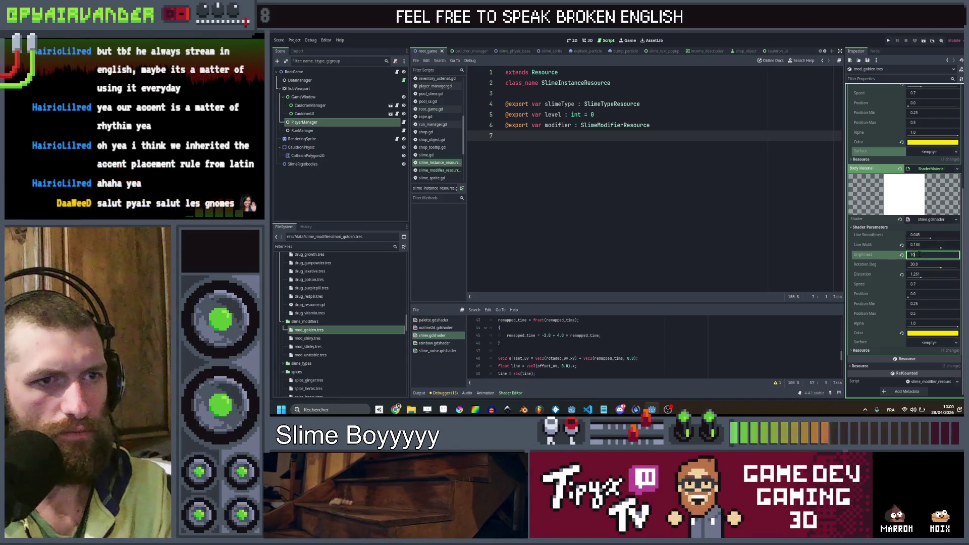
scroll(920, 247, up, 6)
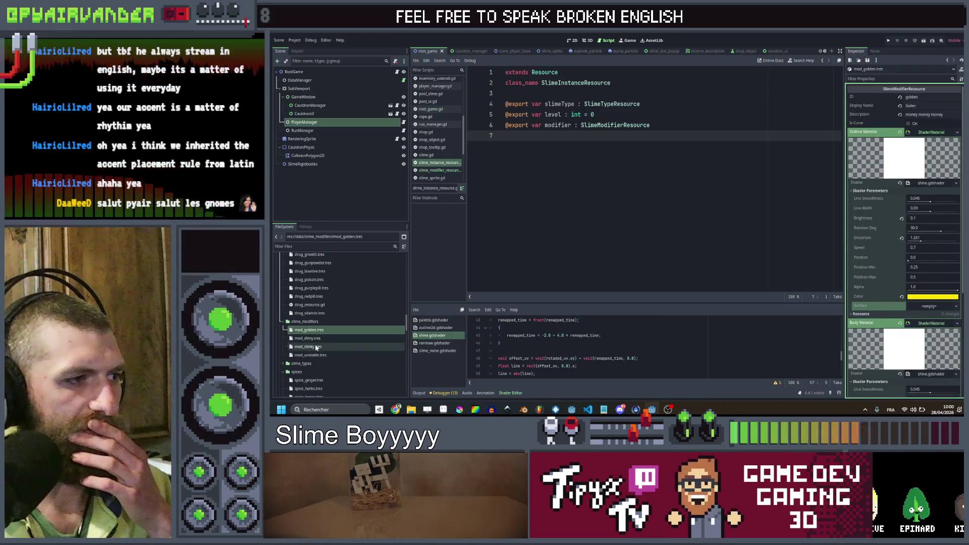
click(318, 355)
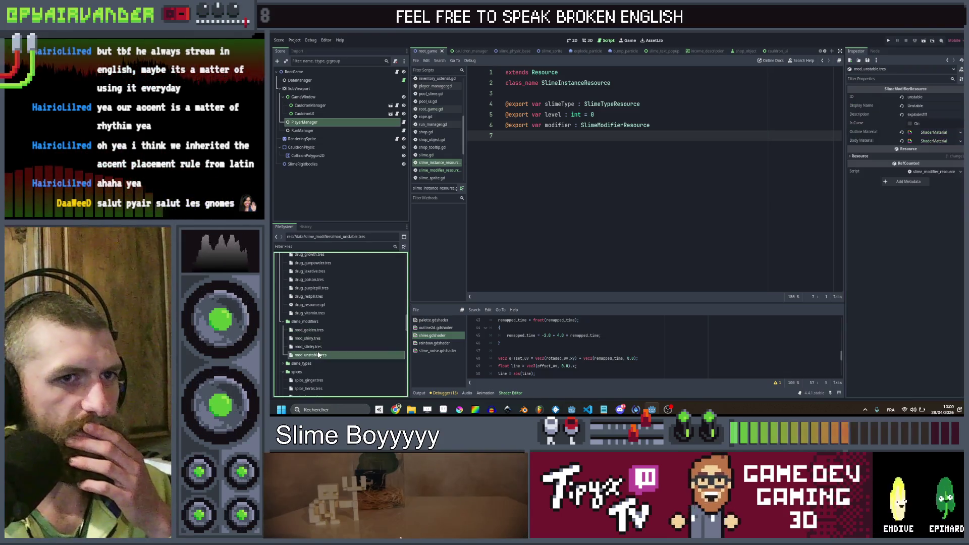
- Inspect mod_unstable's outline material shader parameters, then collapse them again
click(931, 132)
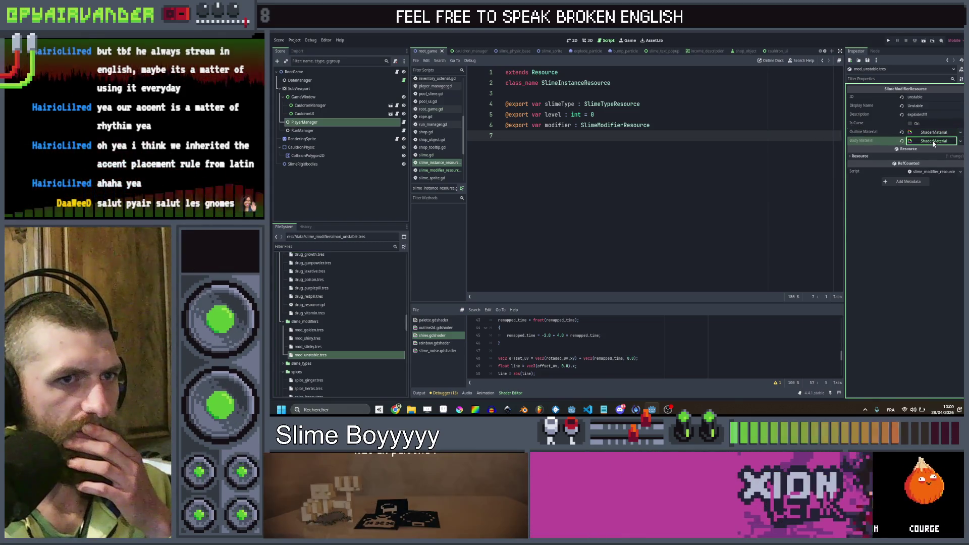
click(933, 141)
click(933, 133)
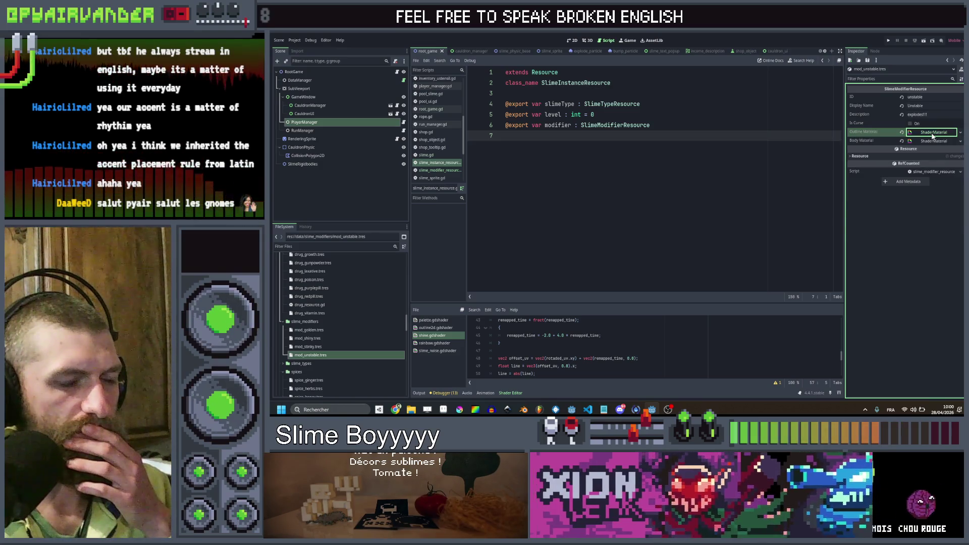
click(915, 190)
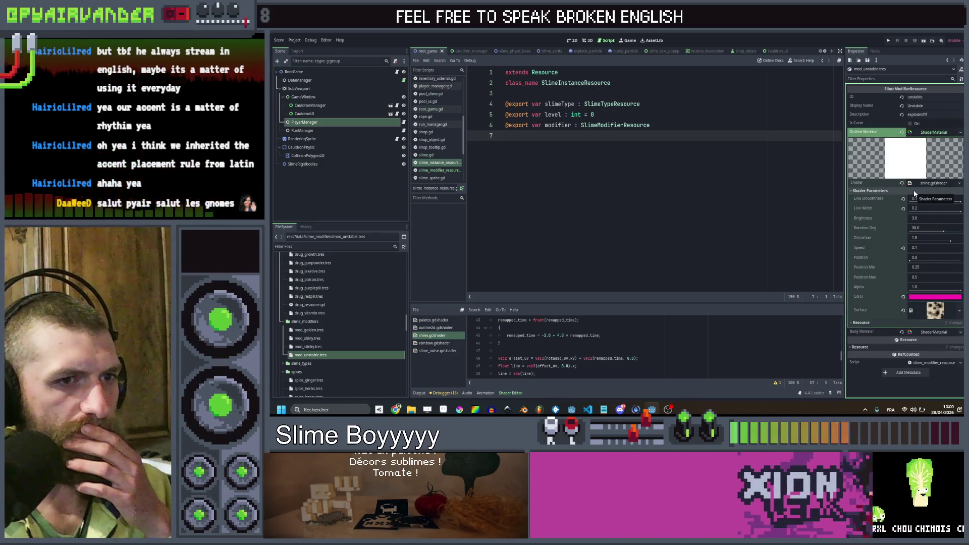
click(915, 191)
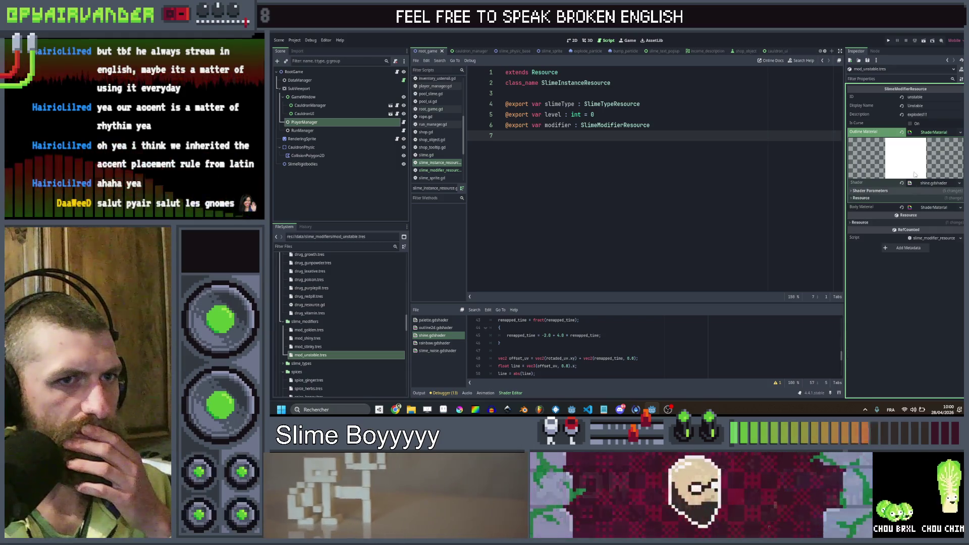
click(938, 132)
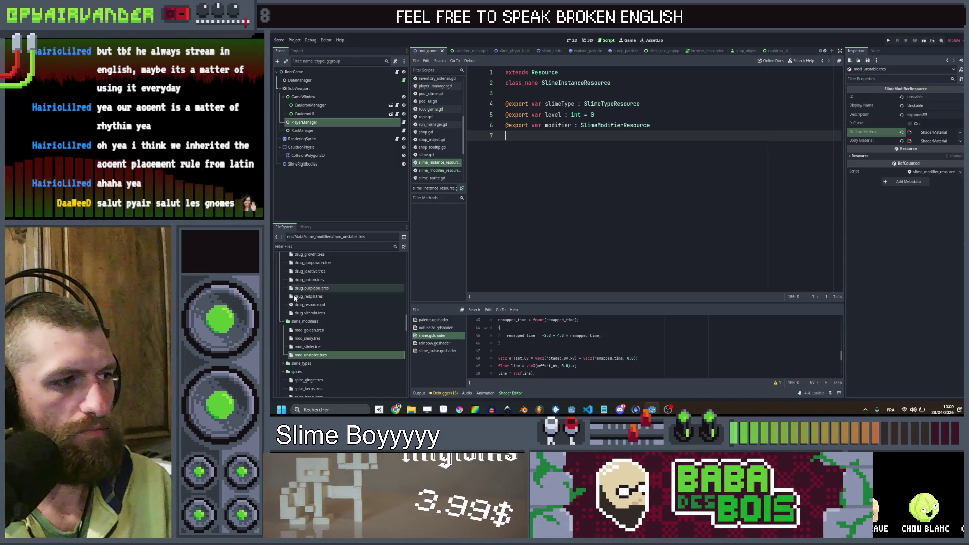
- Reselect mod_golden.tres and run the project
click(323, 335)
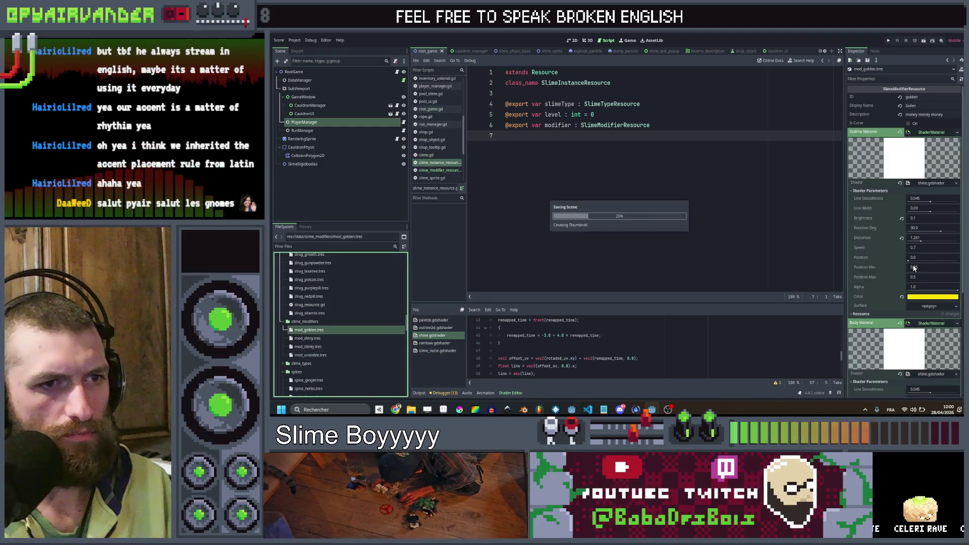
scroll(914, 258, down, 3)
scroll(913, 254, up, 4)
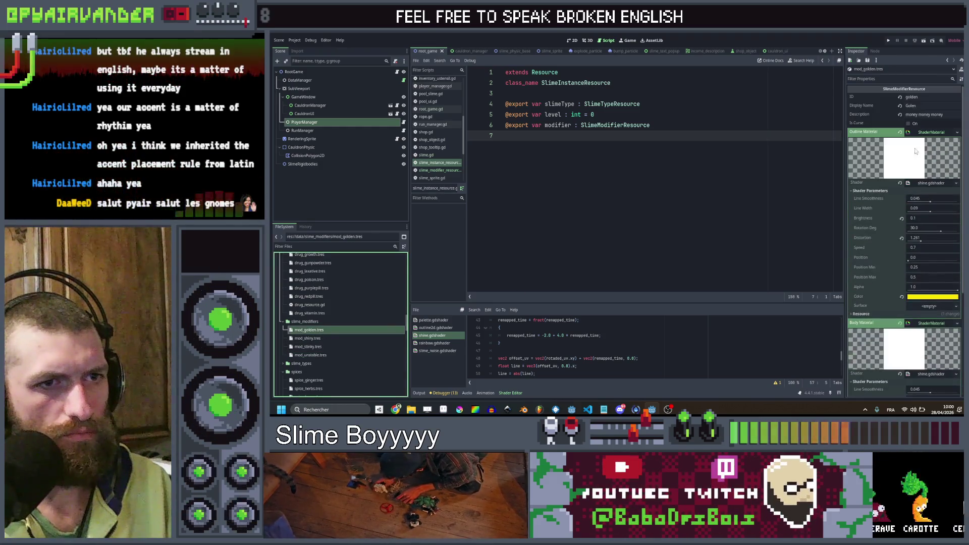
click(889, 41)
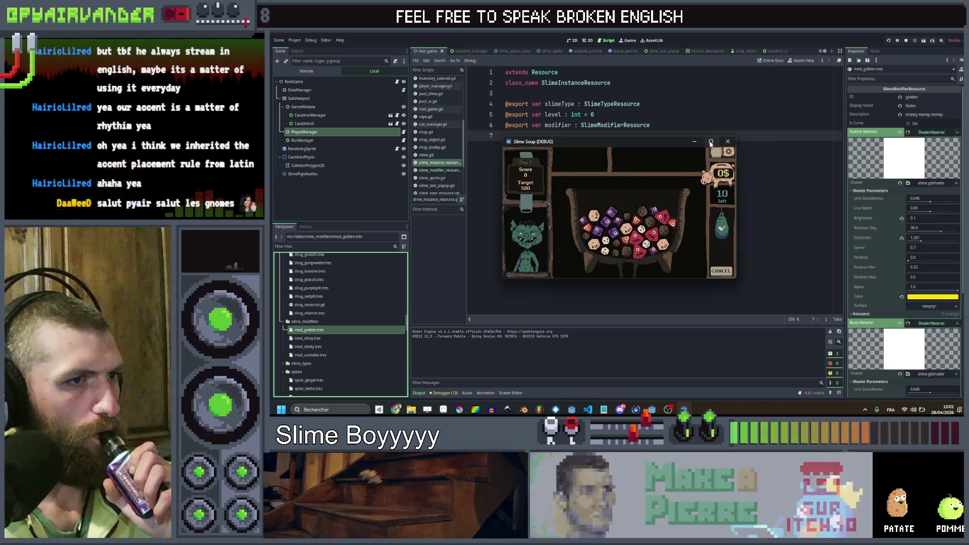
- Maximize the Slime Soup (DEBUG) window to play, then stop the run with F8
click(712, 141)
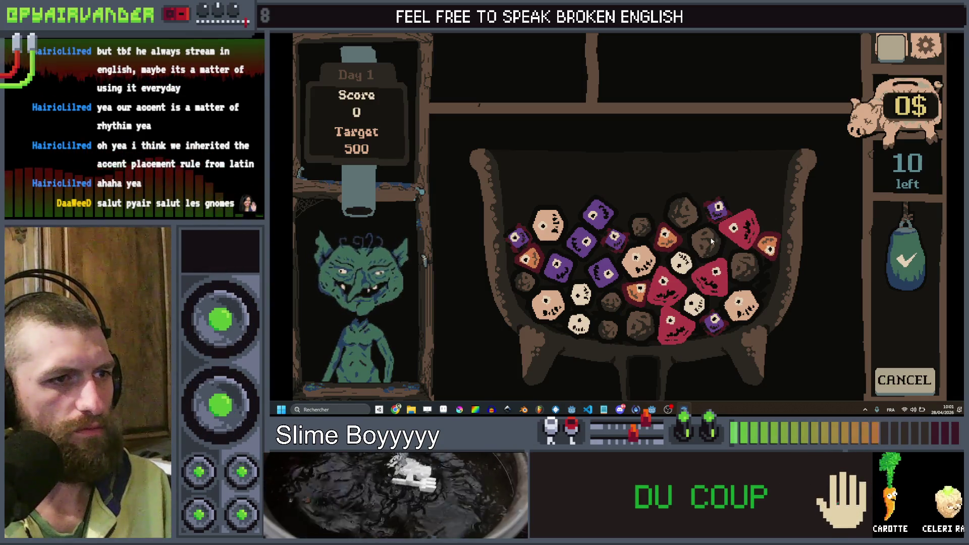
key(F8)
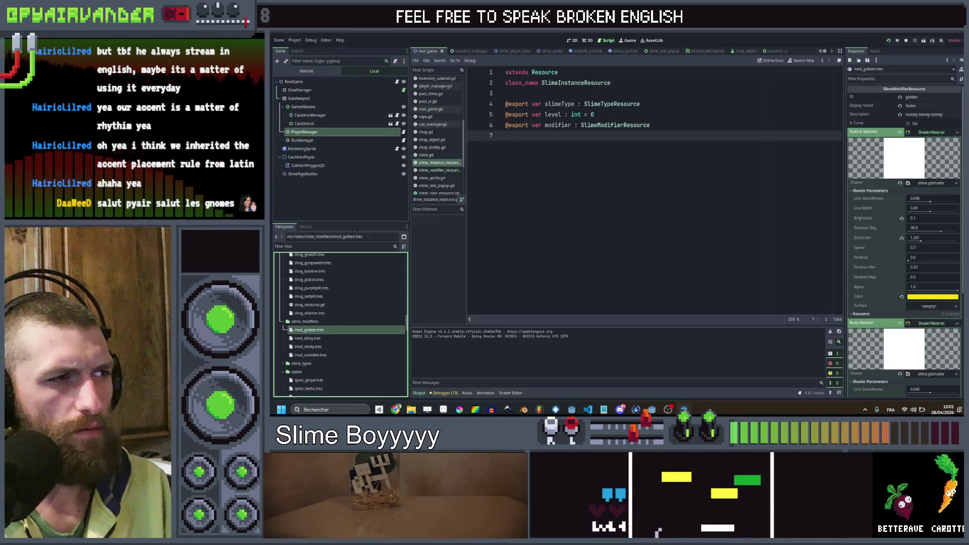
double_click(319, 339)
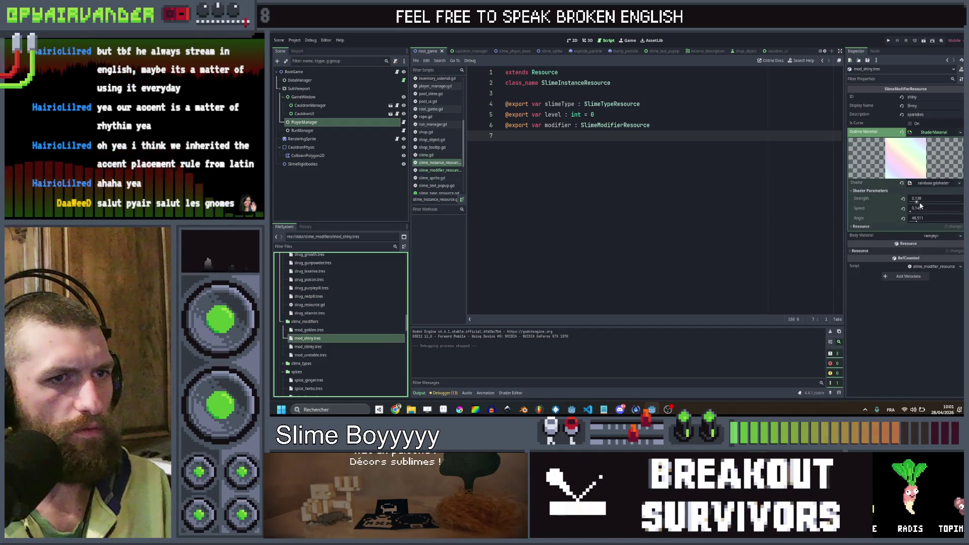
drag(917, 201, 960, 201)
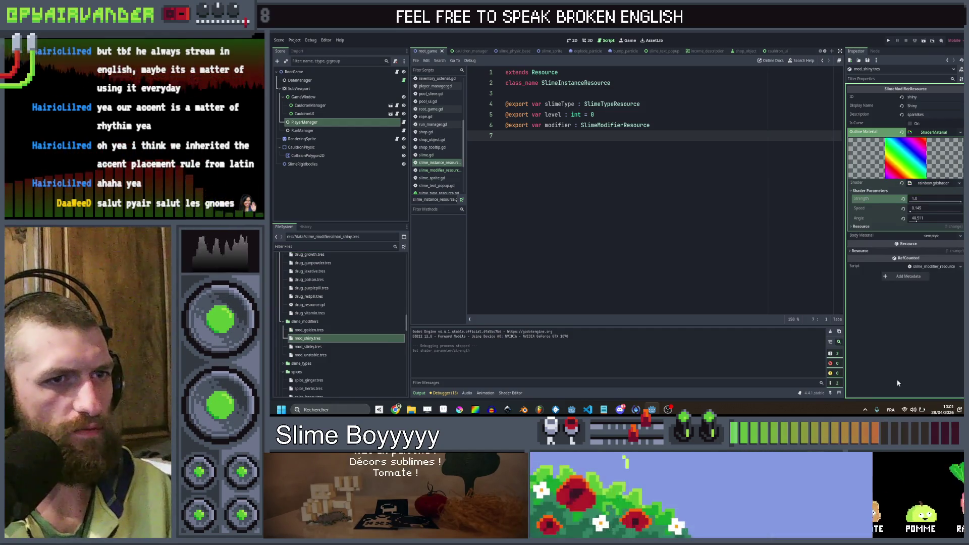
key(ctrl+s)
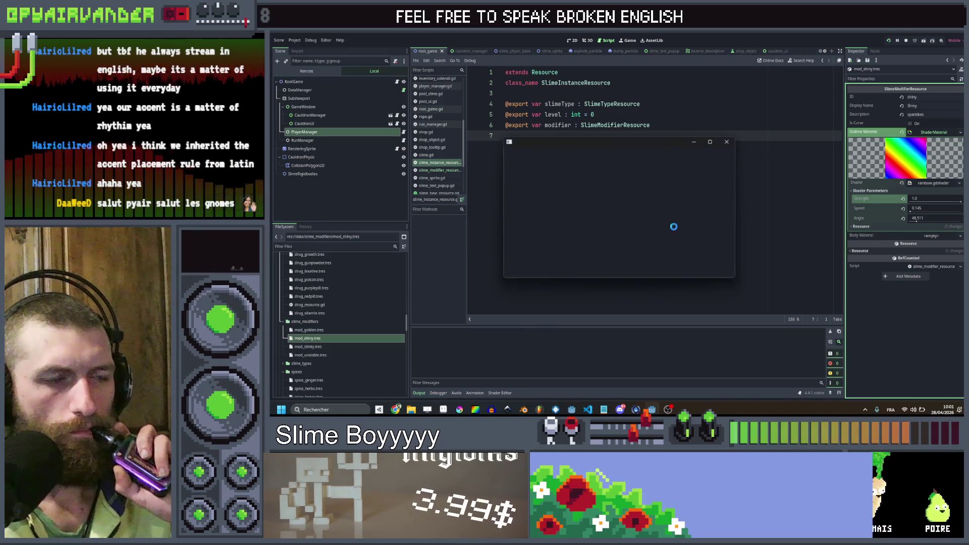
click(711, 141)
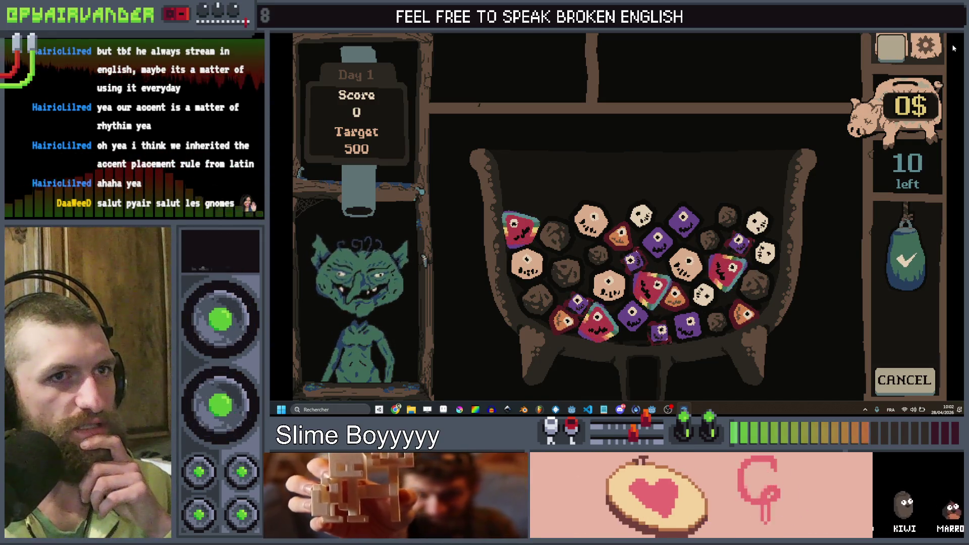
key(F8)
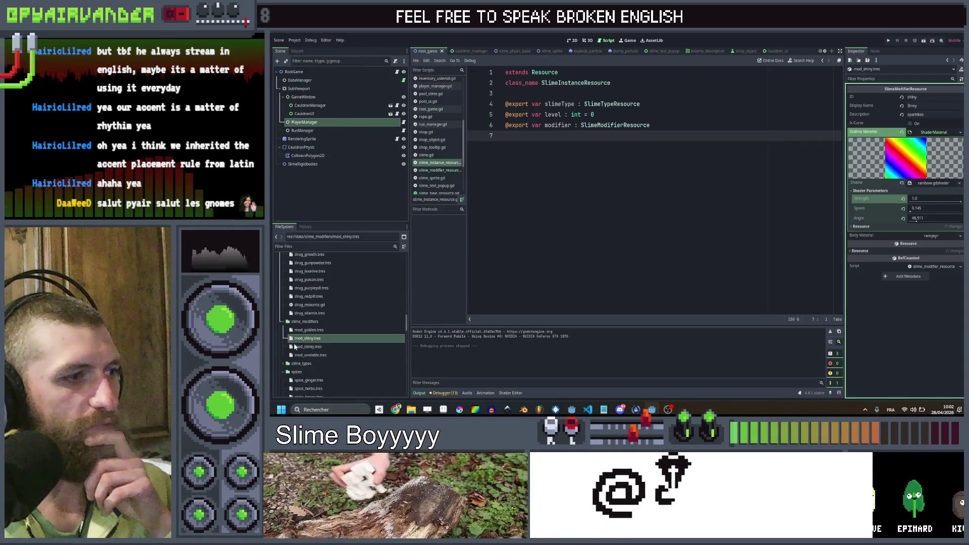
- In mod_stinky.tres, keep speed at 0.1, Quick Load shine_golden as the Noise texture, and save
click(343, 347)
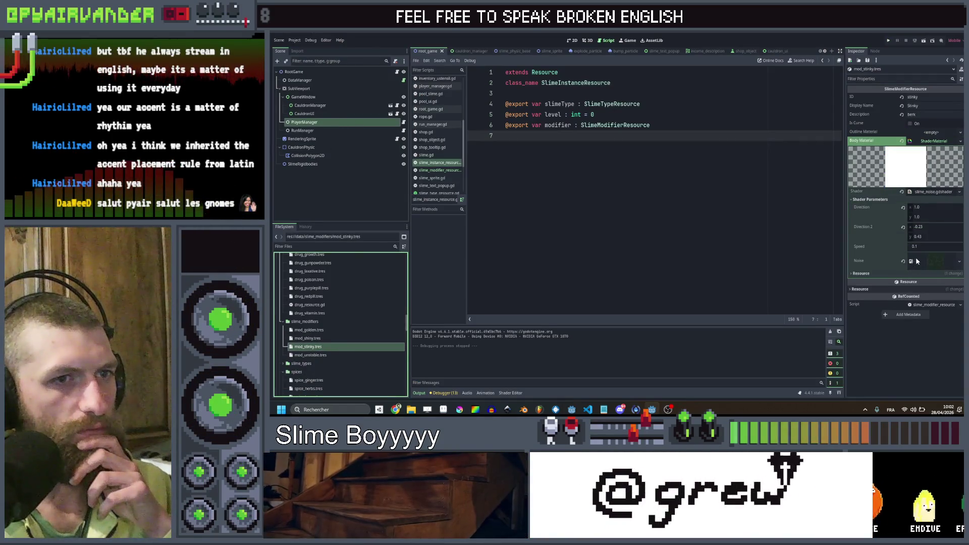
click(926, 247)
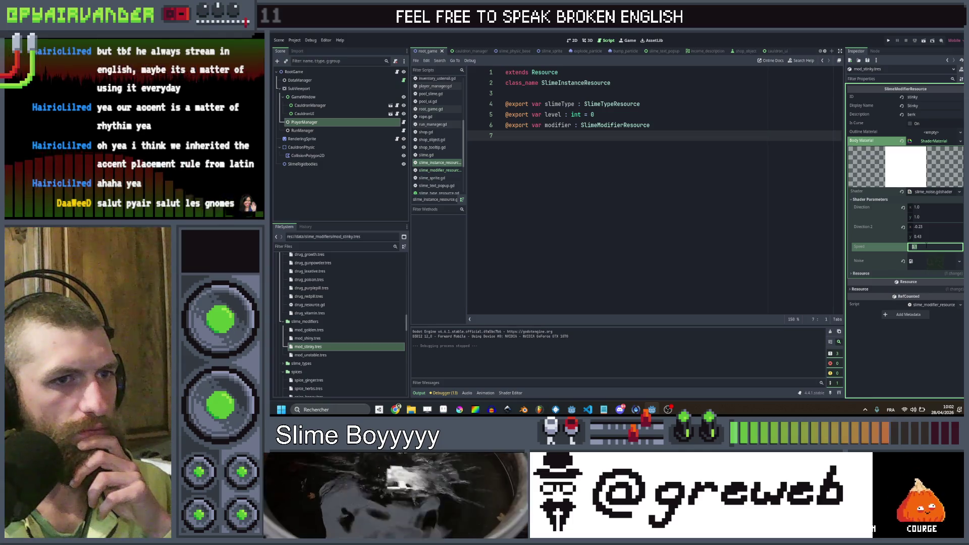
key(Return)
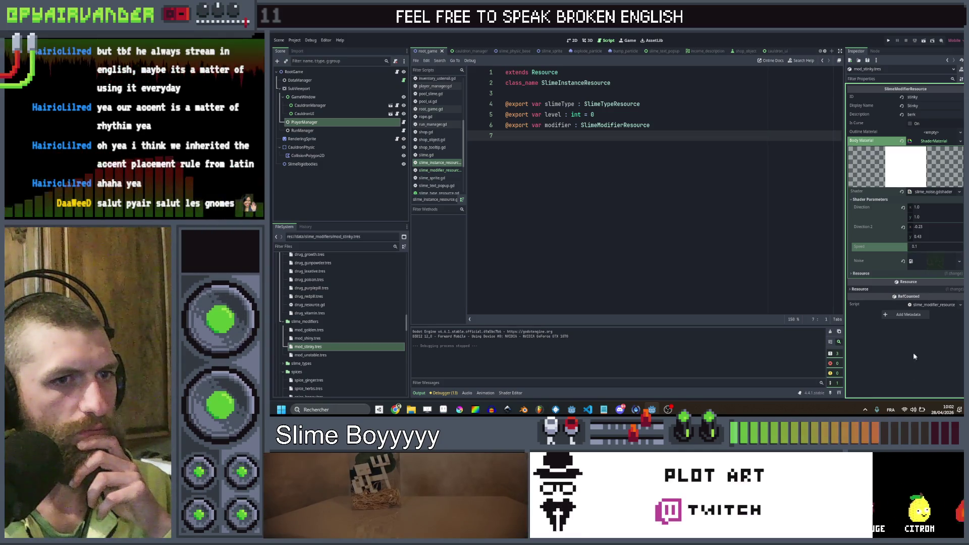
click(942, 261)
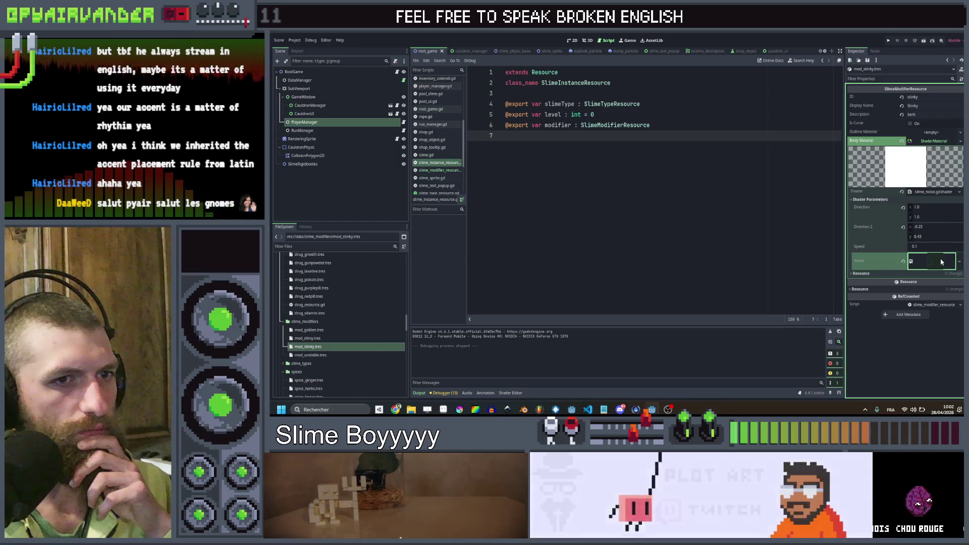
click(923, 330)
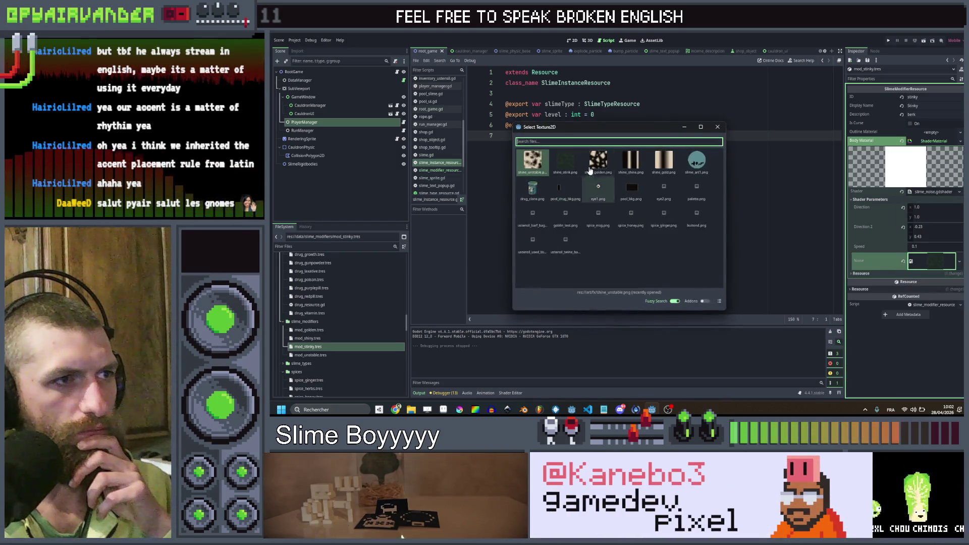
click(595, 163)
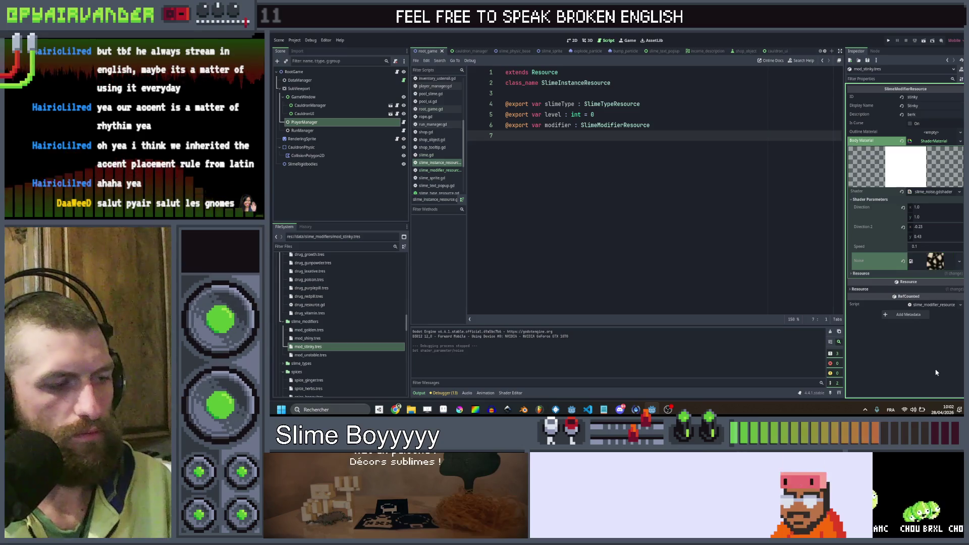
key(ctrl+s)
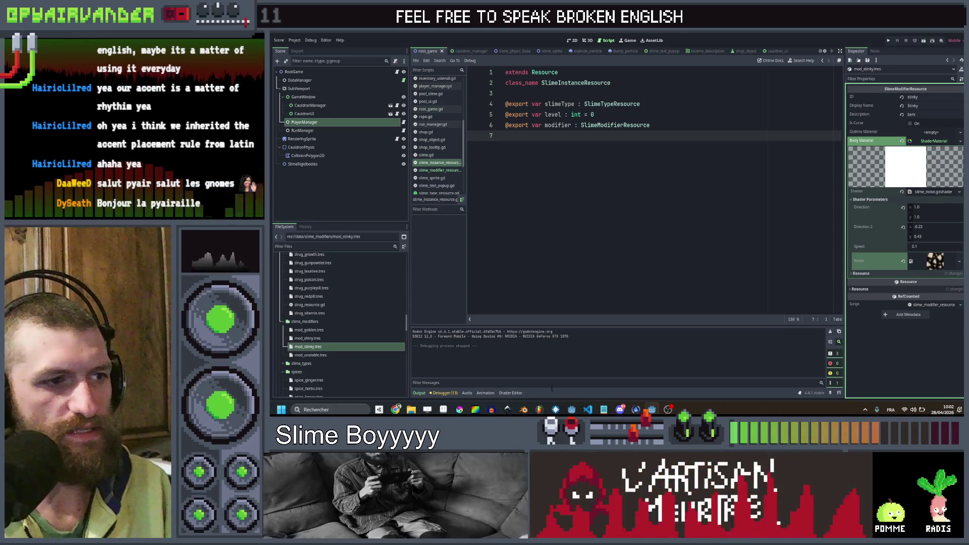
- Change slime_noise.gdshader's final COLOR += to COLOR *=, save it, and run the game
click(518, 393)
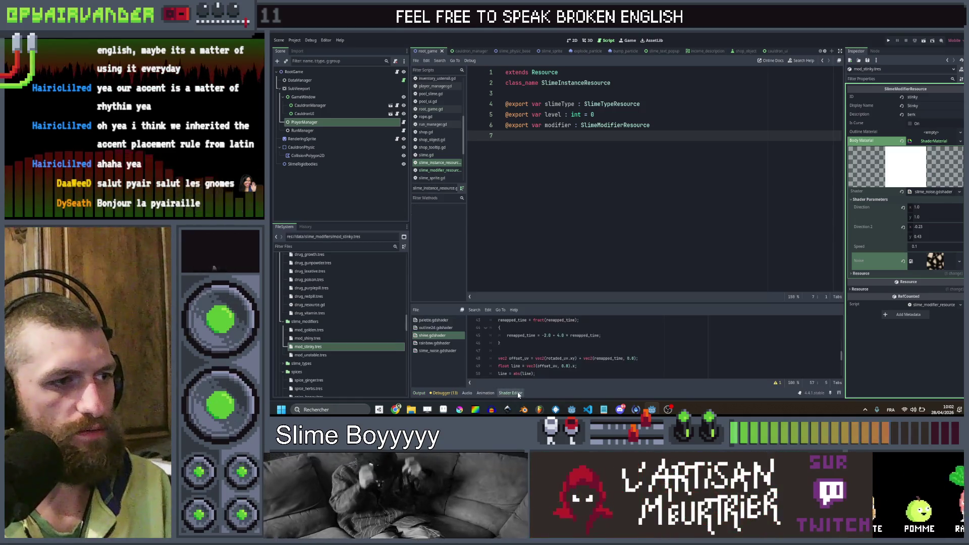
click(437, 351)
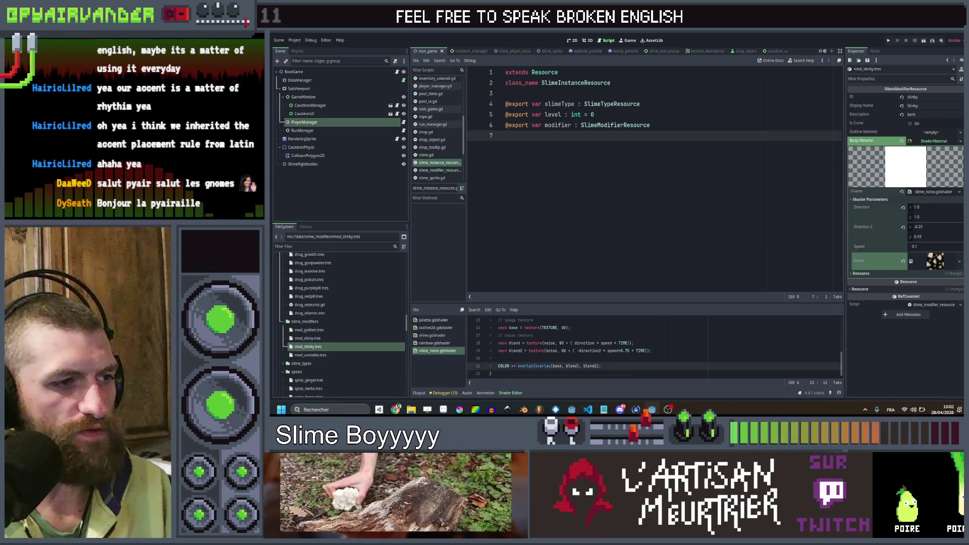
text(*)
key(End)
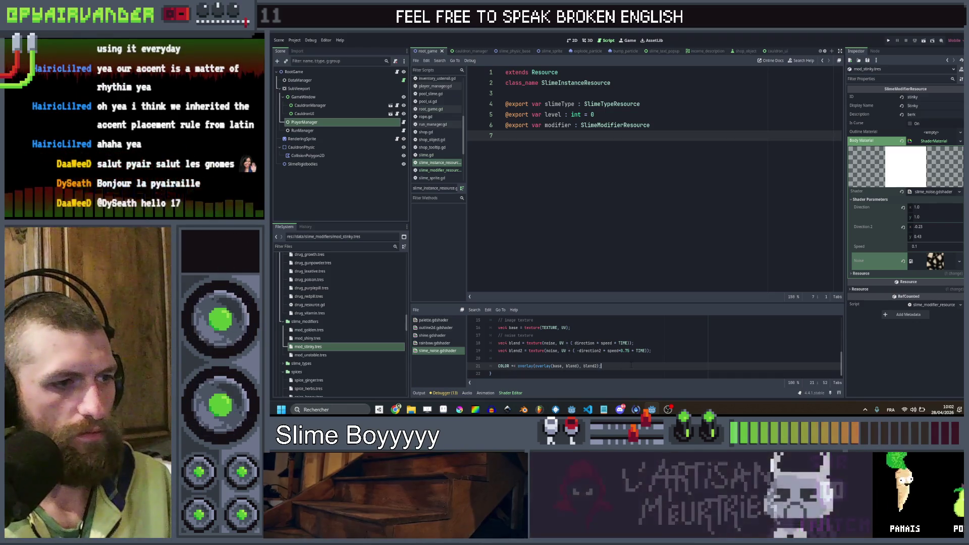
key(ctrl+s)
click(878, 366)
click(889, 41)
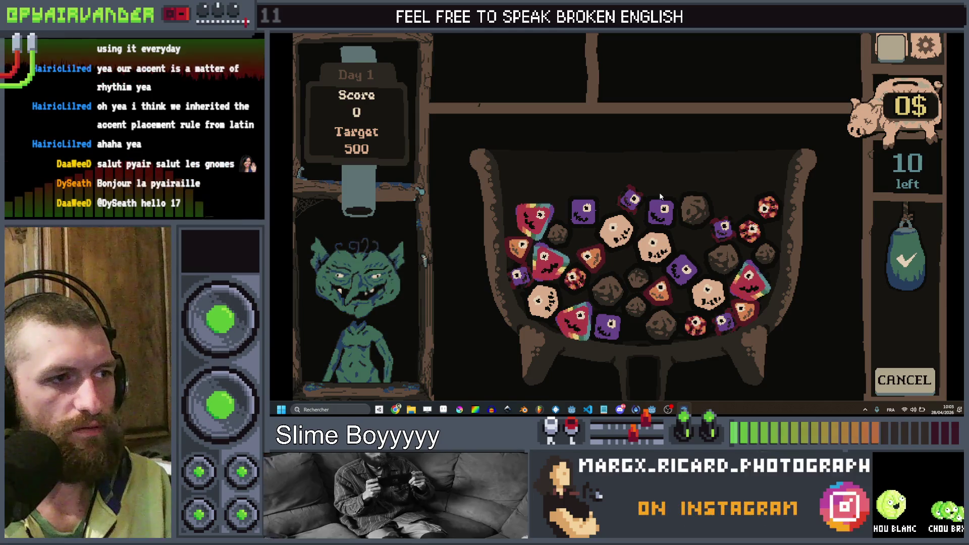
mouse_move(530, 221)
mouse_down()
mouse_move(561, 297)
mouse_move(536, 218)
mouse_move(551, 265)
mouse_move(529, 228)
mouse_up()
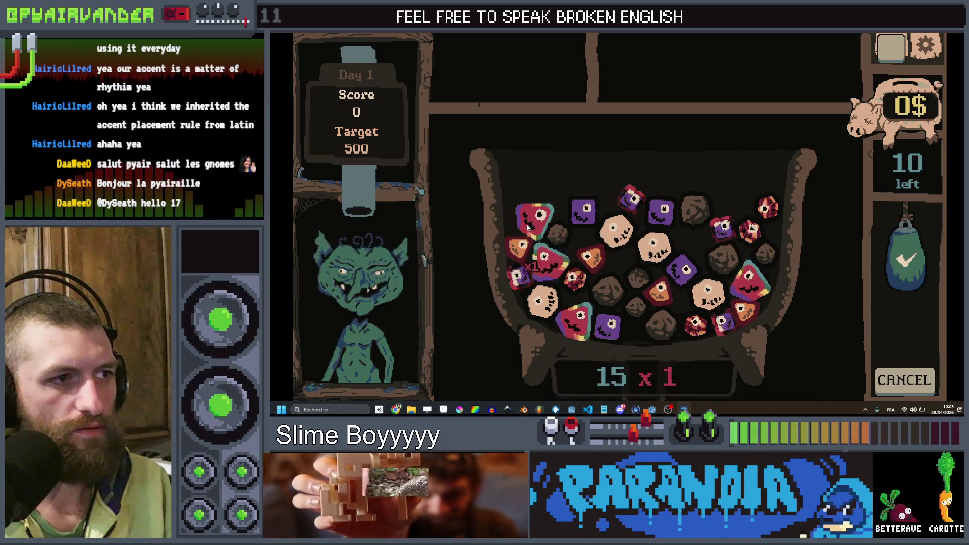
mouse_move(546, 269)
mouse_down()
mouse_move(534, 223)
mouse_move(550, 276)
mouse_up()
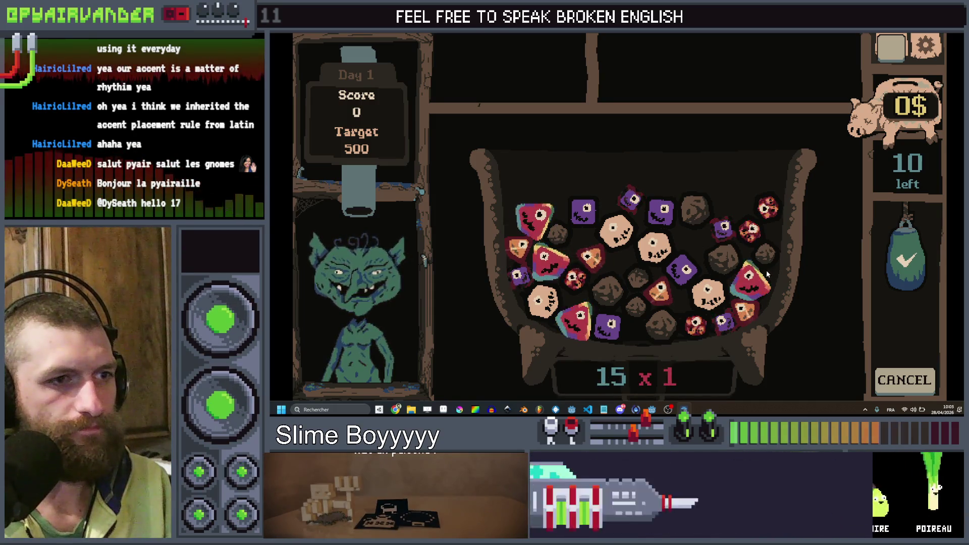
drag(753, 289, 769, 255)
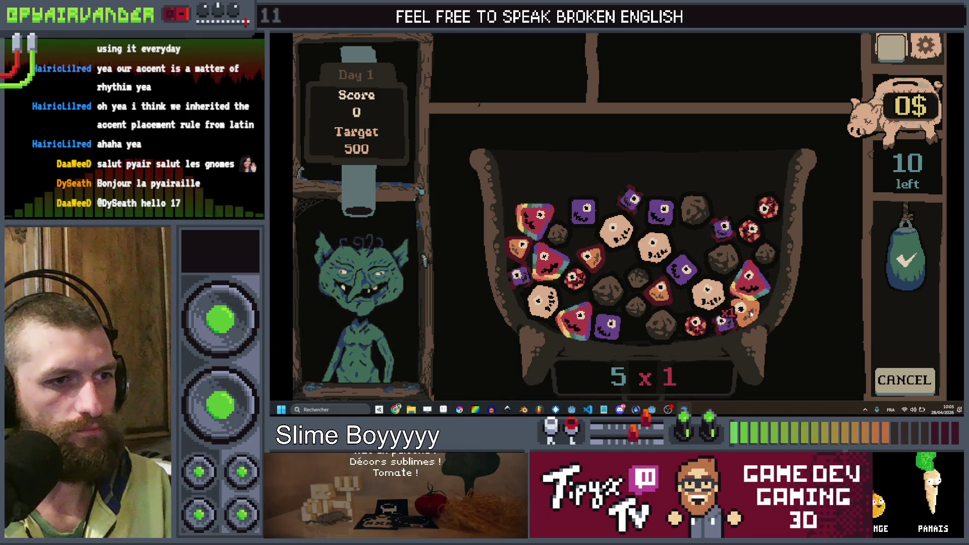
drag(663, 298, 708, 346)
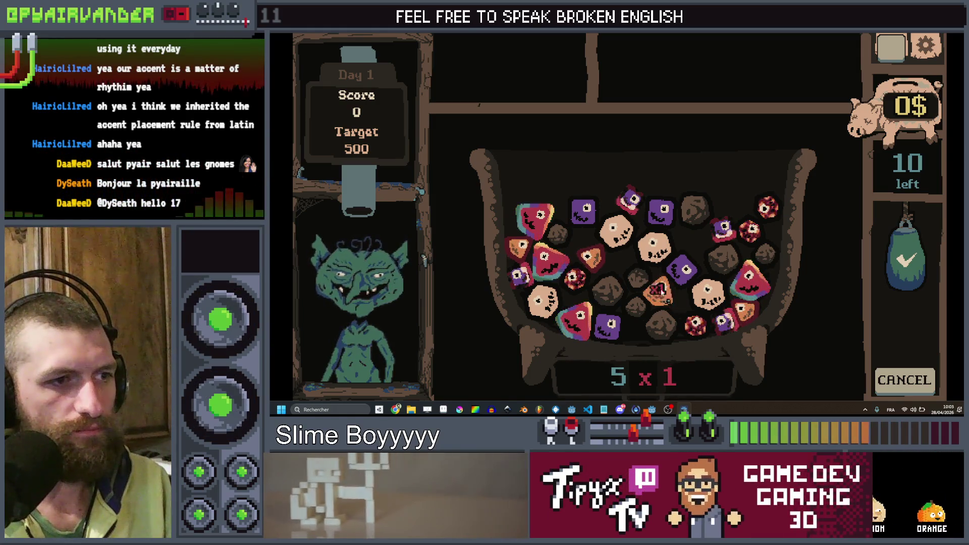
drag(663, 291, 665, 291)
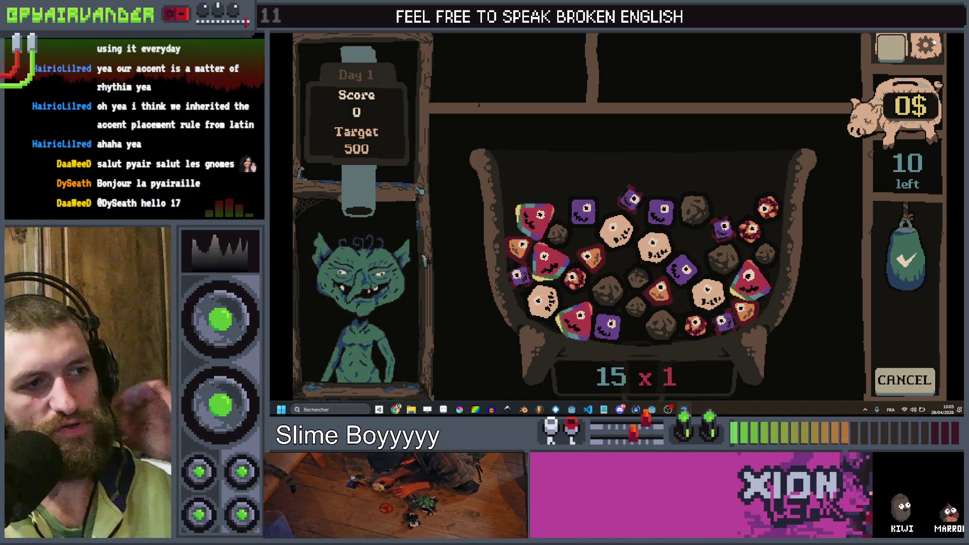
key(F8)
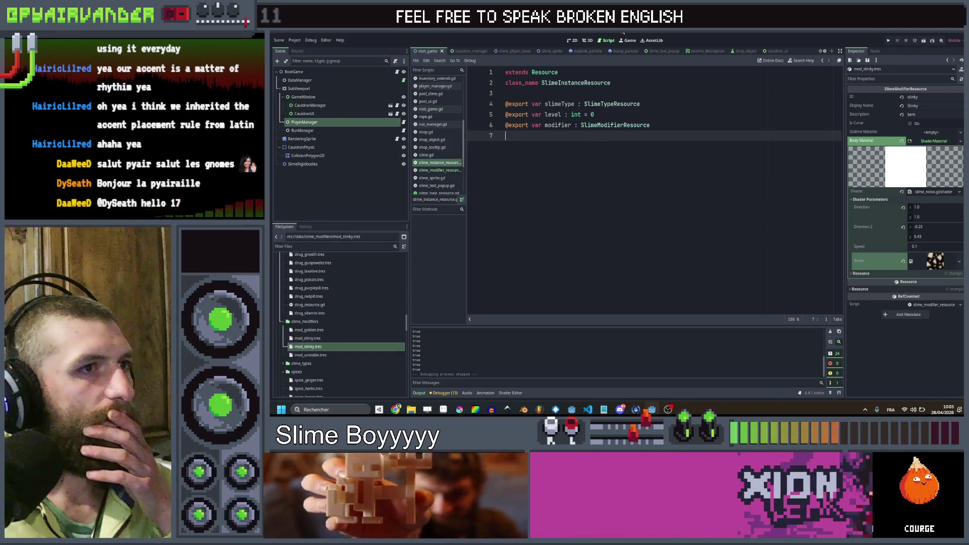
- Duplicate the Slime_Body Sprite2D in slime_sprite, name it SlimeBodyOutline, and drag it above SlimeLine
click(546, 51)
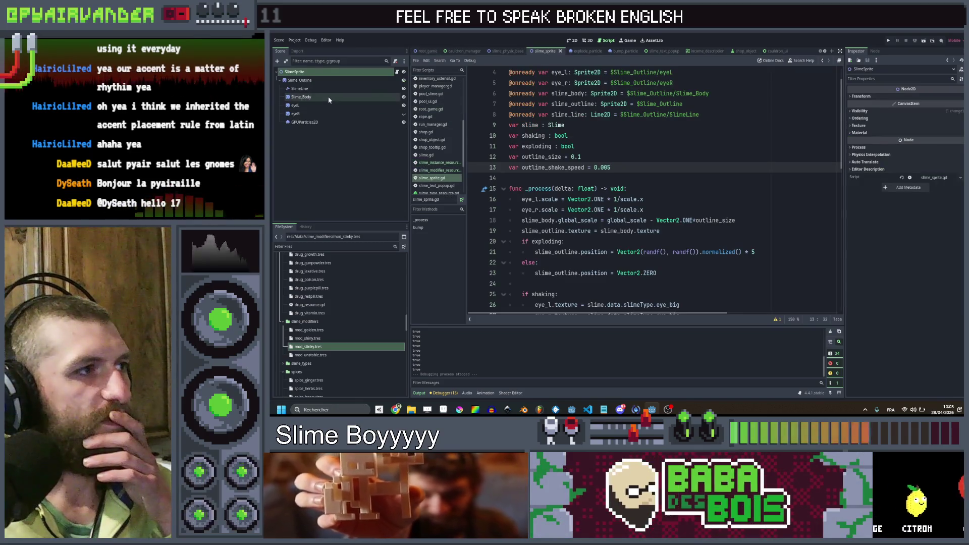
click(329, 99)
key(ctrl+d)
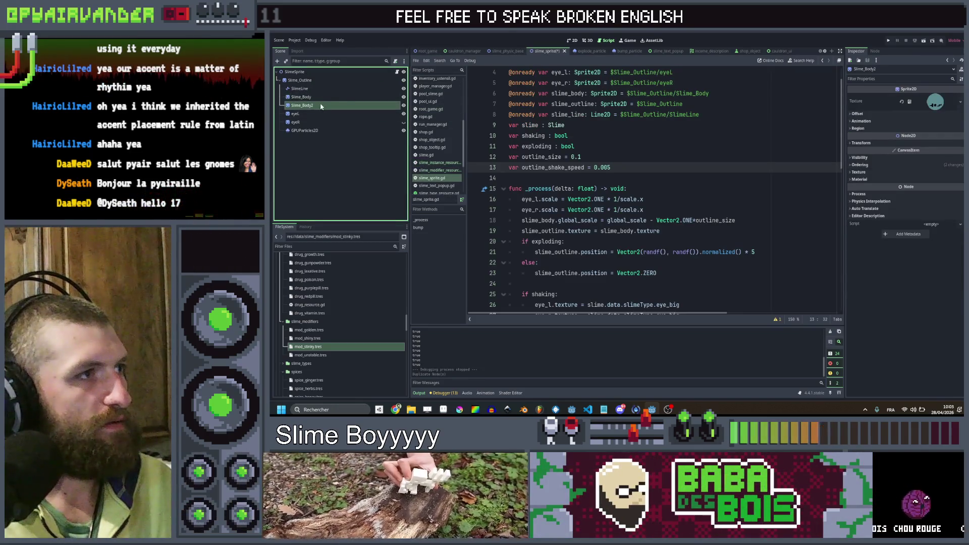
click(313, 96)
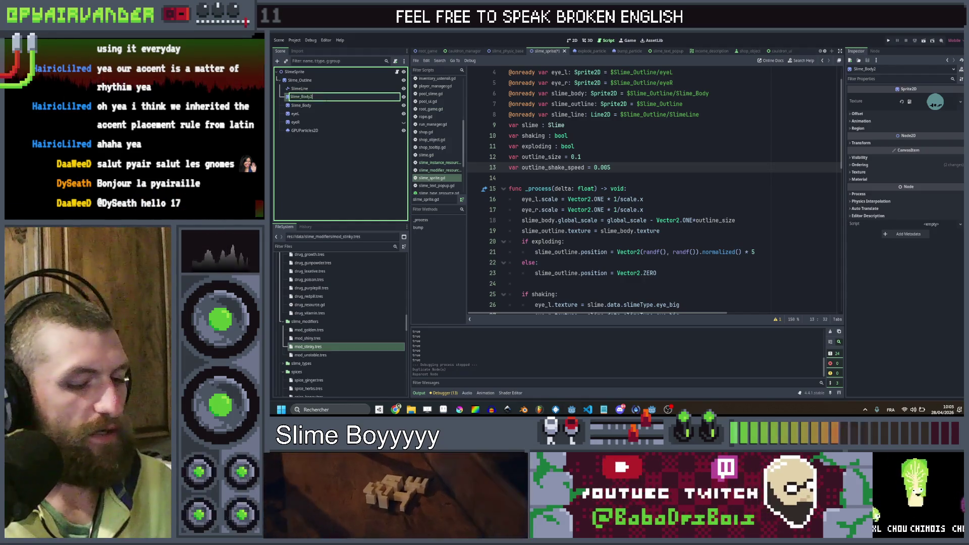
text(Outlne)
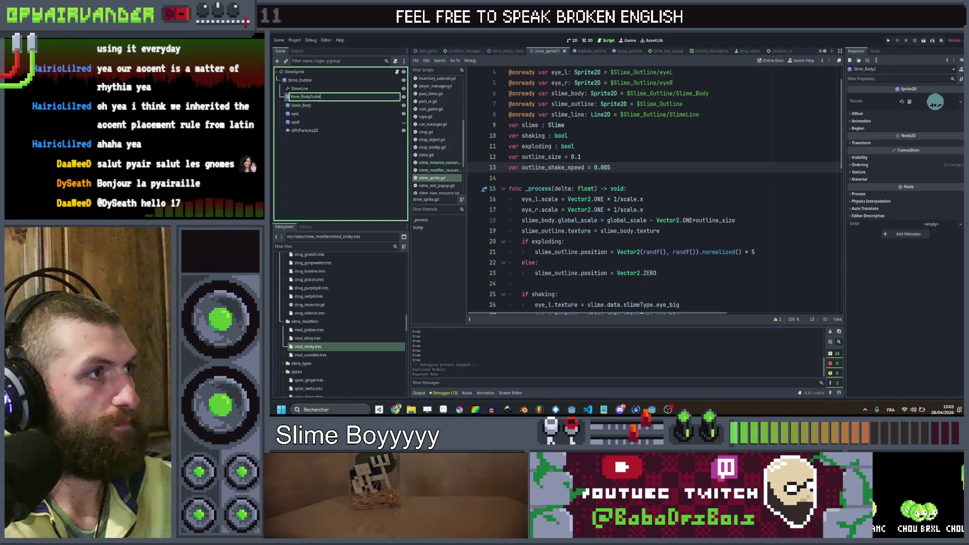
double_click(327, 98)
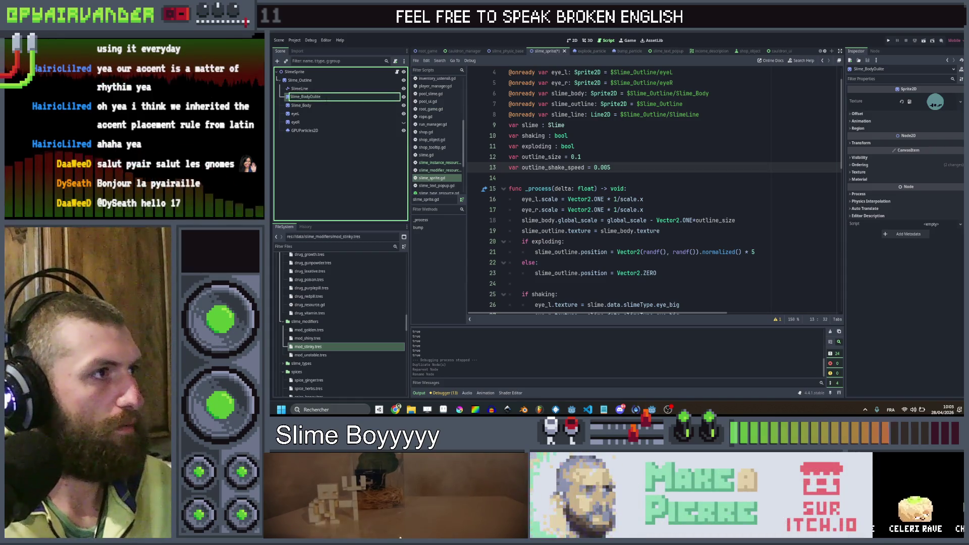
key(Return)
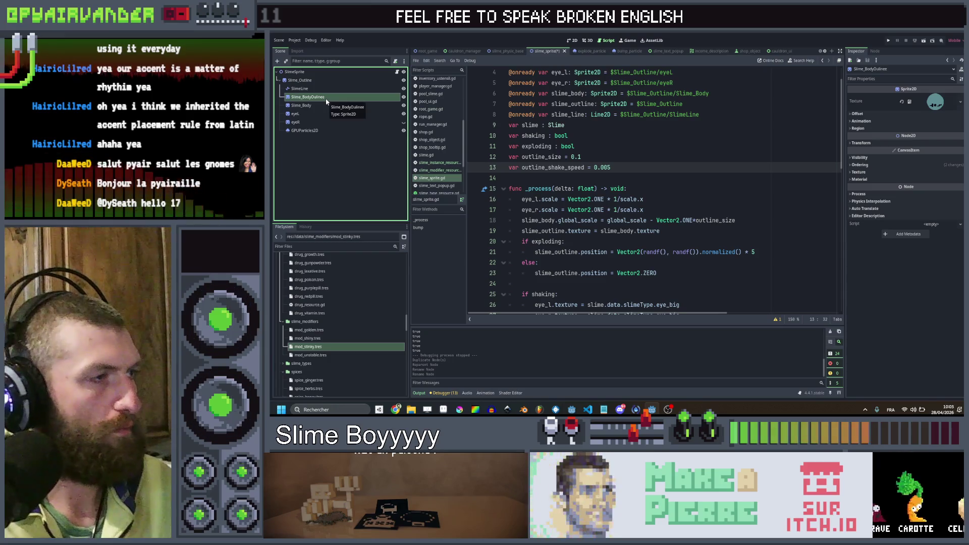
double_click(326, 99)
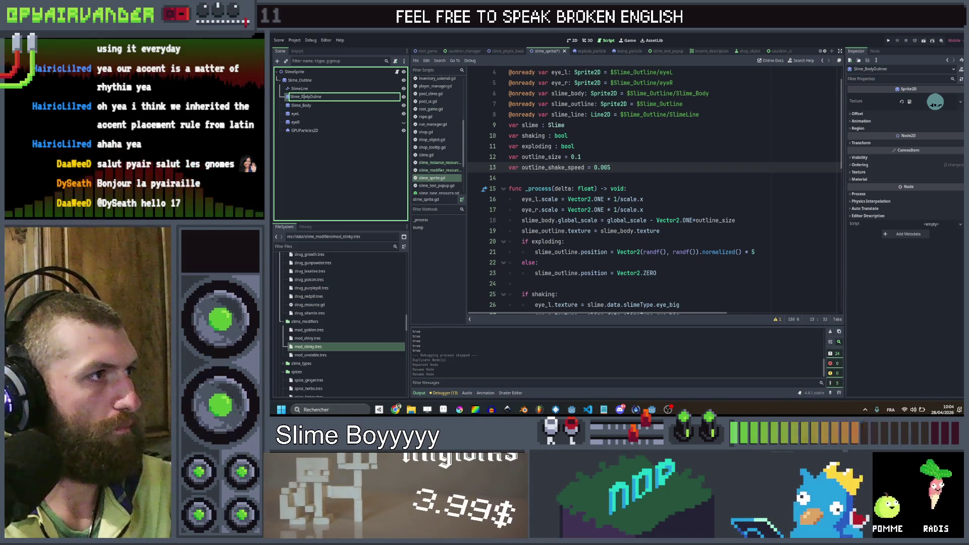
drag(318, 97, 319, 90)
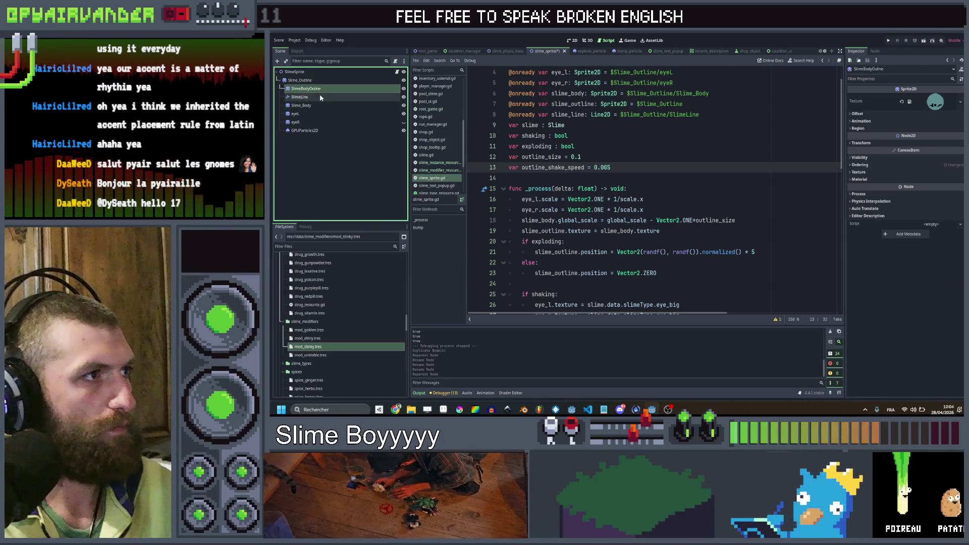
- Give SlimeLine a new ShaderMaterial that loads outline2d.gdshader
click(320, 95)
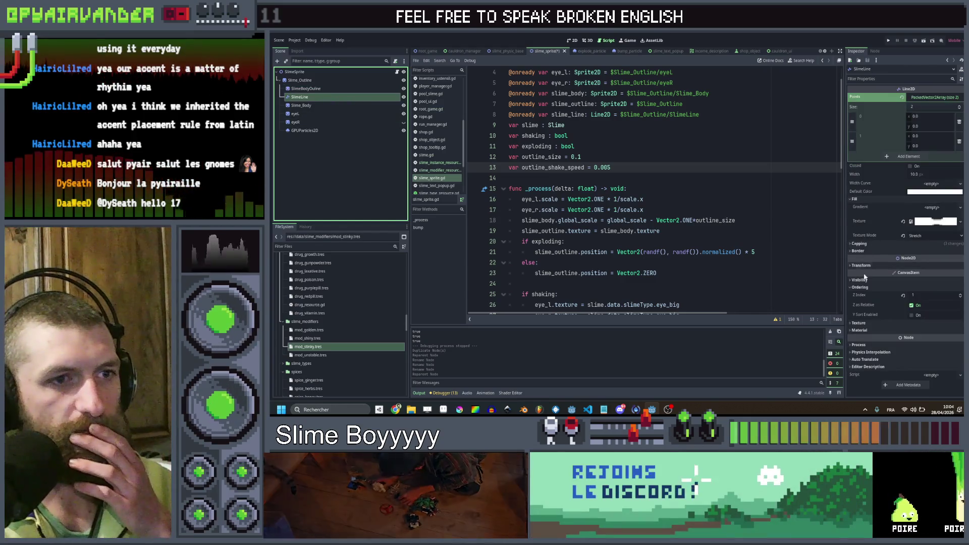
click(861, 331)
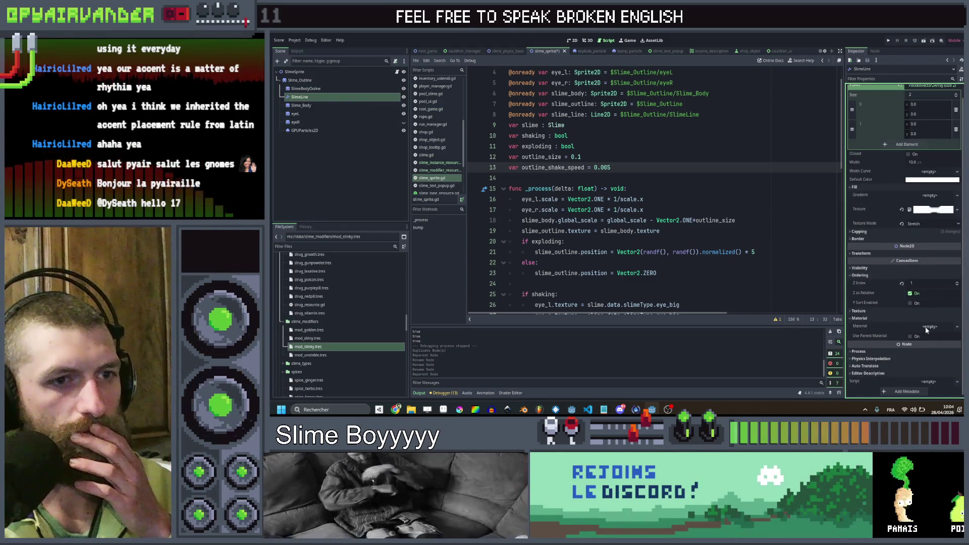
click(927, 327)
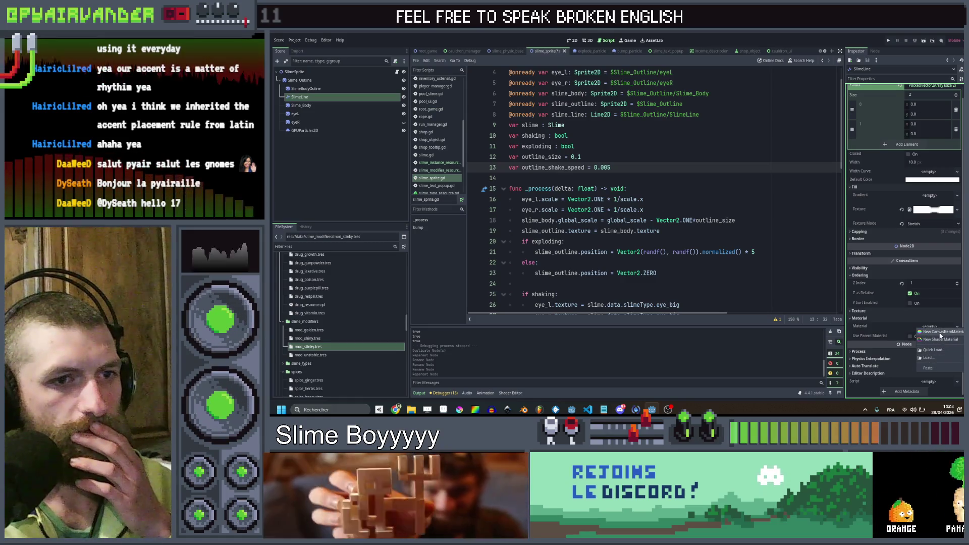
click(940, 333)
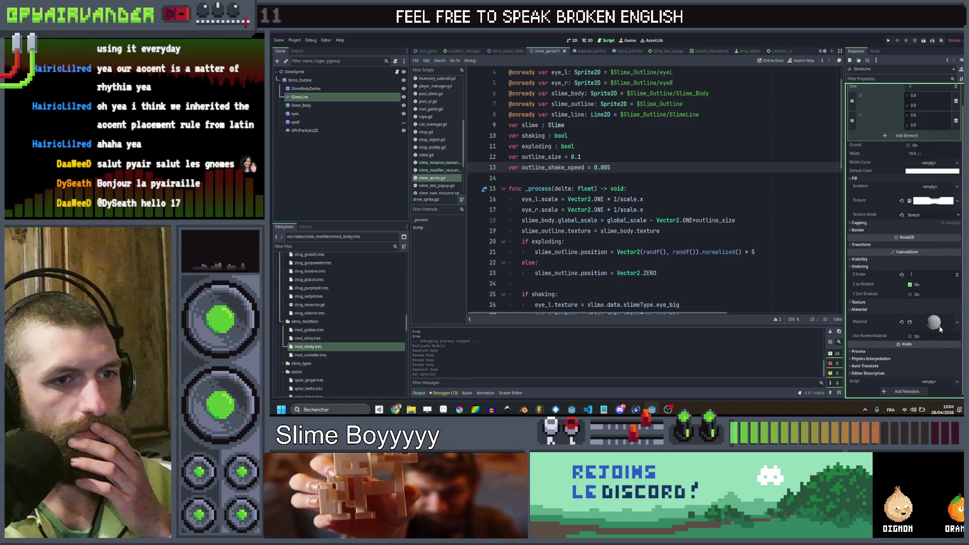
click(940, 318)
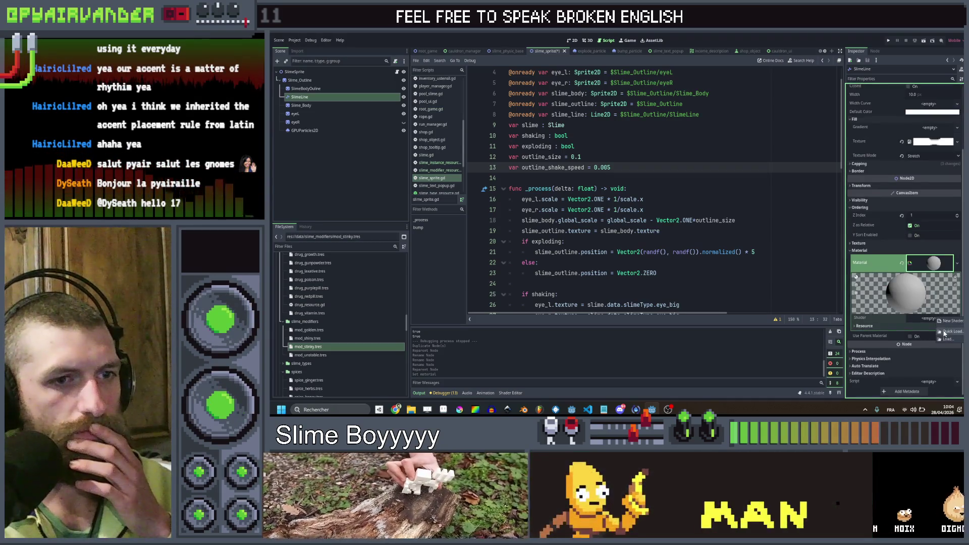
click(945, 333)
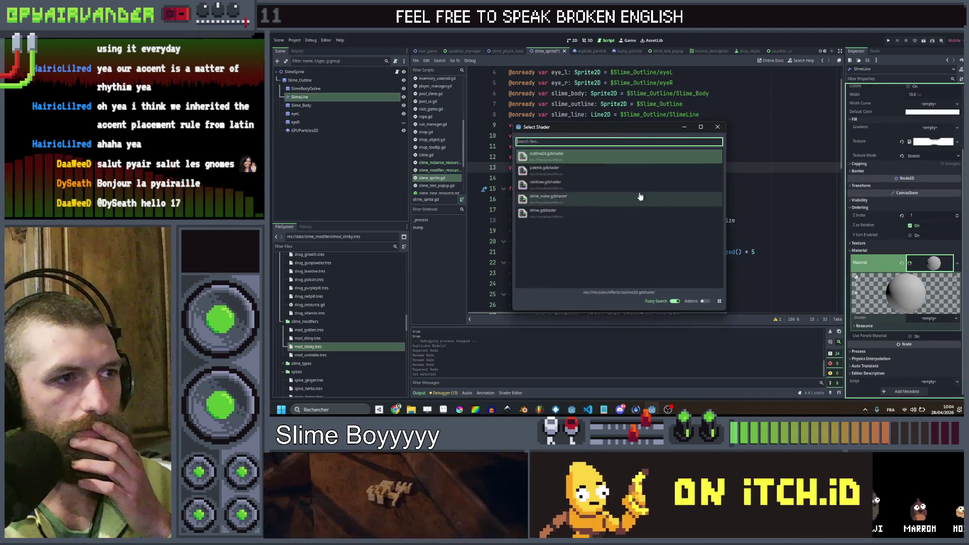
double_click(640, 157)
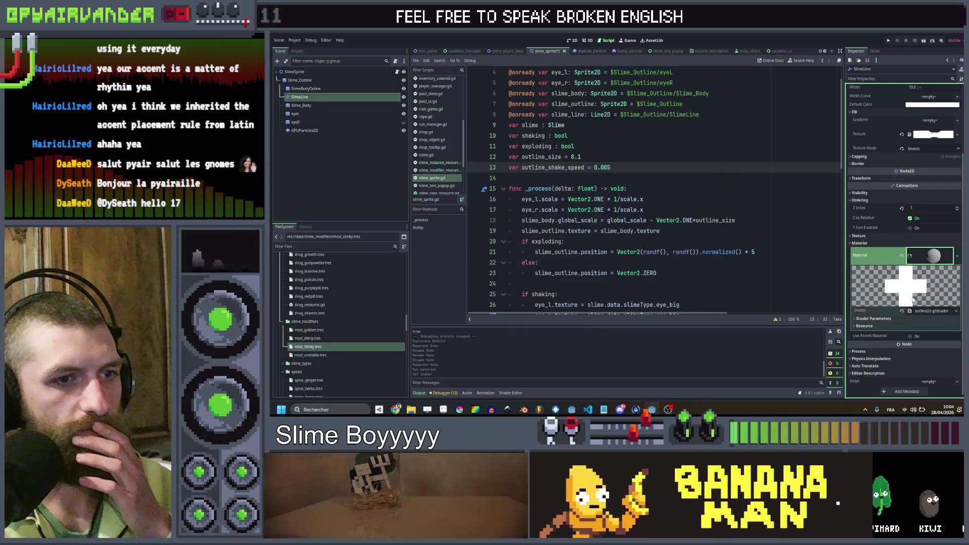
- Set the shader's Width parameter to 2.0 with Pattern left at 0, then select SlimeBodyOutline
click(868, 319)
click(923, 337)
text(2)
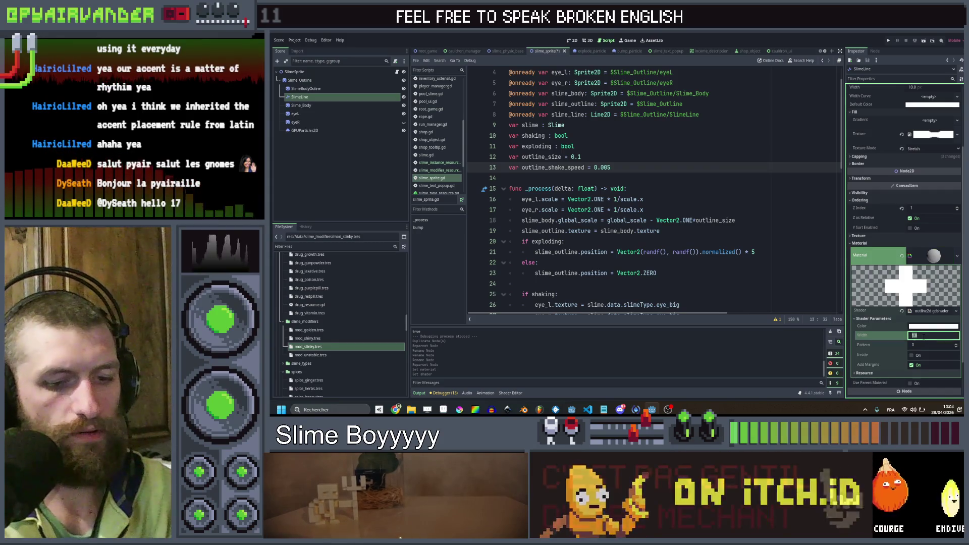
key(Return)
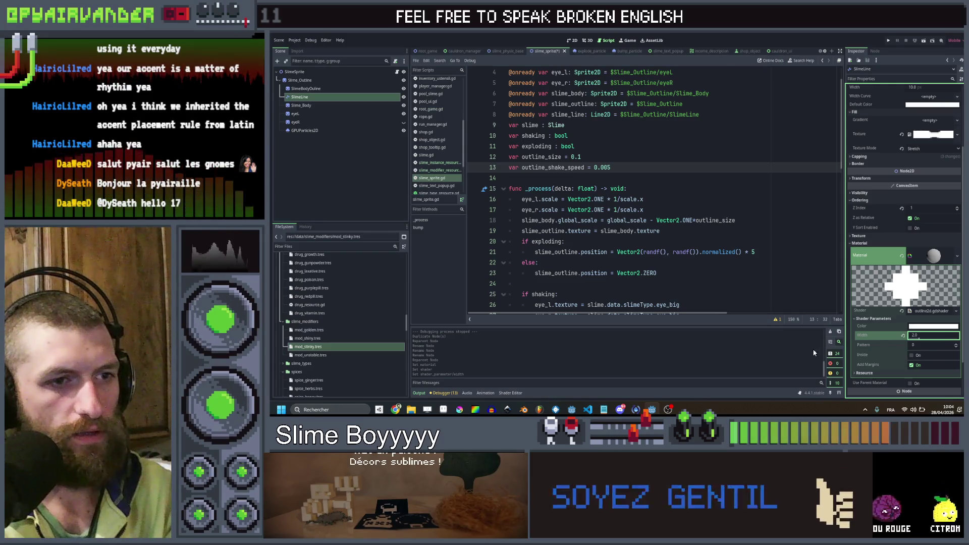
click(956, 344)
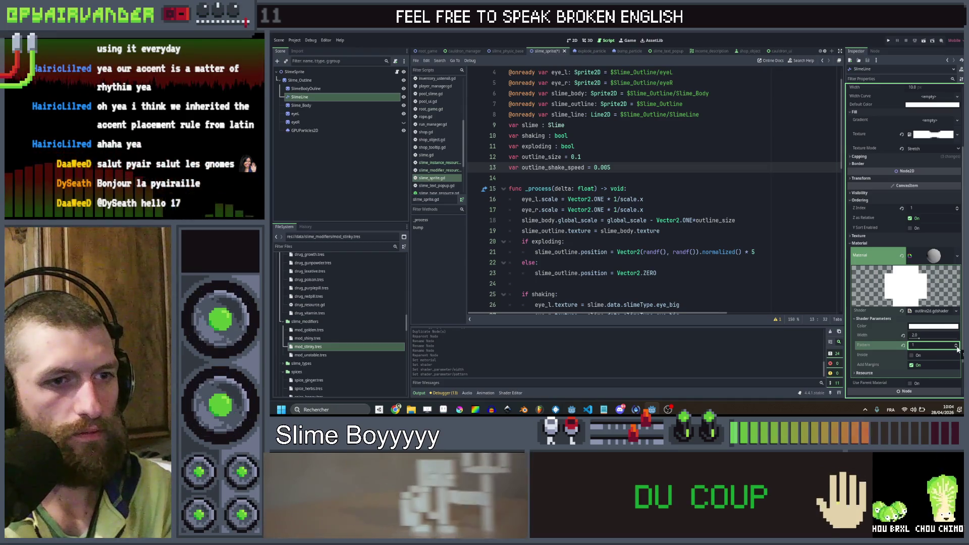
click(956, 348)
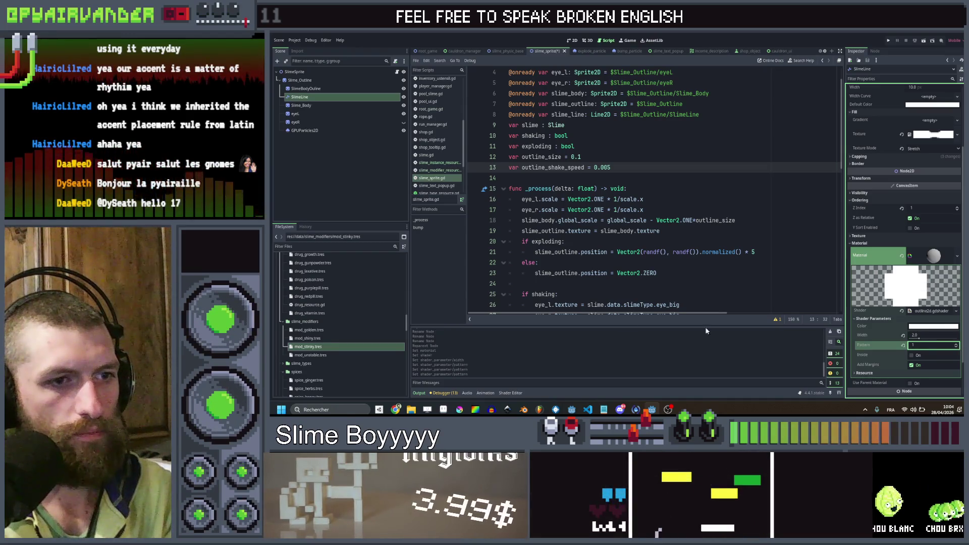
click(377, 179)
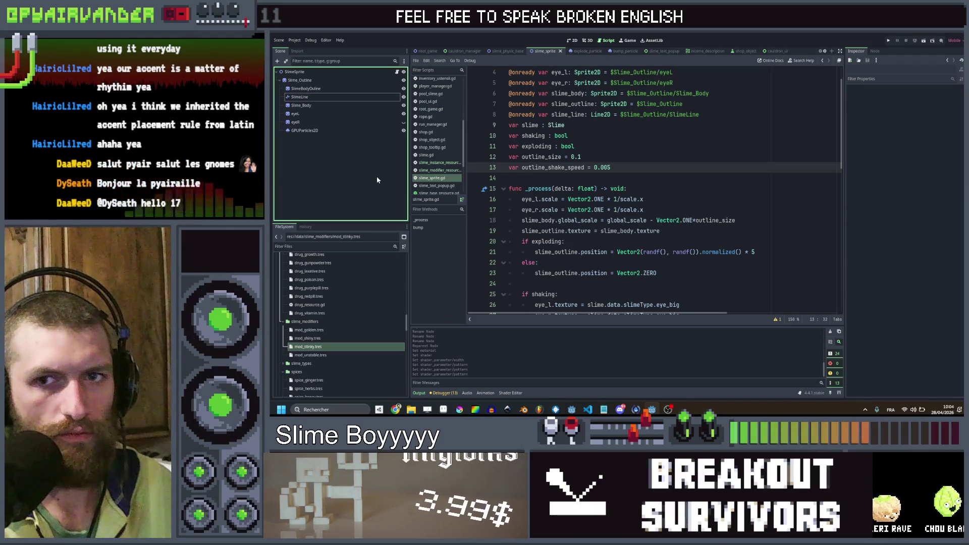
click(352, 105)
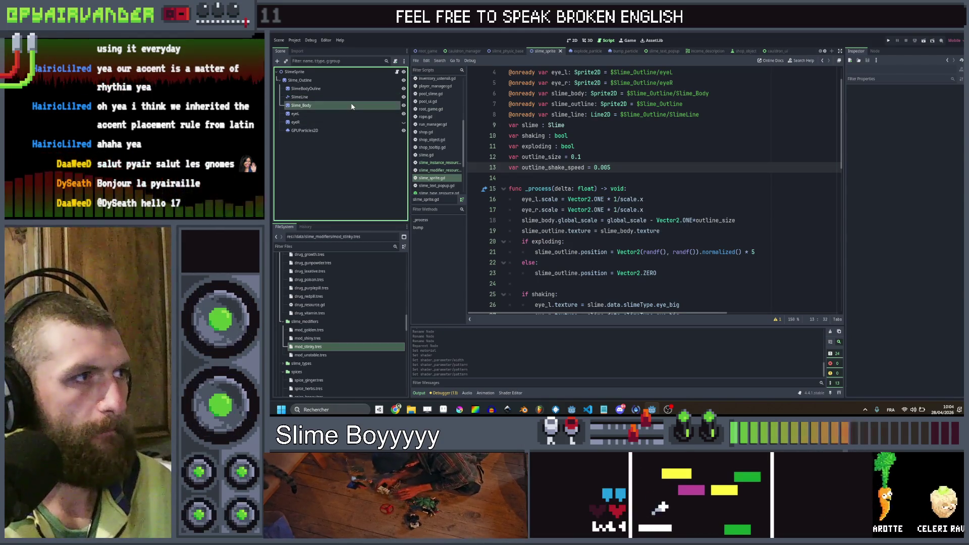
click(350, 89)
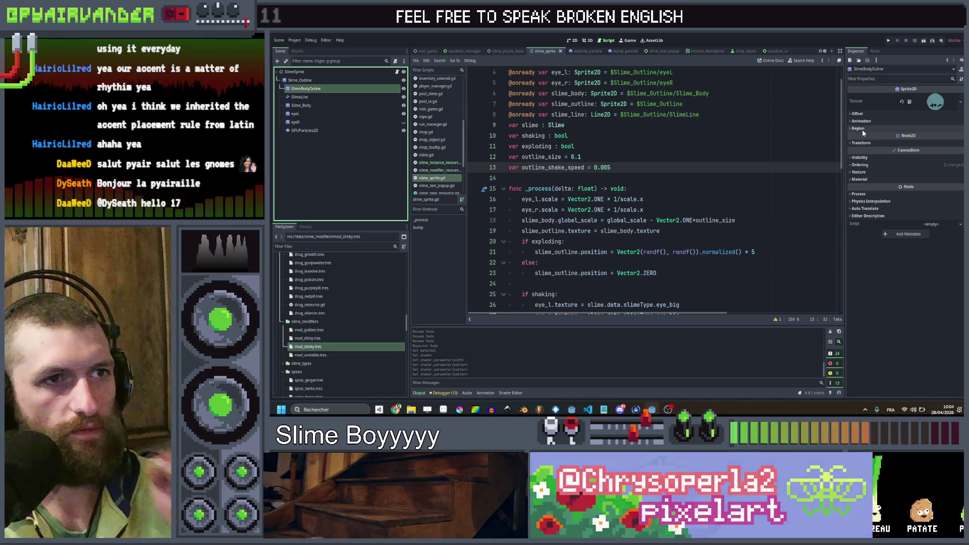
- Give SlimeBodyOutline a new ShaderMaterial that loads outline2d.gdshader
click(861, 179)
click(940, 188)
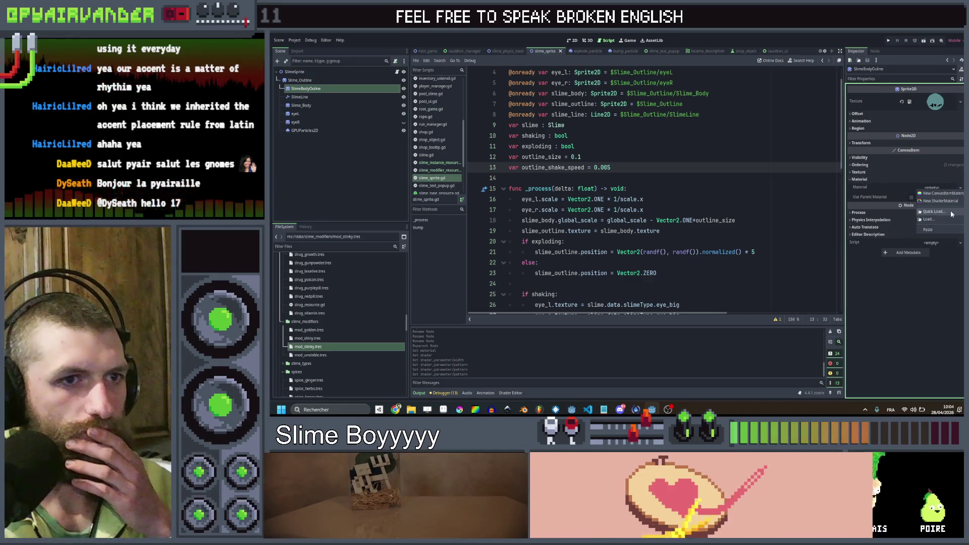
click(950, 210)
key(Escape)
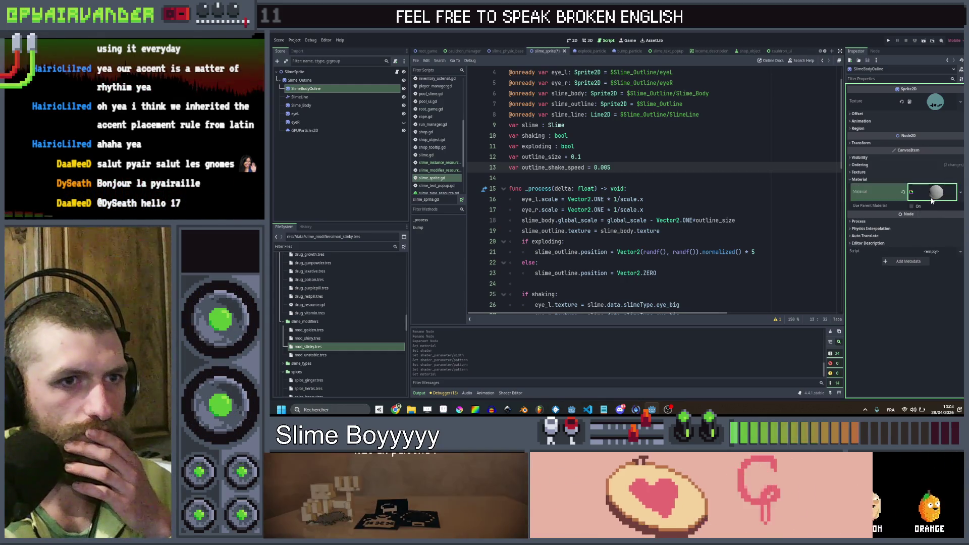
click(931, 198)
click(929, 245)
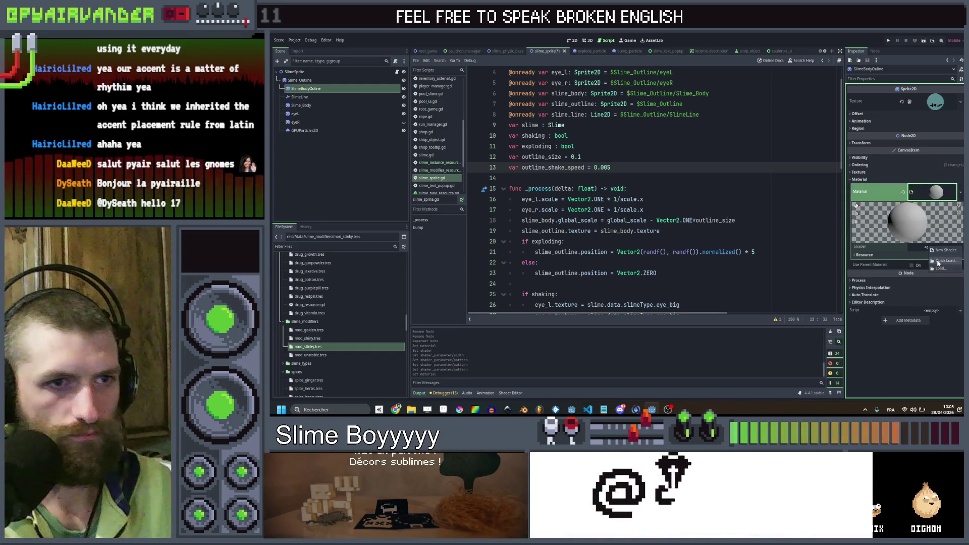
click(940, 261)
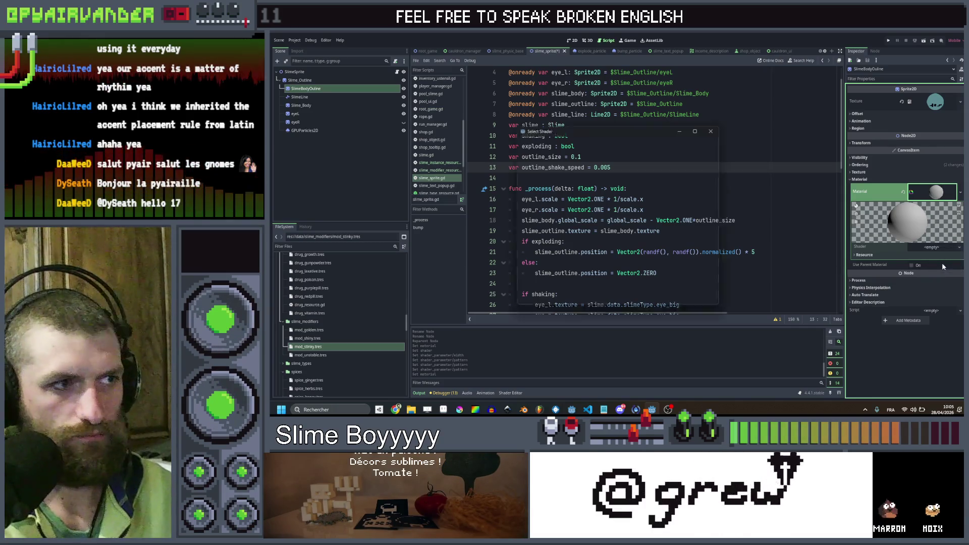
click(581, 157)
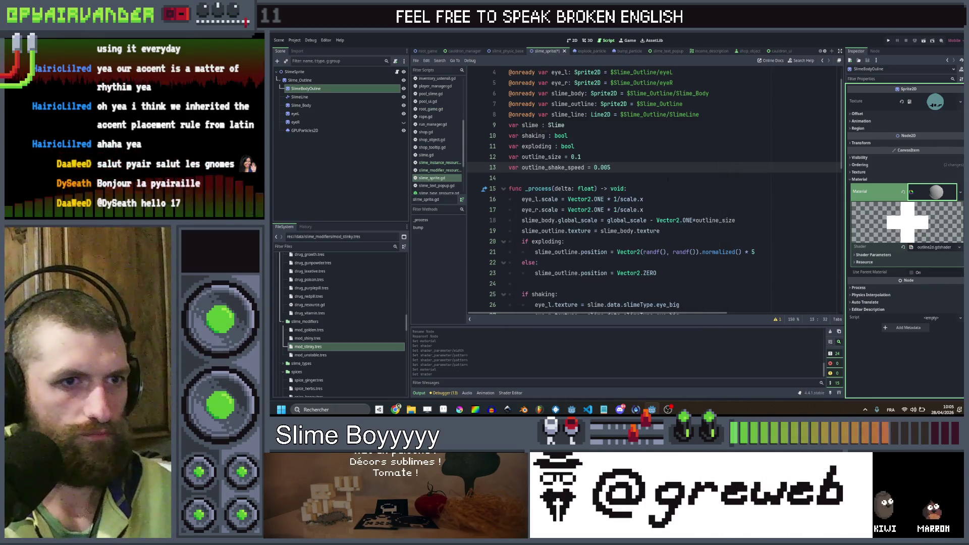
- Set the outline Width to 2.0 and Pattern to 1, then confirm the node's name
click(931, 272)
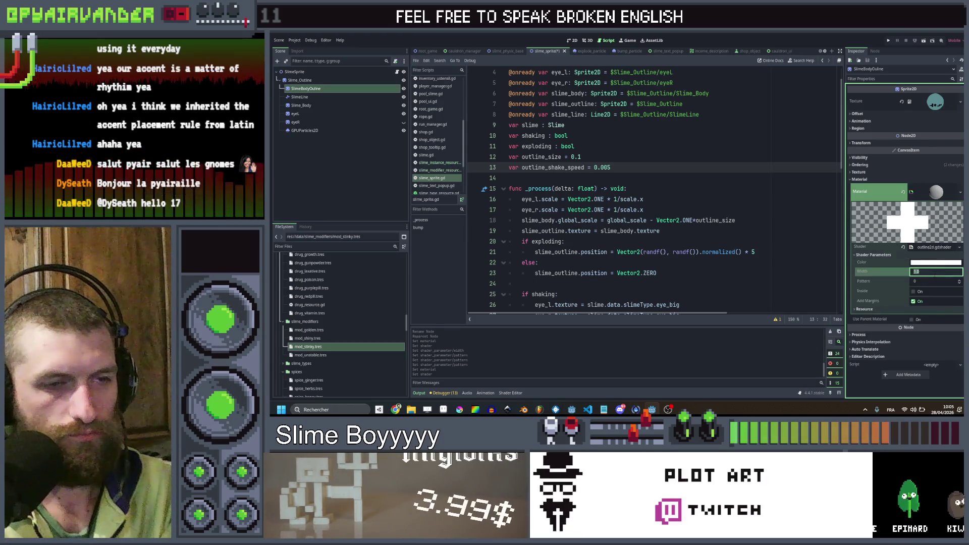
key(Tab)
text(1)
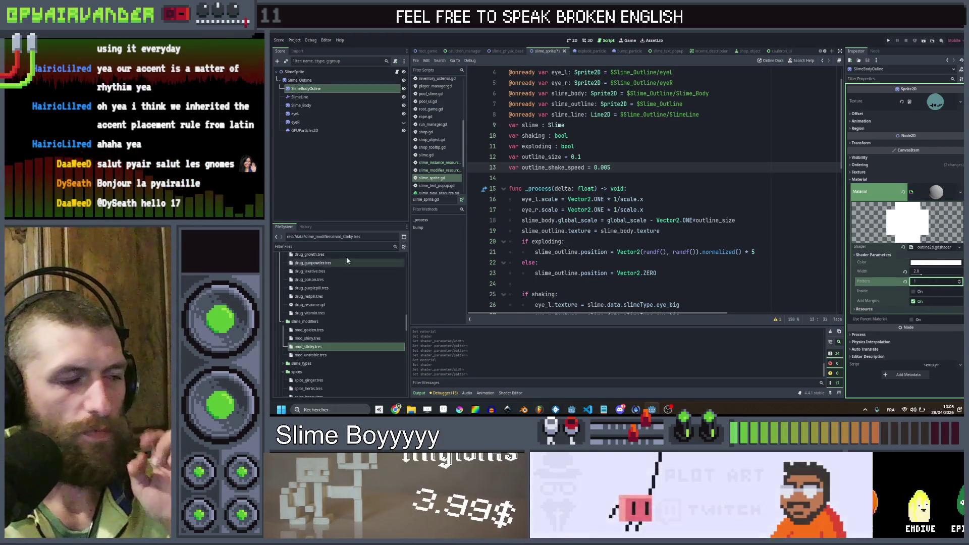
click(351, 186)
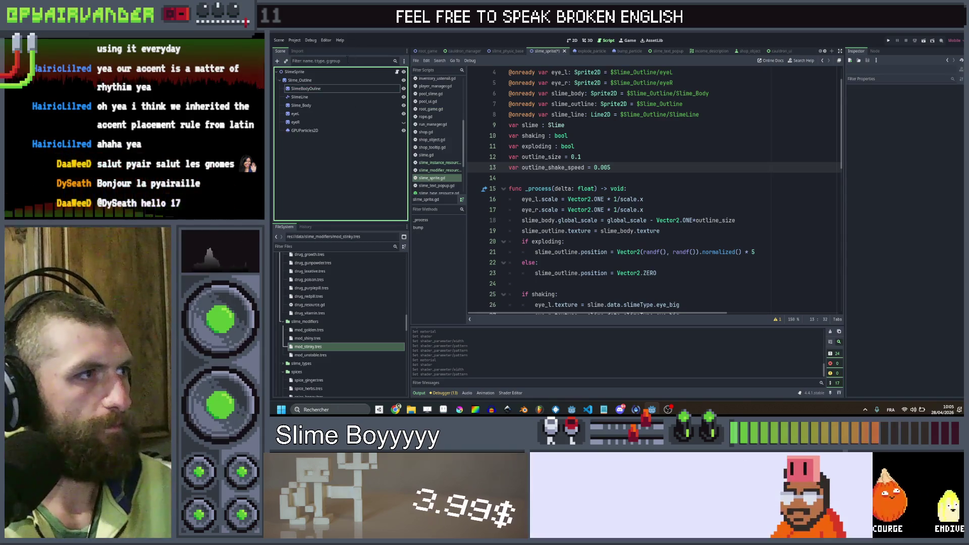
double_click(336, 89)
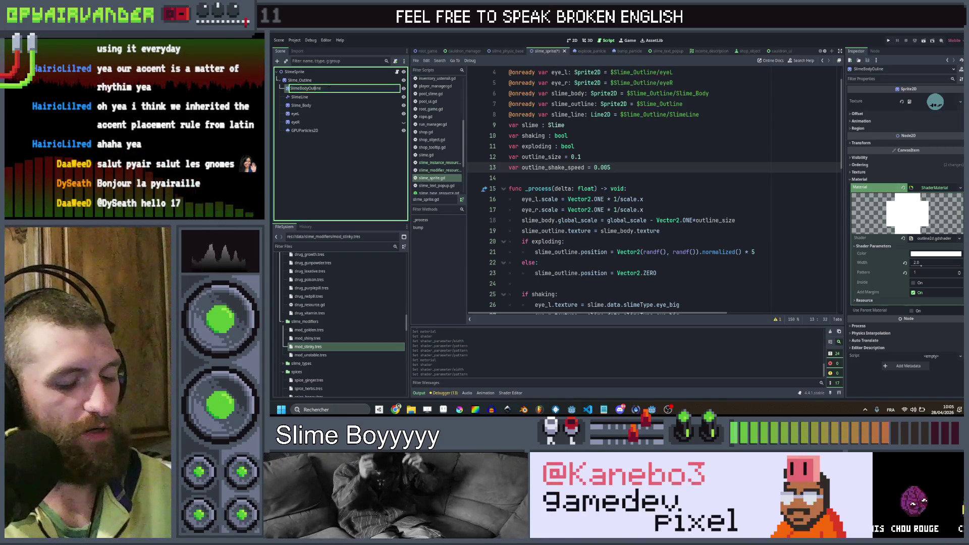
key(Return)
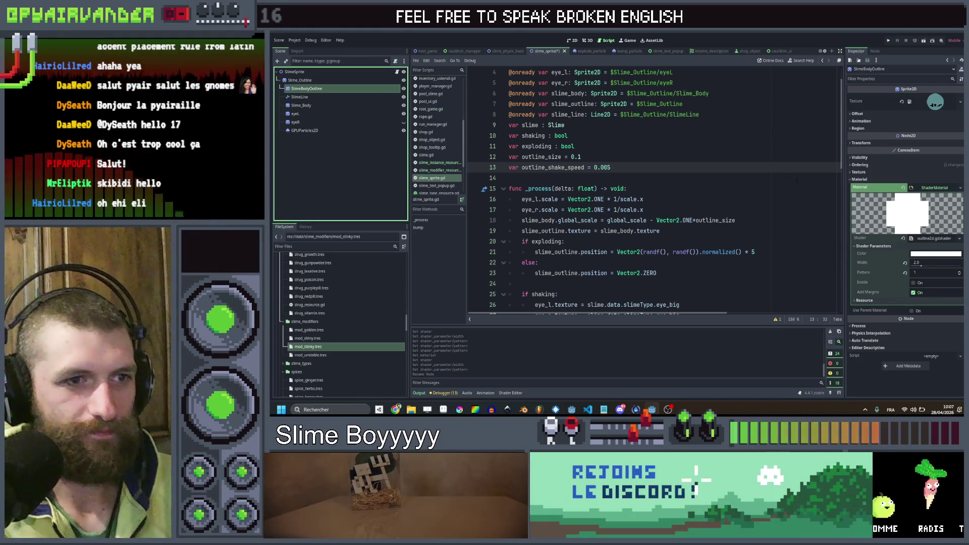
click(878, 392)
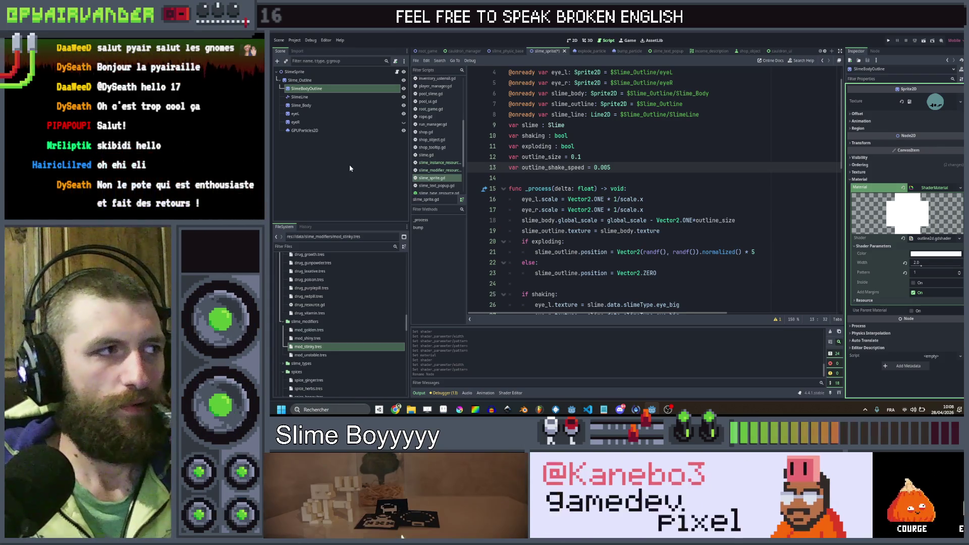
- Drag SlimeBodyOutline into the slime sprite script to add an onready reference
click(350, 166)
click(349, 89)
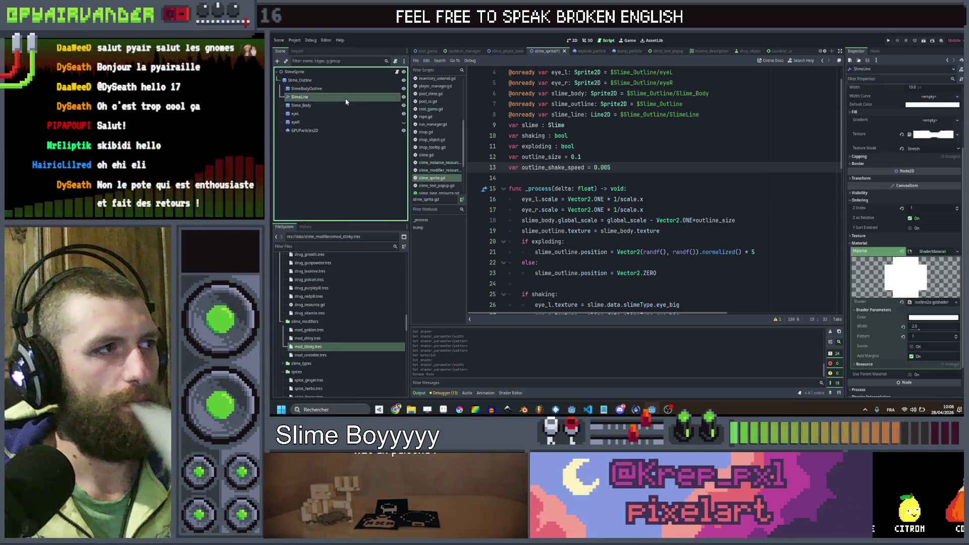
click(671, 230)
mouse_move(307, 89)
mouse_down()
mouse_move(576, 107)
mouse_move(583, 125)
mouse_up()
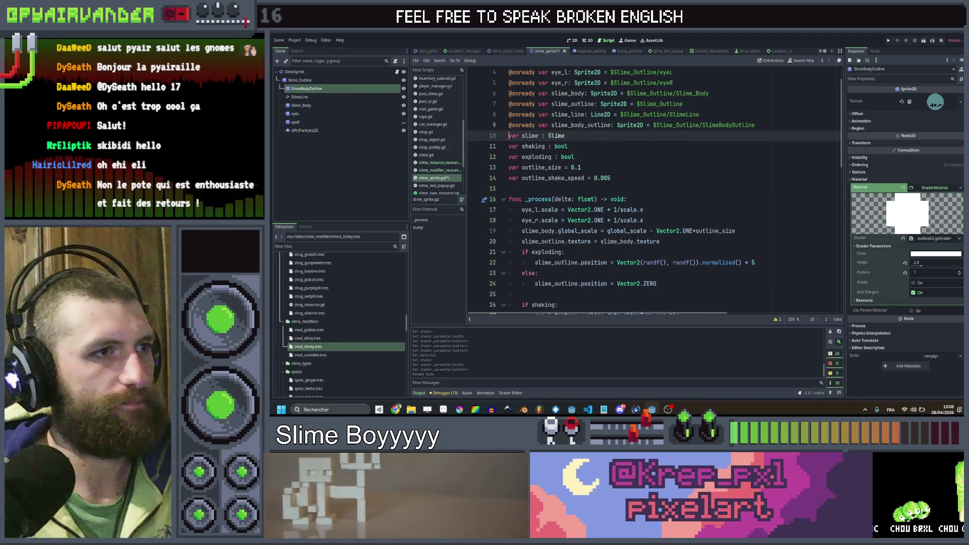
- Duplicate the outline texture assignment line and retarget it to slime_body_outline
click(707, 244)
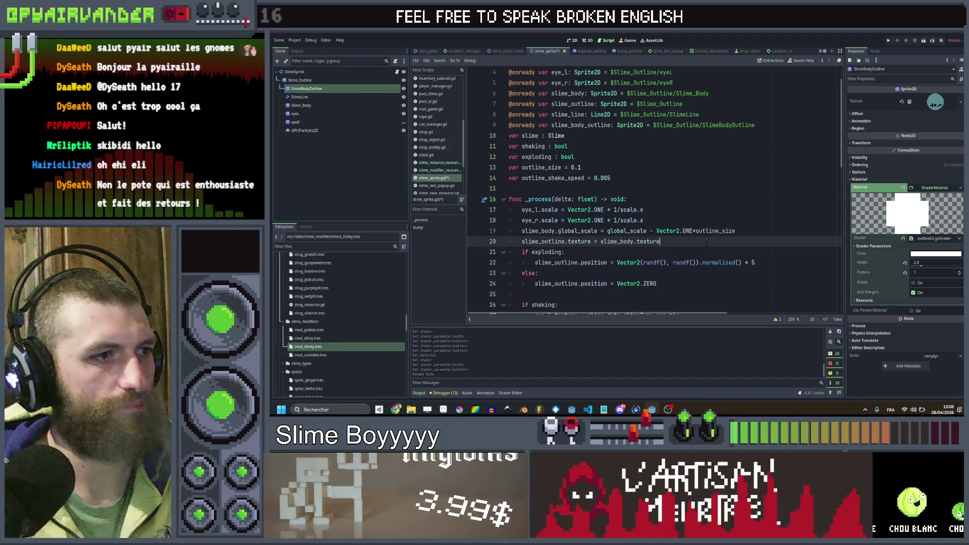
key(ctrl+shift+d)
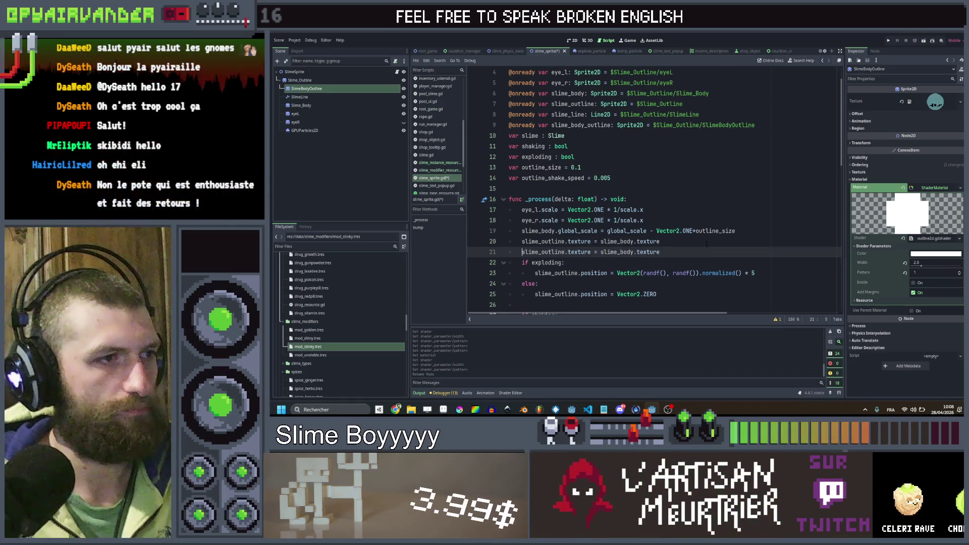
key(ctrl+shift+Right)
text(me)
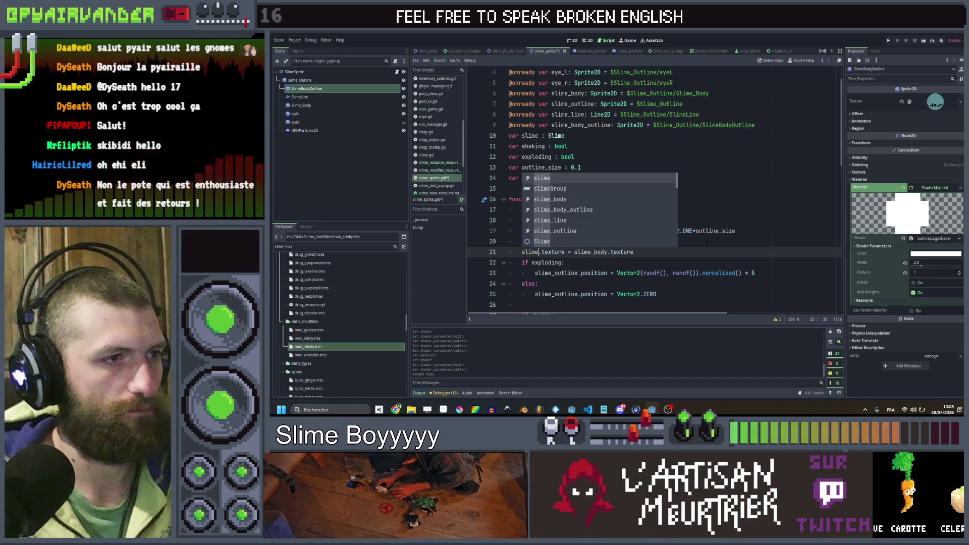
key(Down)
key(Down)
key(Down)
key(Return)
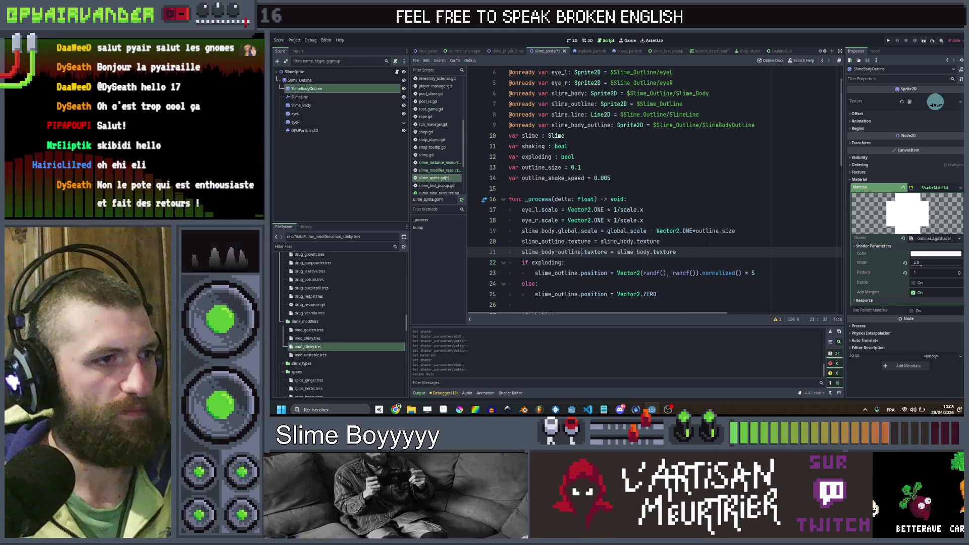
key(ctrl+Right)
key(ctrl+Right)
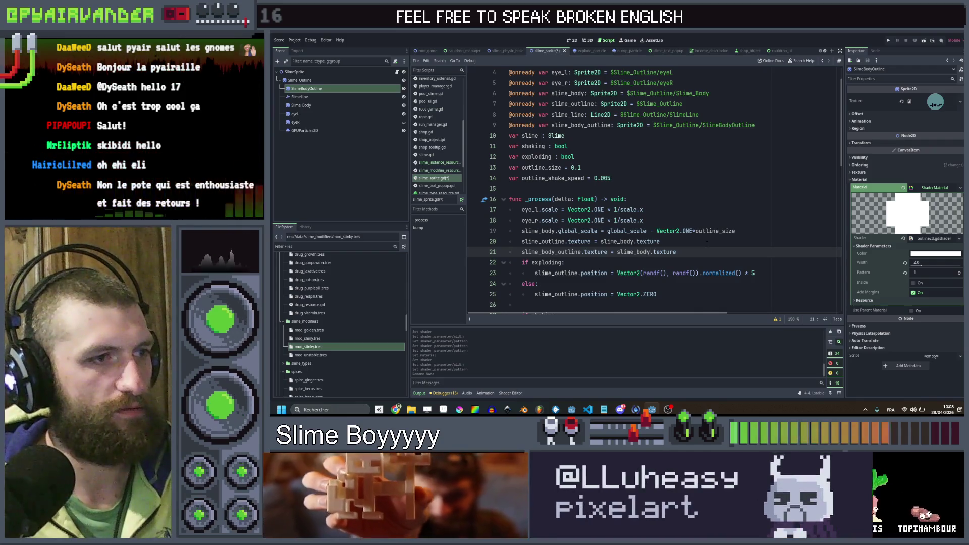
- Add 'slime_body_outline.global_scale = slime_body.global_scale' in _process and save
key(Return)
text(sl)
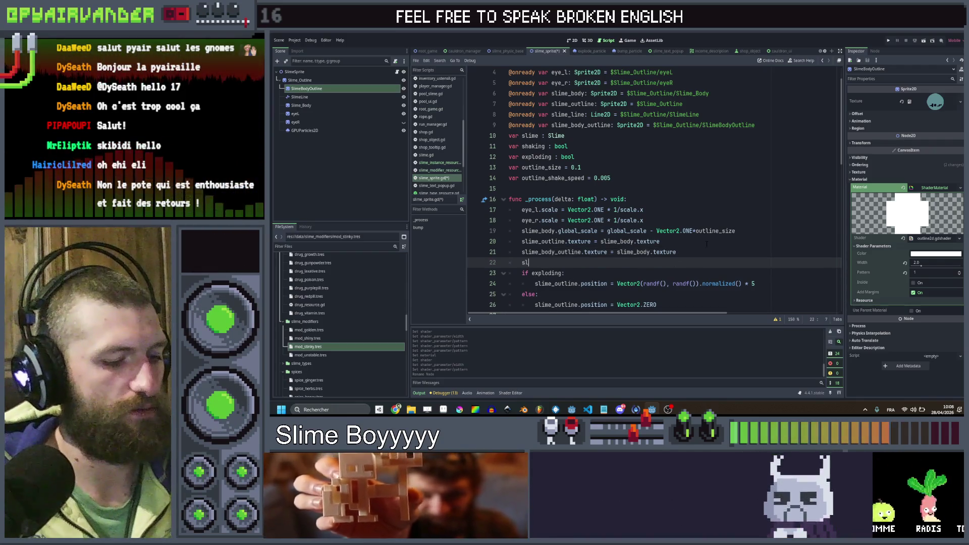
text(ime_body_outline)
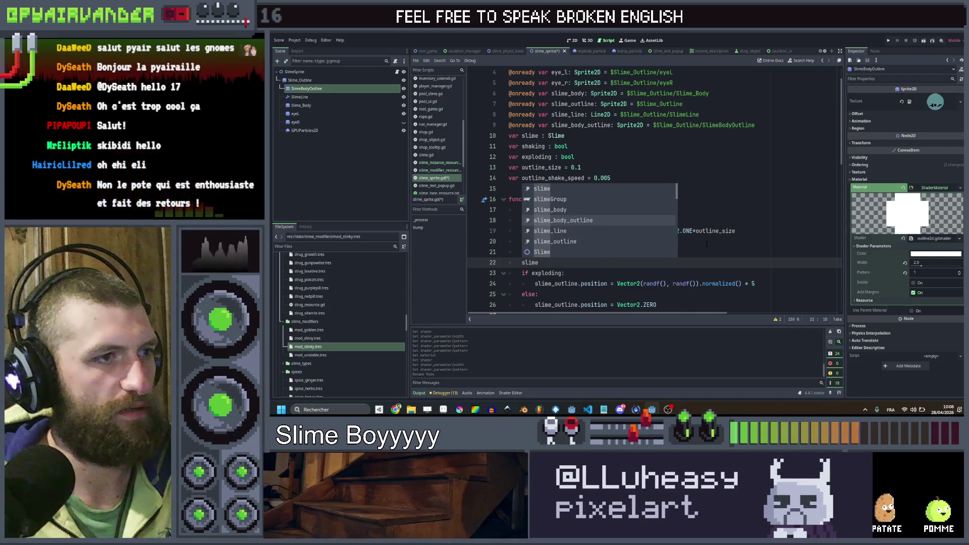
key(Return)
text(.glo)
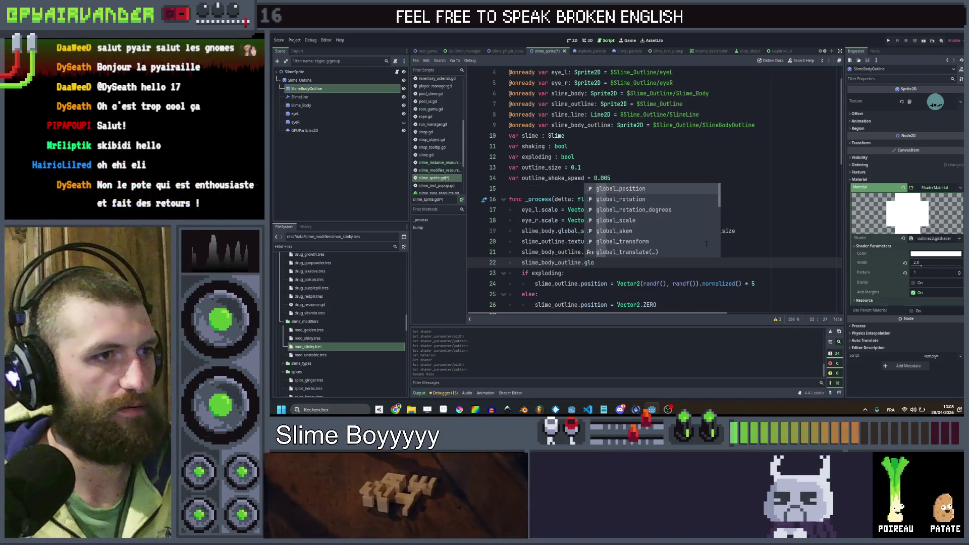
key(Down)
key(Down)
key(Down)
key(Return)
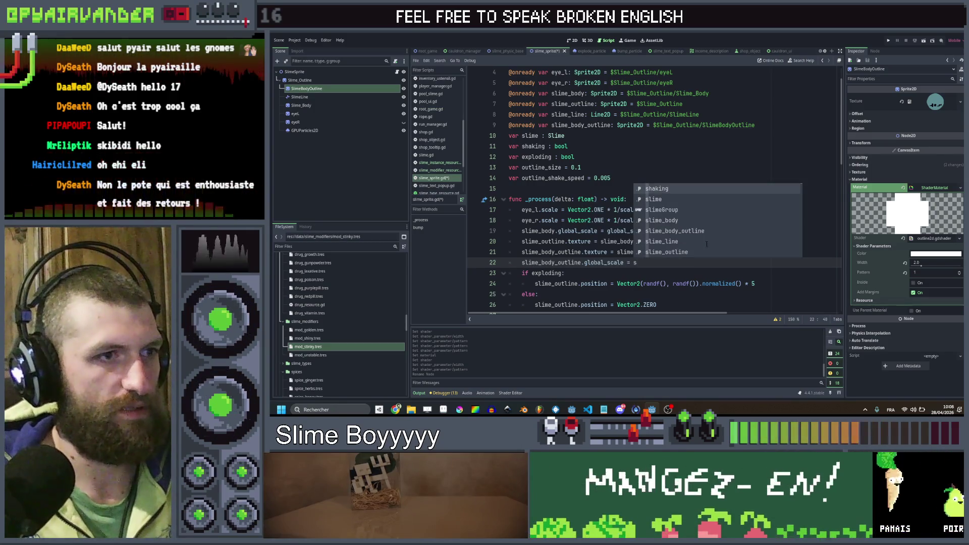
text(slime_body.glo)
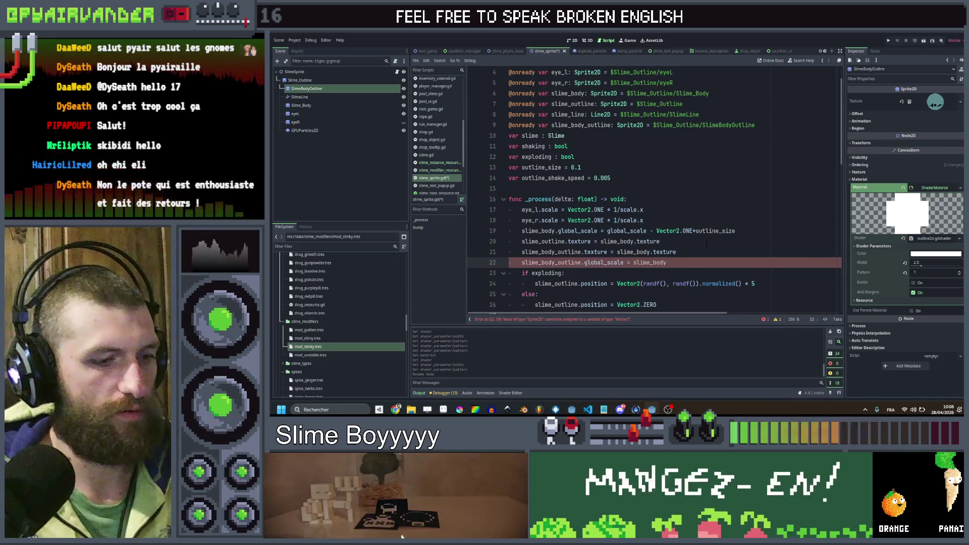
key(Down)
key(Down)
key(Down)
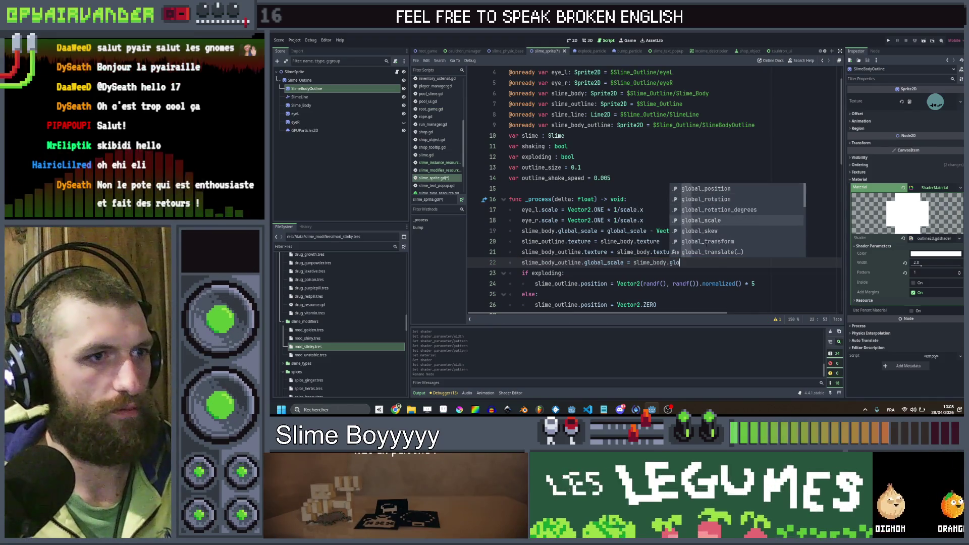
key(Return)
key(ctrl+s)
click(706, 242)
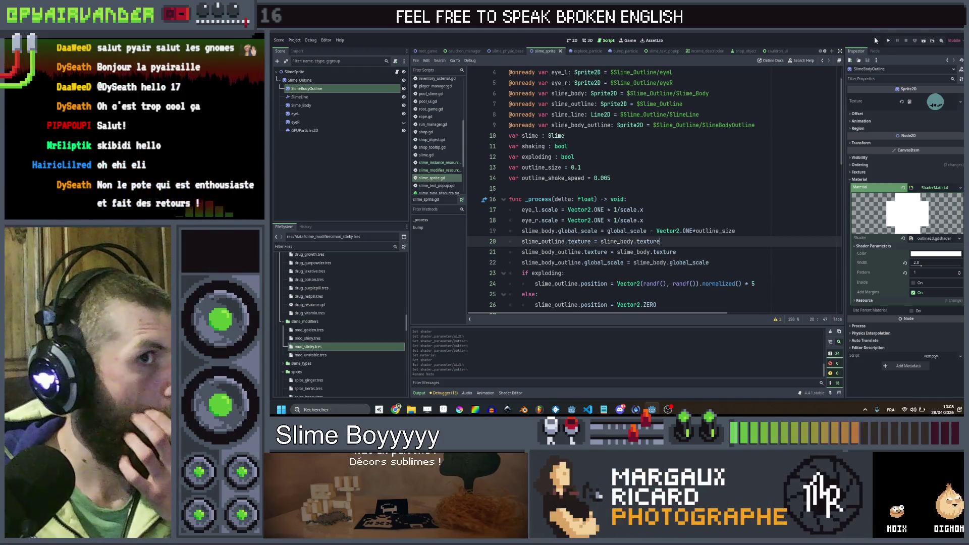
click(889, 43)
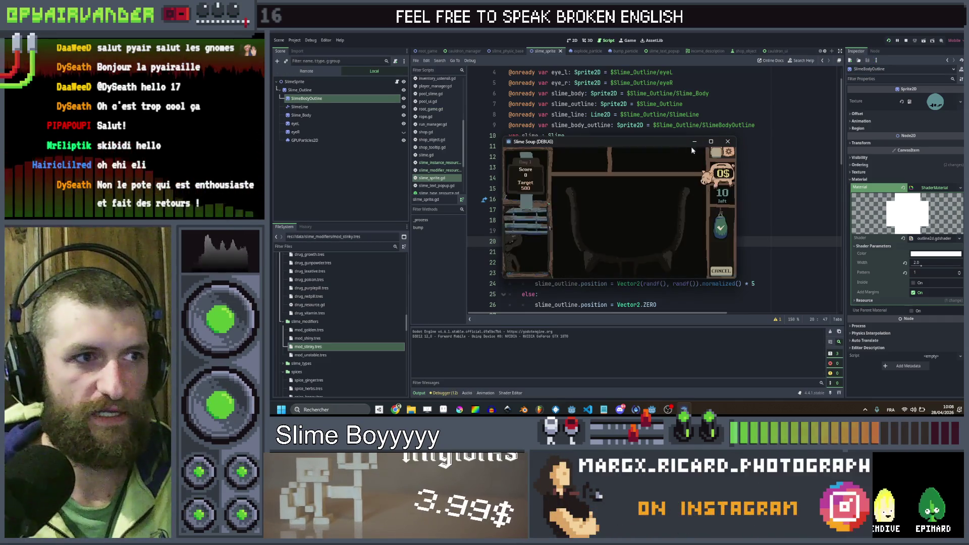
click(710, 143)
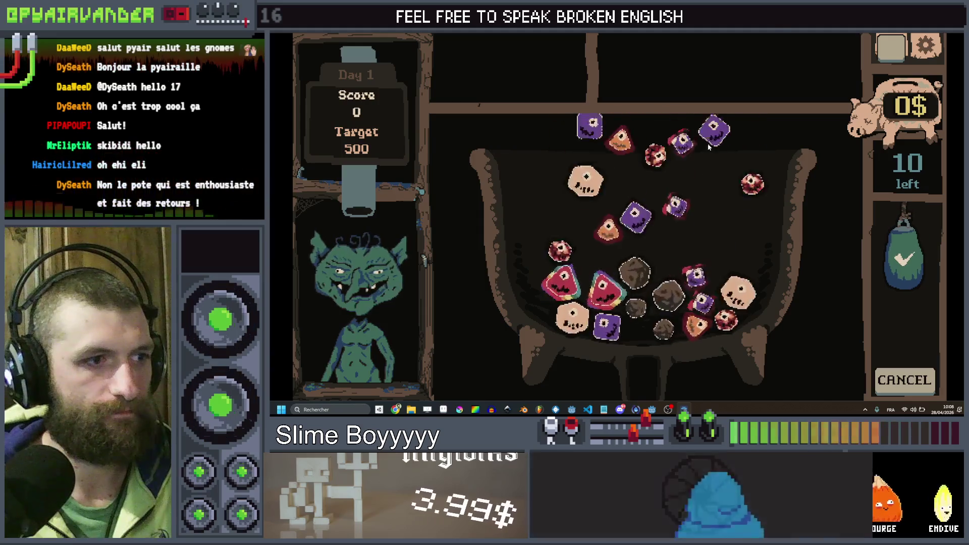
click(571, 245)
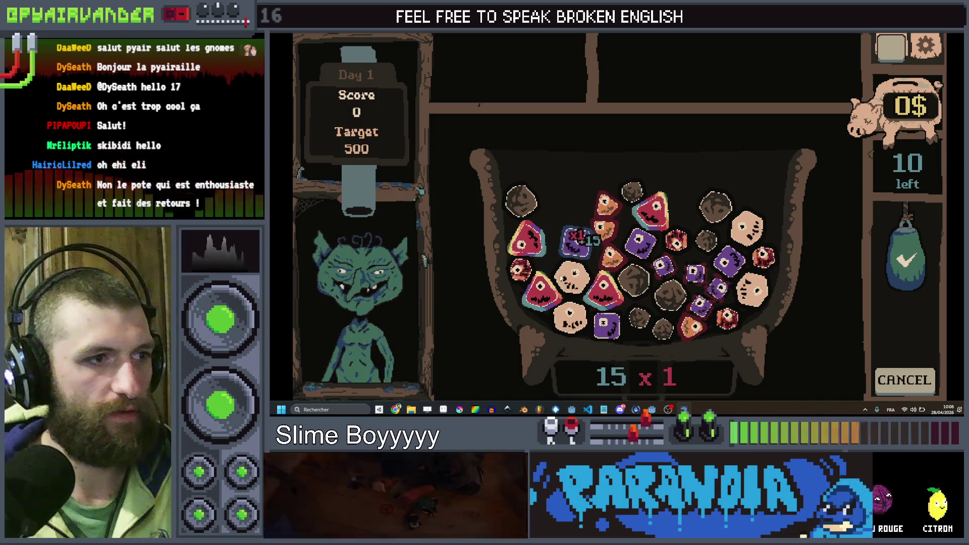
drag(606, 215, 606, 266)
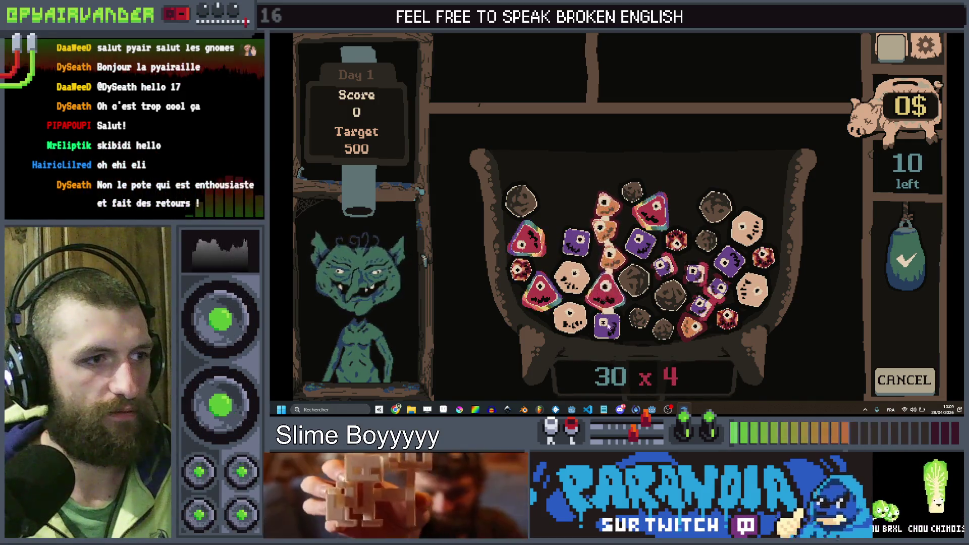
mouse_move(611, 257)
mouse_down()
mouse_move(606, 204)
mouse_move(614, 268)
mouse_move(607, 204)
mouse_move(664, 265)
mouse_move(717, 293)
mouse_move(727, 263)
mouse_move(717, 291)
mouse_move(667, 265)
mouse_move(694, 272)
mouse_up()
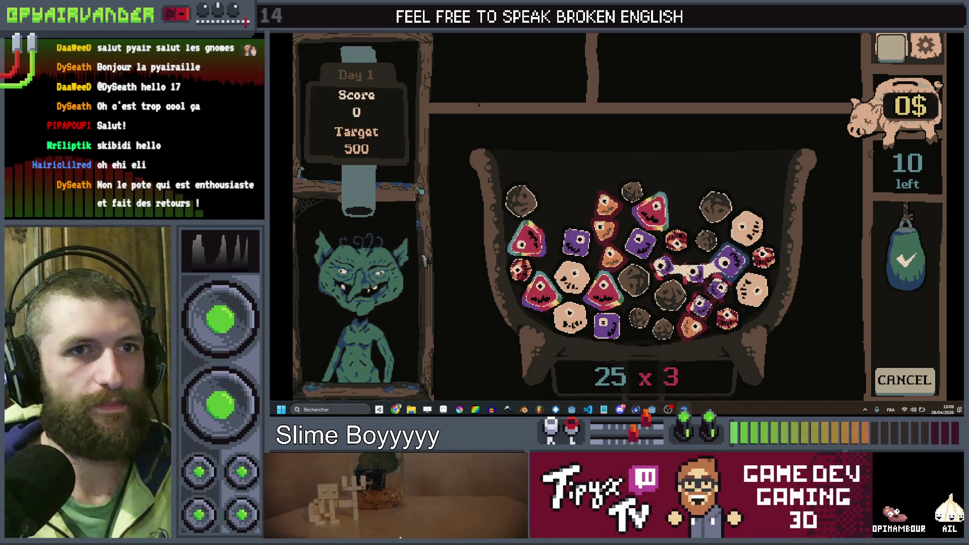
key(F8)
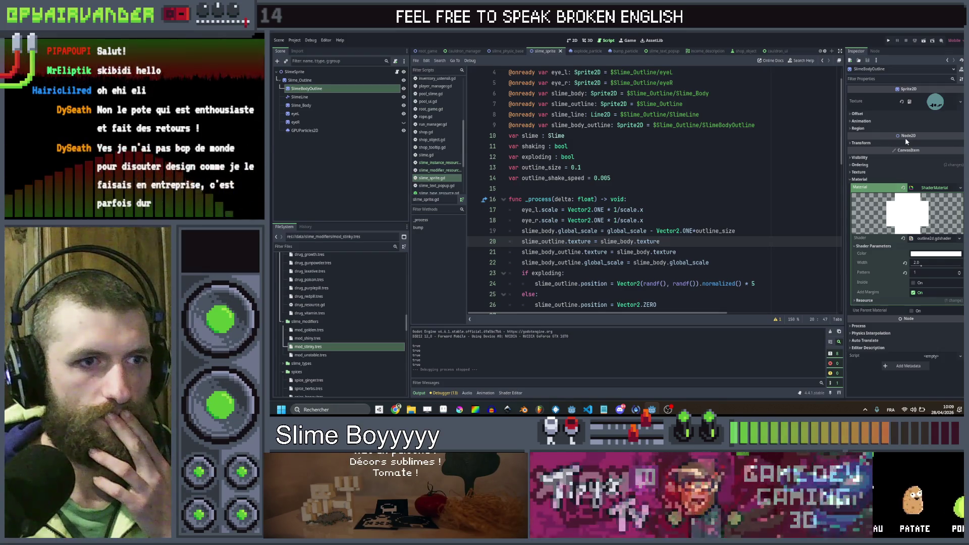
scroll(651, 192, down, 2)
scroll(741, 163, down, 2)
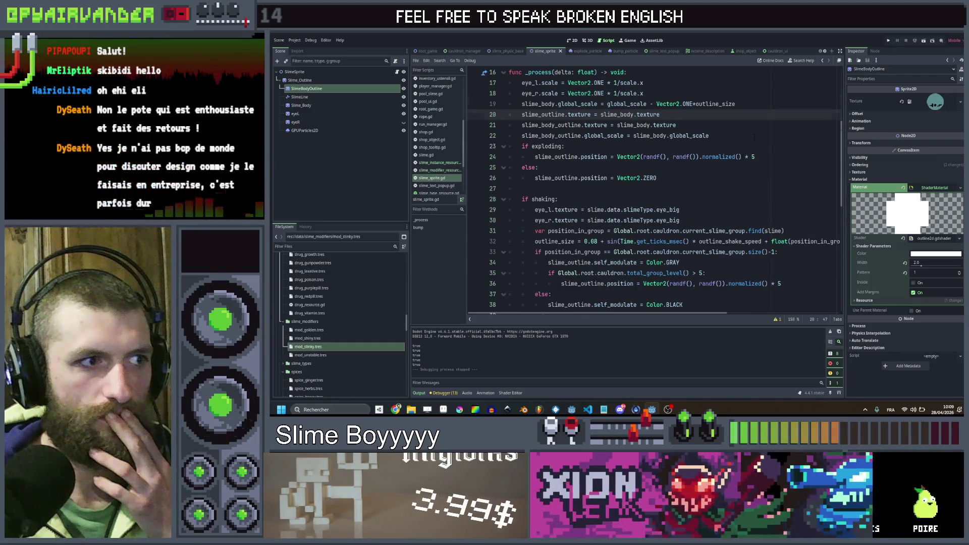
scroll(755, 137, down, 2)
scroll(755, 136, down, 5)
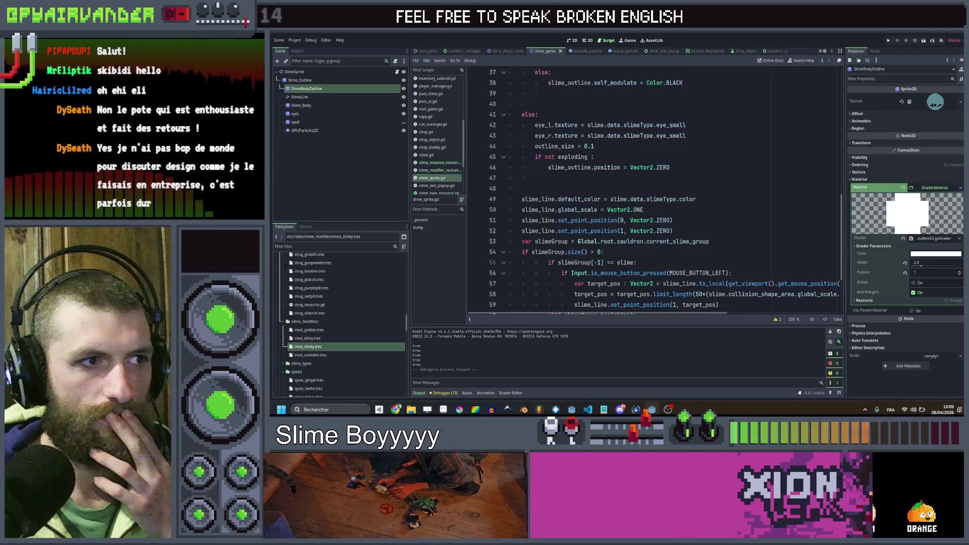
mouse_move(595, 202)
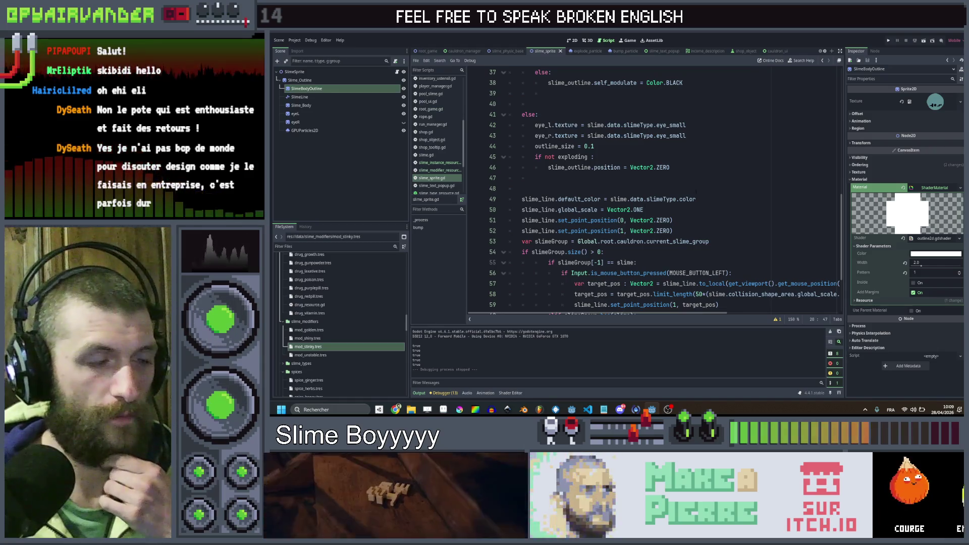
drag(696, 194, 649, 210)
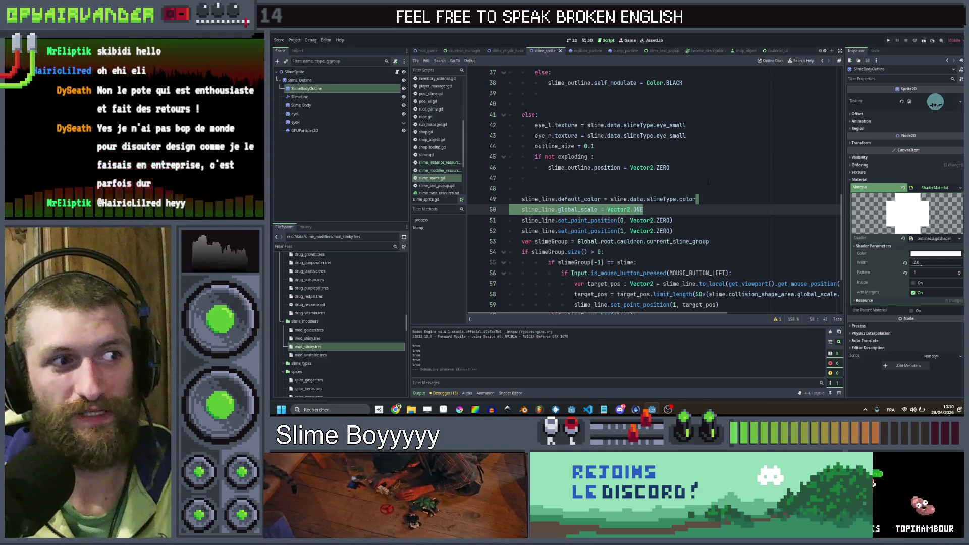
click(707, 181)
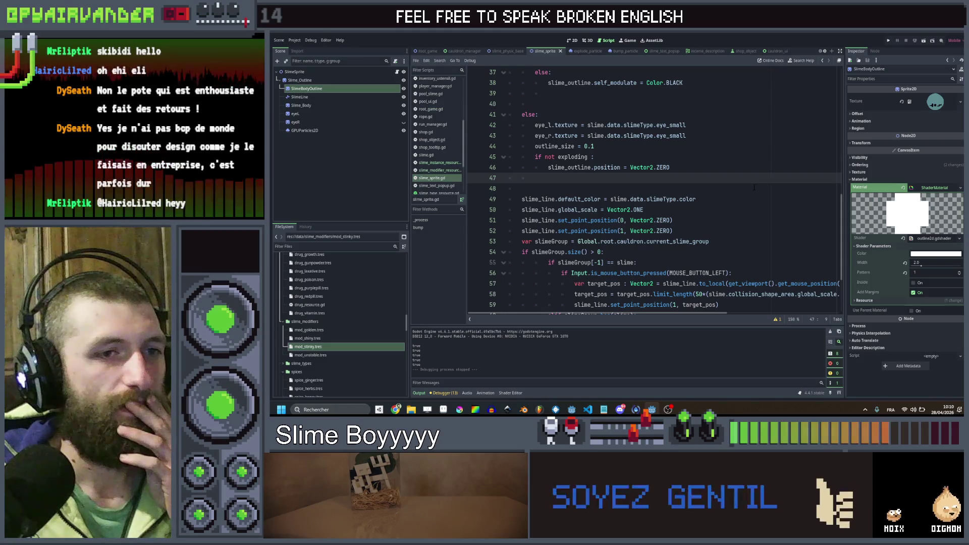
- Open outline2d.gdshader in the Shader Editor and enlarge the editor area
click(510, 393)
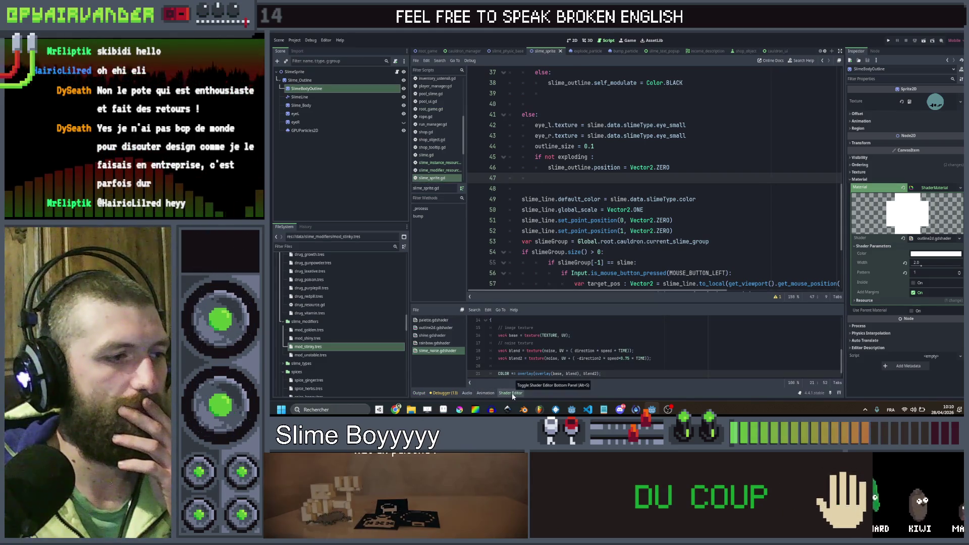
click(435, 328)
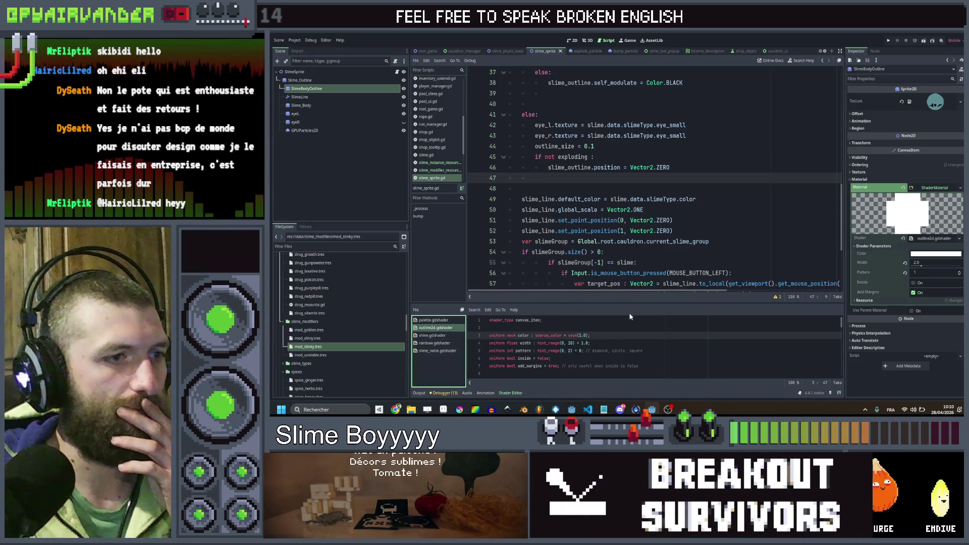
drag(653, 302, 654, 188)
scroll(635, 309, down, 5)
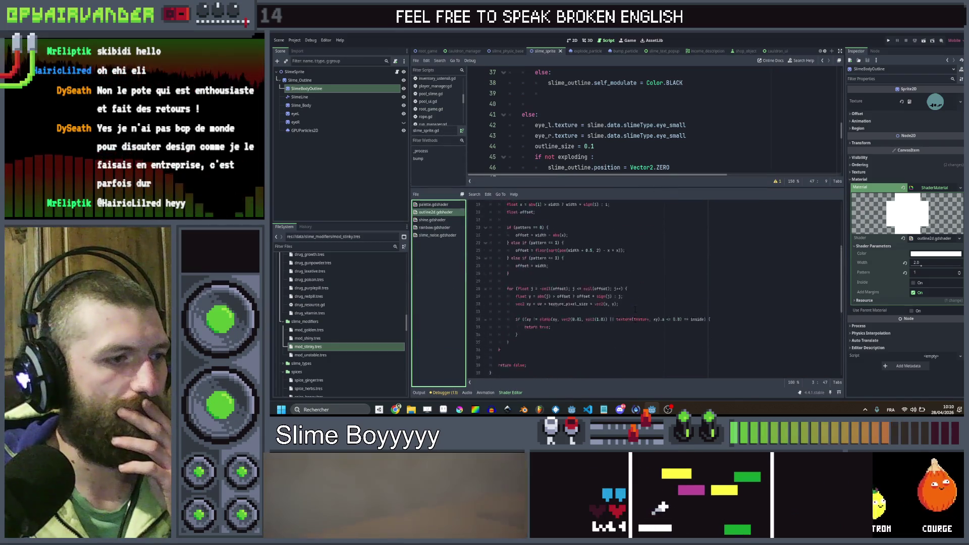
scroll(635, 309, down, 7)
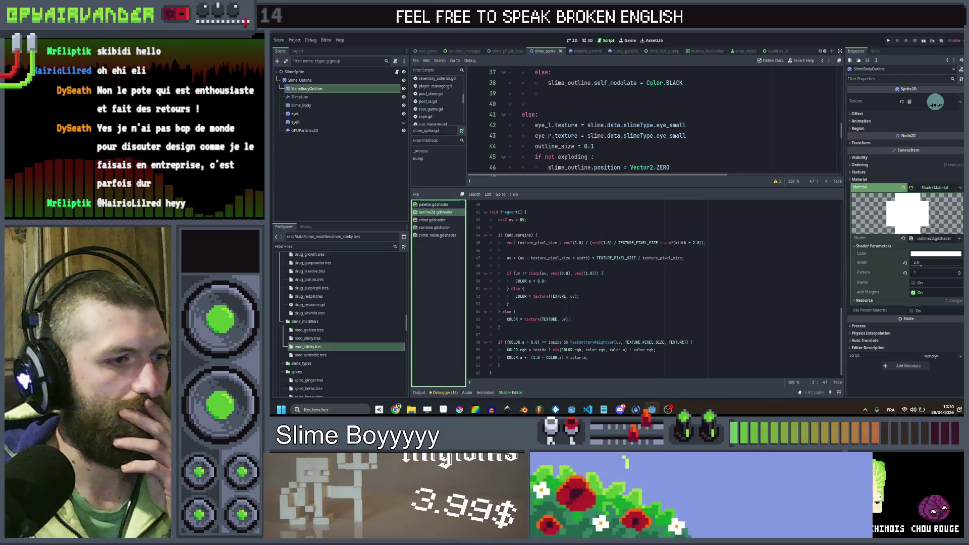
- Try appending a '* VERTEX' multiplication to the texture colour on line 55
click(581, 319)
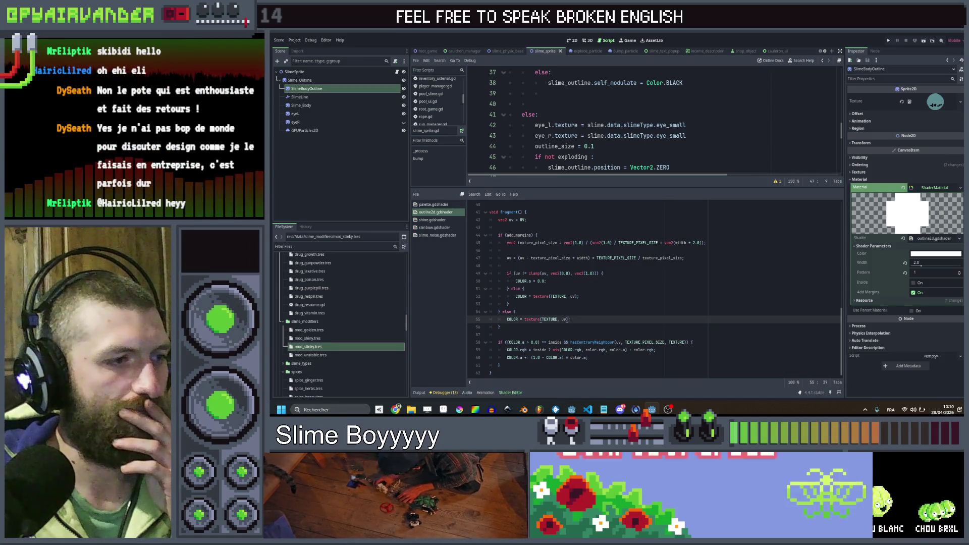
scroll(569, 319, up, 1)
scroll(569, 319, up, 12)
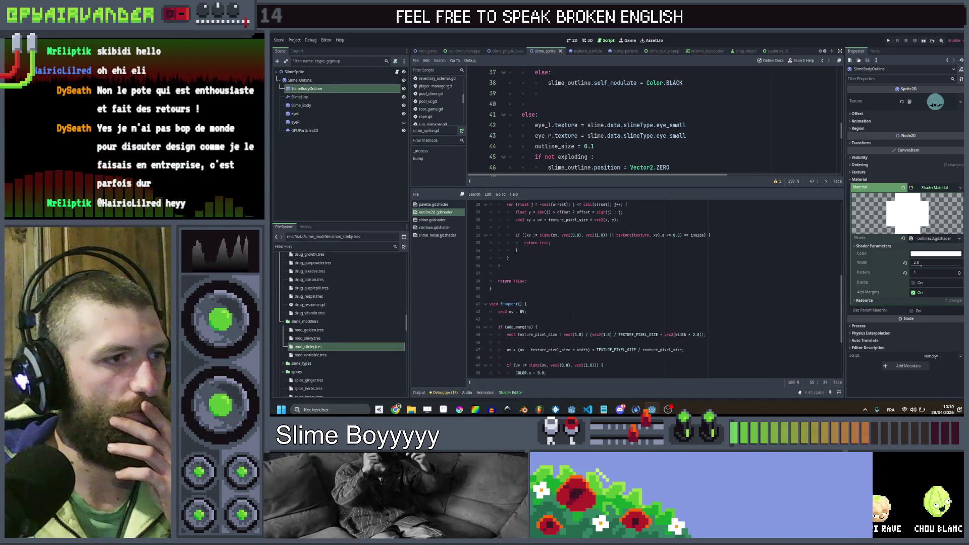
text(;)
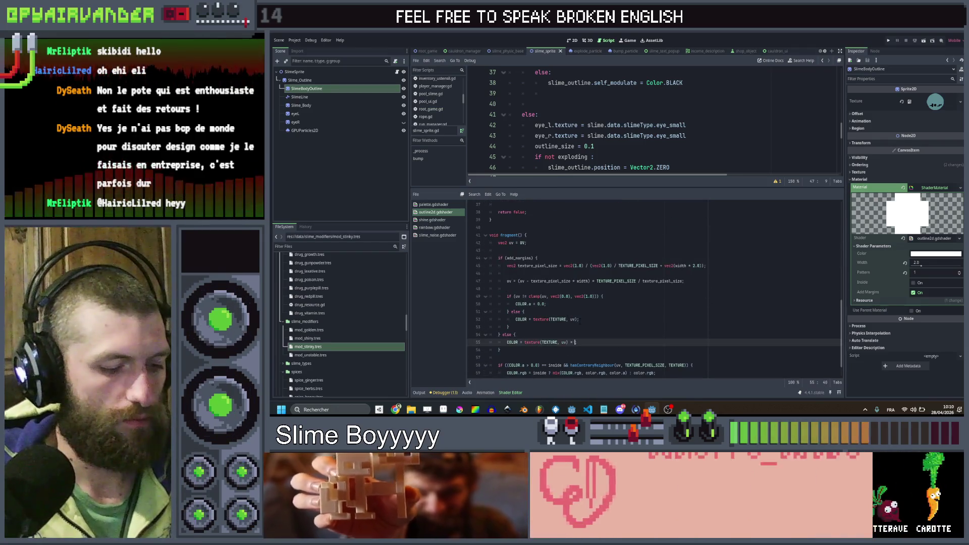
text(* mod)
key(BackSpace)
key(BackSpace)
key(BackSpace)
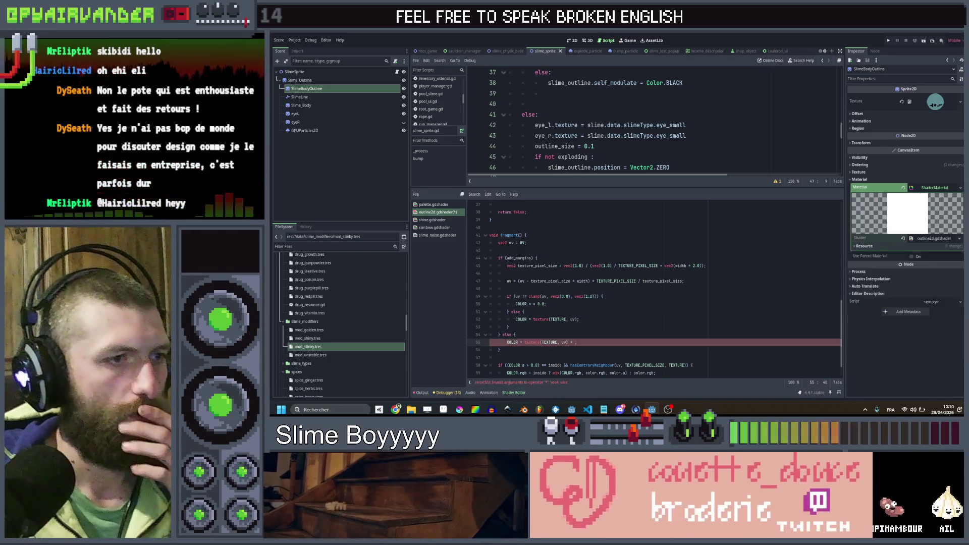
scroll(680, 264, down, 1)
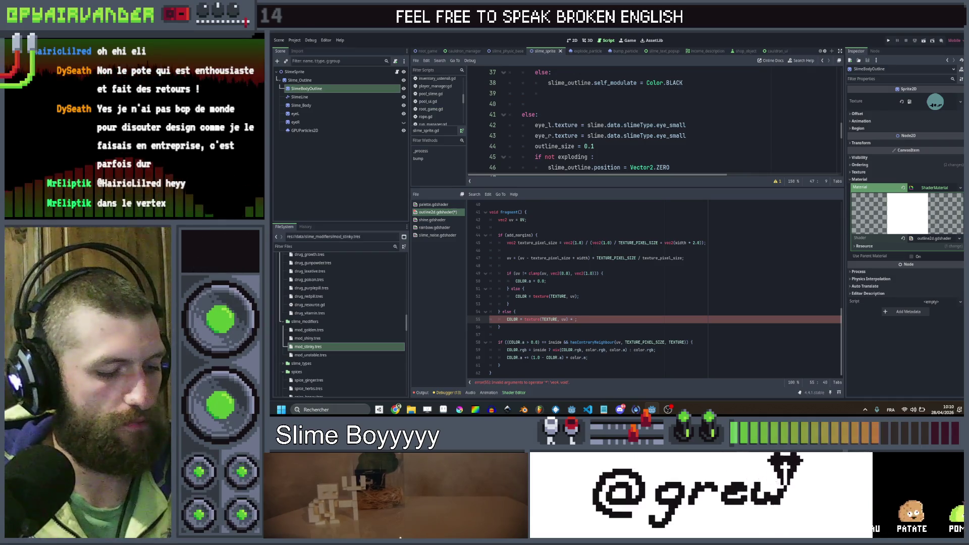
text(vert)
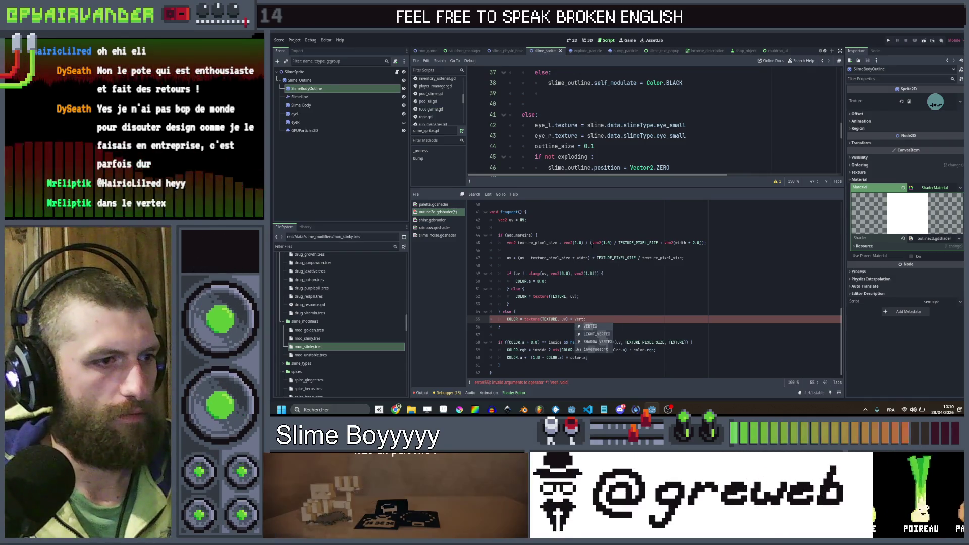
key(Return)
text(.x)
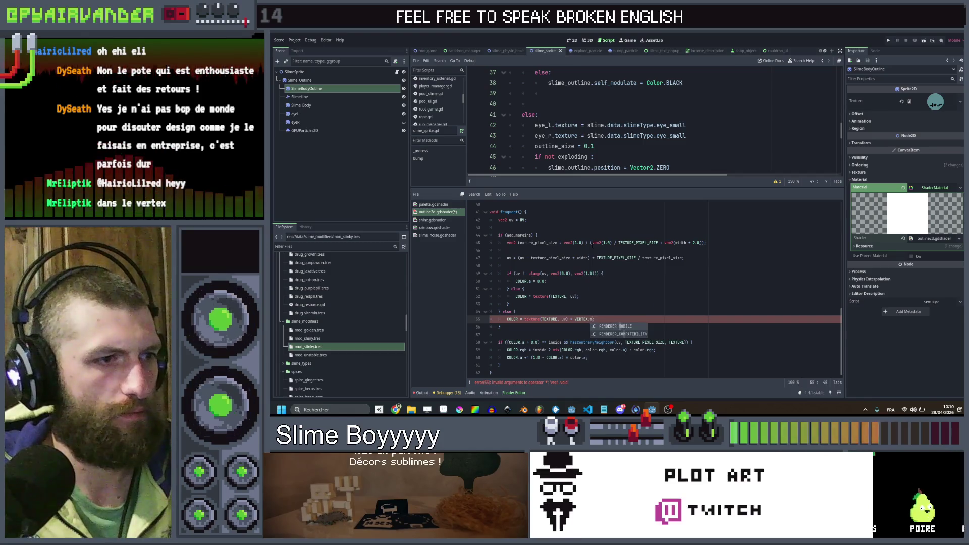
key(BackSpace)
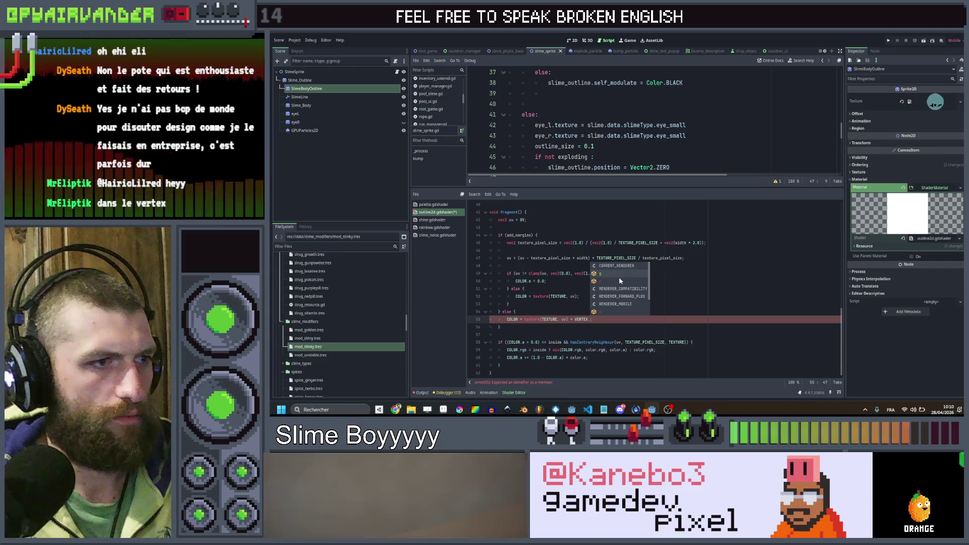
text(rgb)
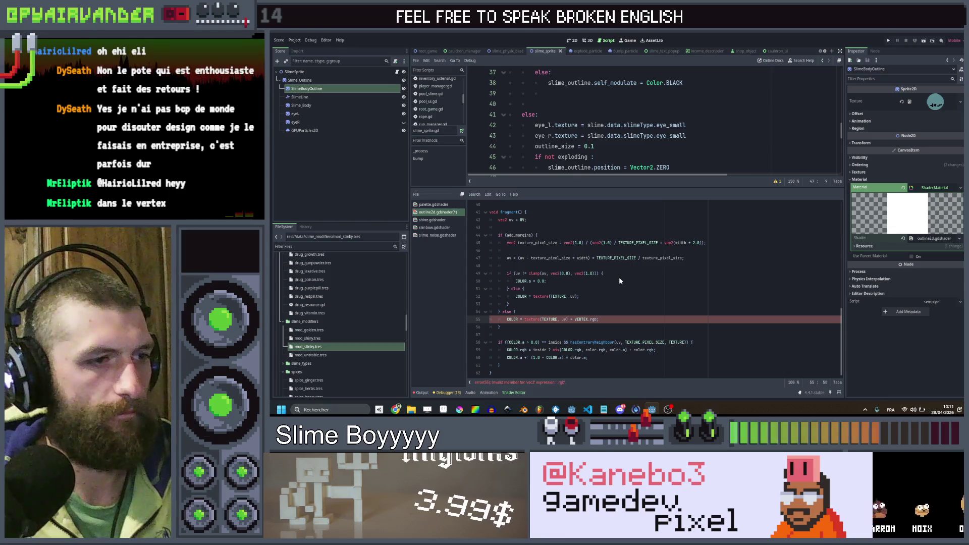
key(BackSpace)
key(BackSpace)
key(BackSpace)
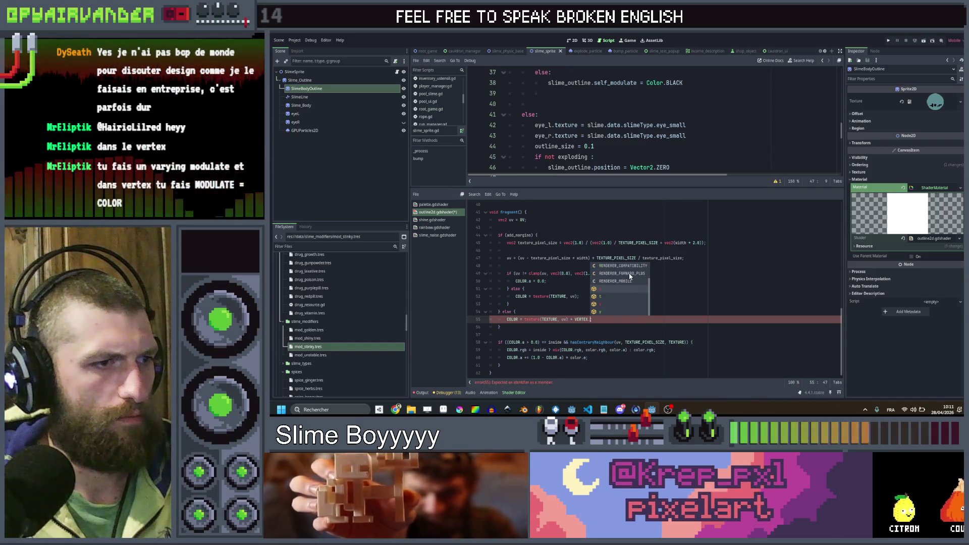
- Delete the leftover VERTEX multiplication from line 55 so the shader compiles
scroll(630, 276, up, 1)
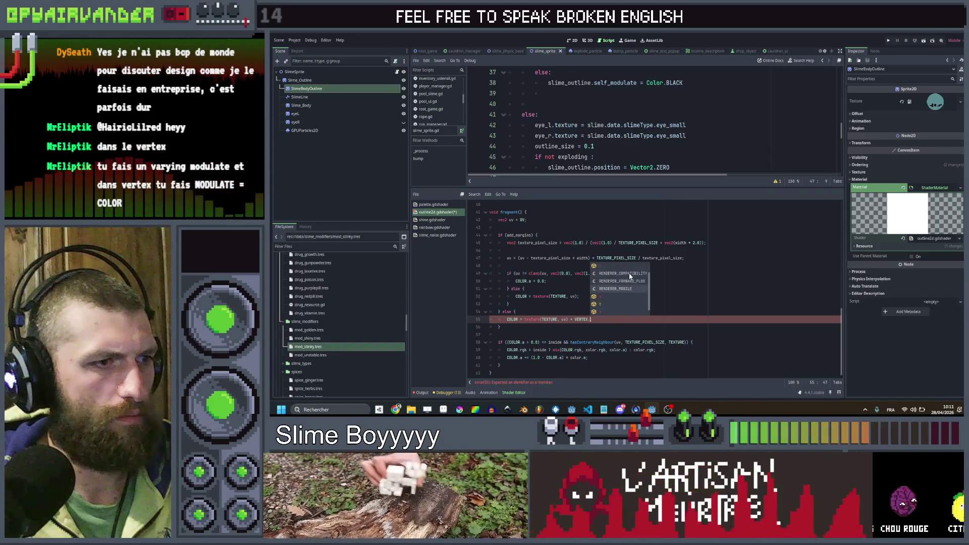
scroll(630, 276, down, 1)
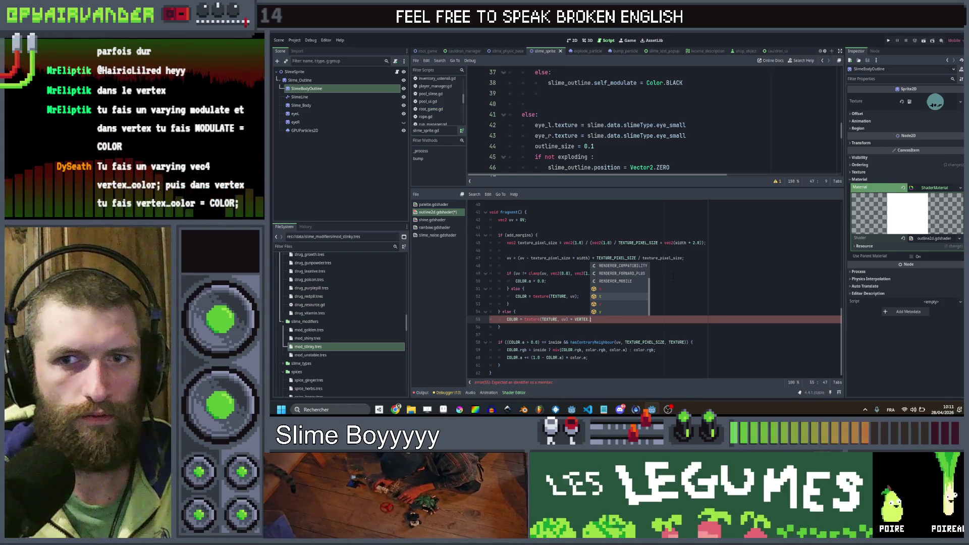
click(673, 274)
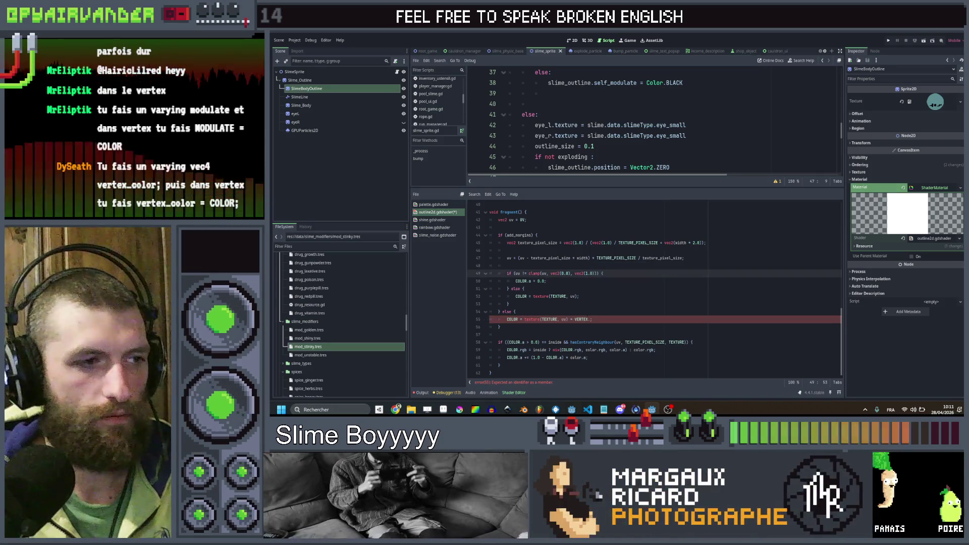
double_click(582, 320)
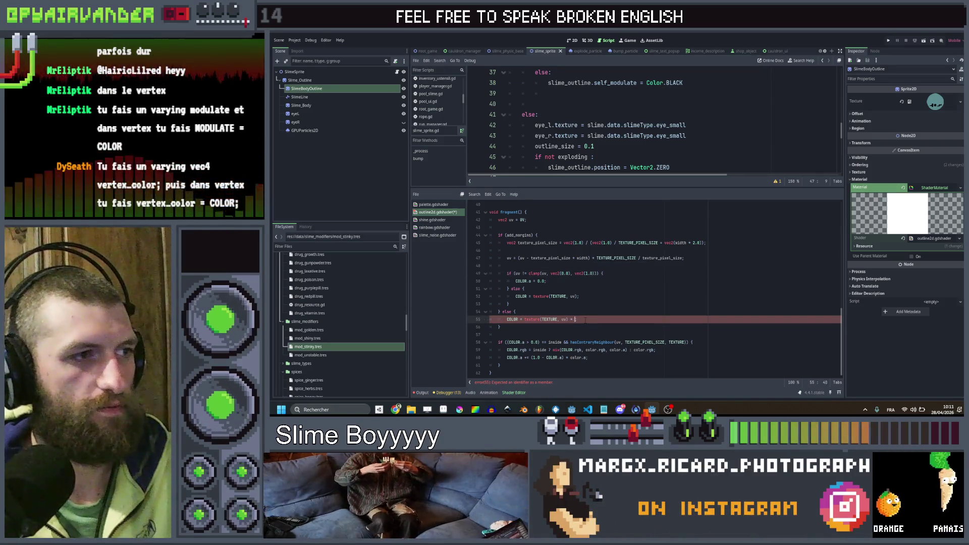
key(BackSpace)
scroll(603, 309, up, 13)
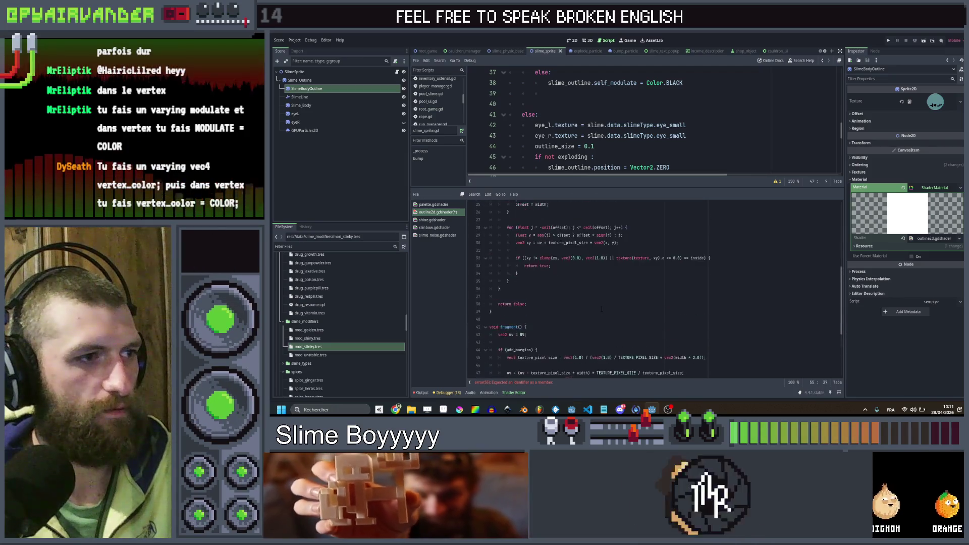
click(577, 258)
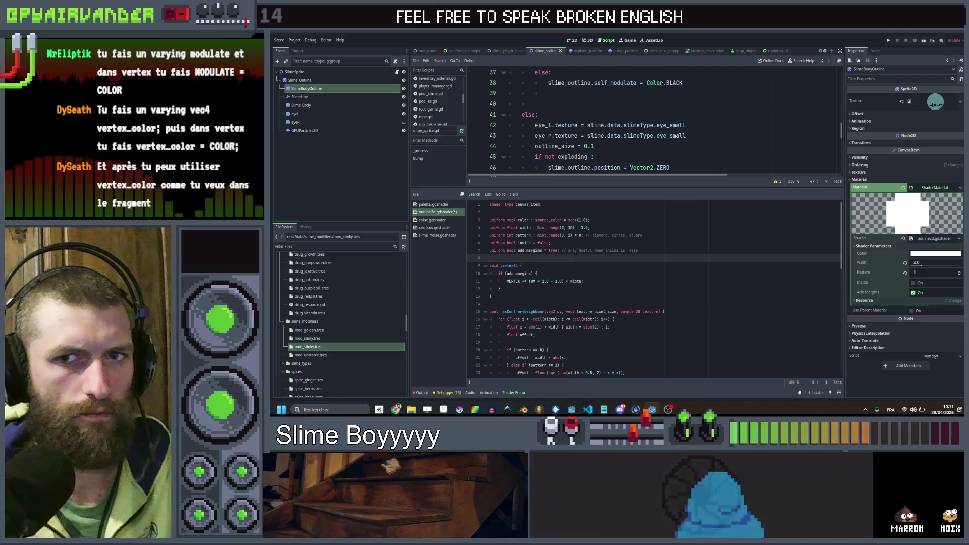
- Declare 'varying vec4 vertex_color;' on line 8 below the uniforms
key(Return)
key(Up)
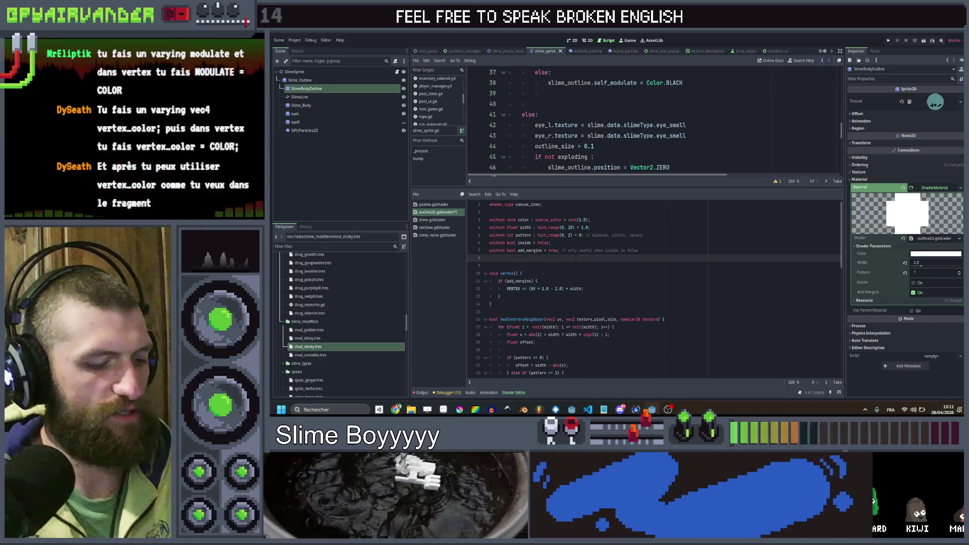
key(Return)
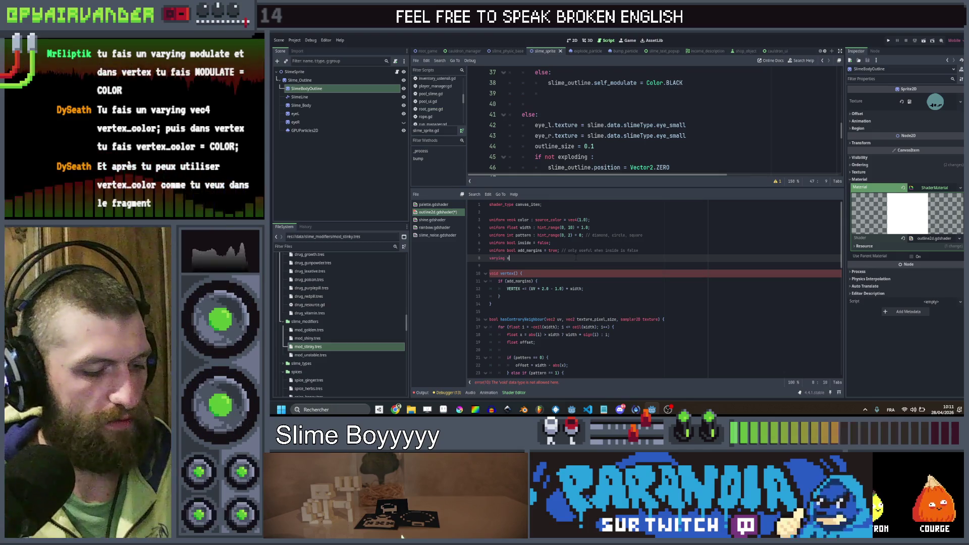
text(ec4)
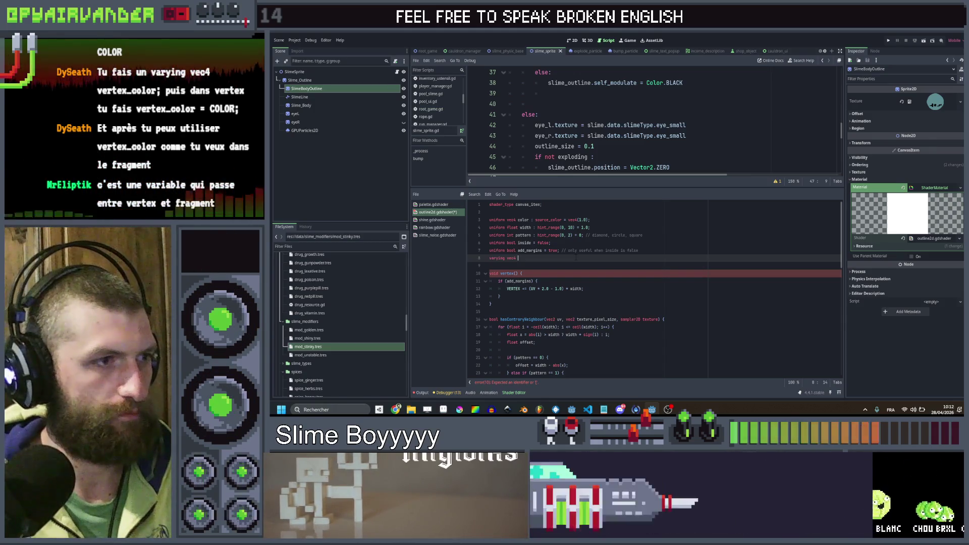
text(vertex_color;)
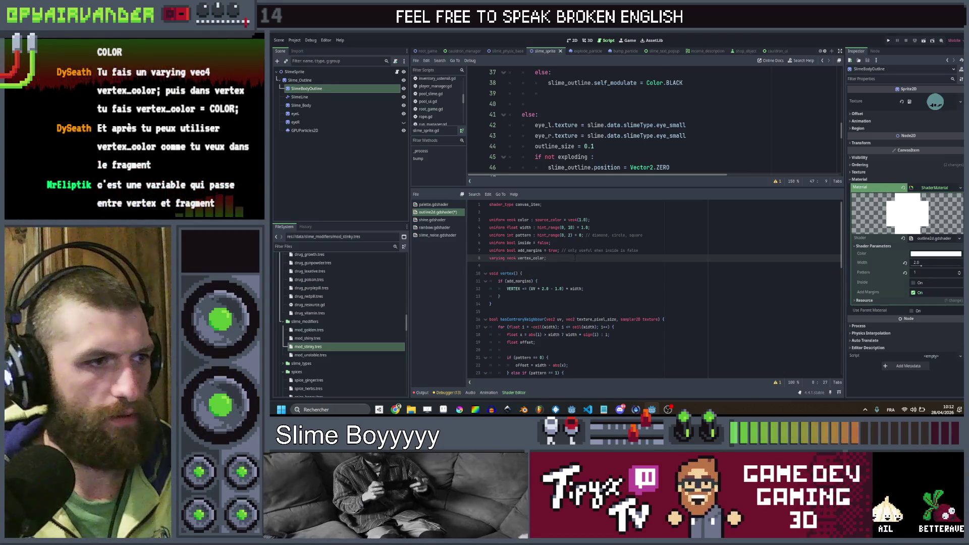
- Add 'vertex_color = COLOR;' as the first line inside vertex()
scroll(576, 259, down, 1)
click(555, 252)
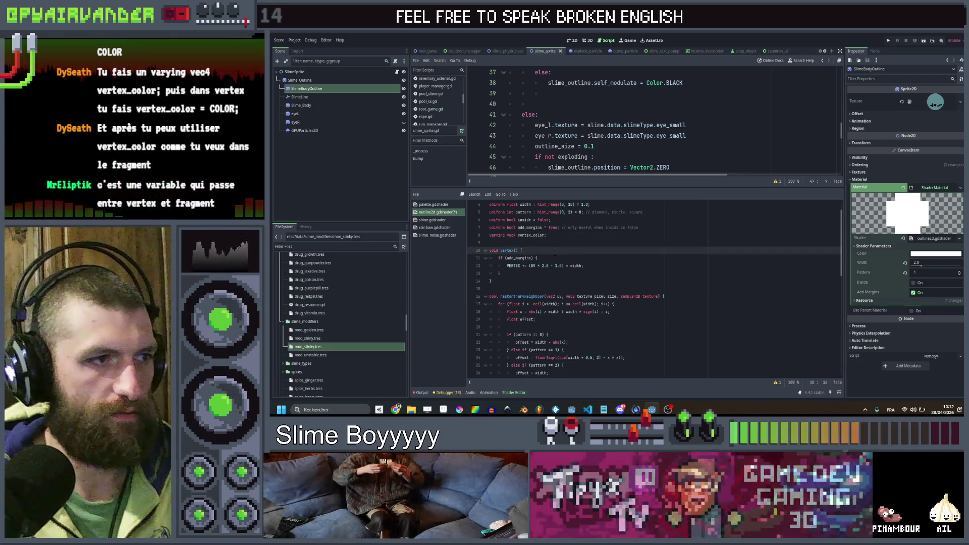
key(Return)
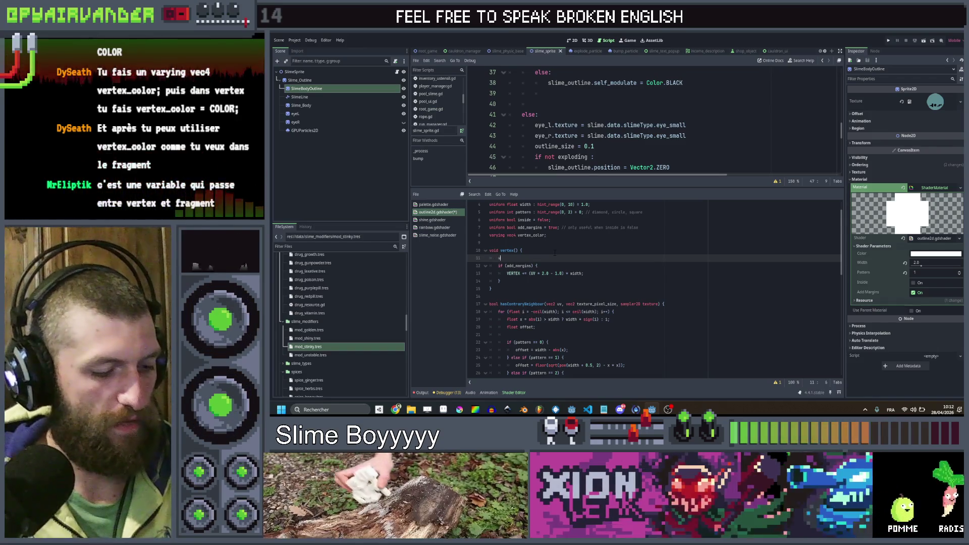
text(vertex_)
key(Return)
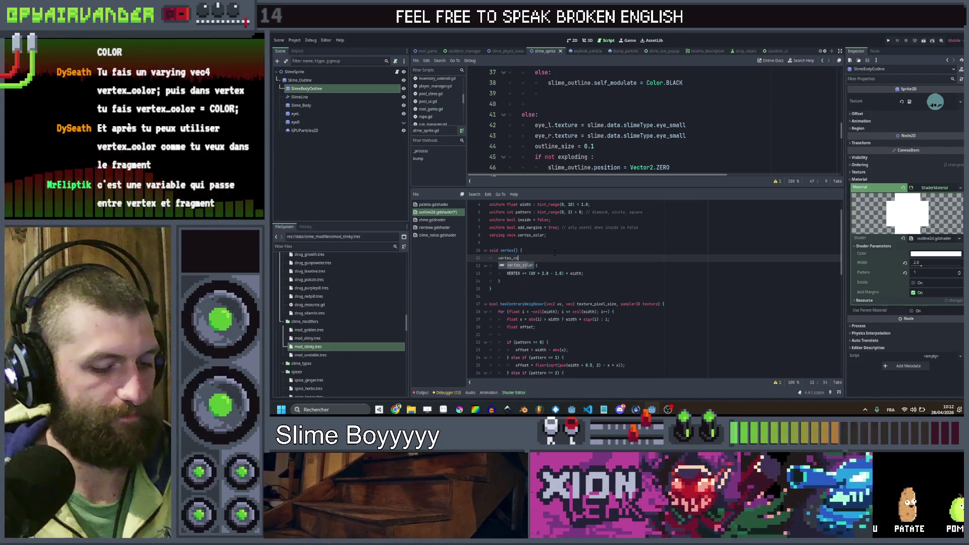
text(lor = Co)
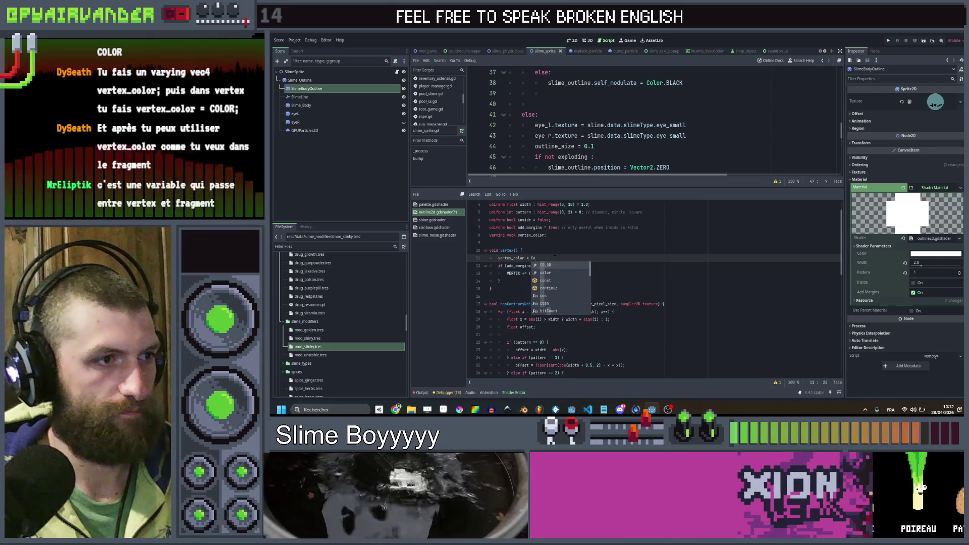
key(Return)
scroll(555, 253, down, 5)
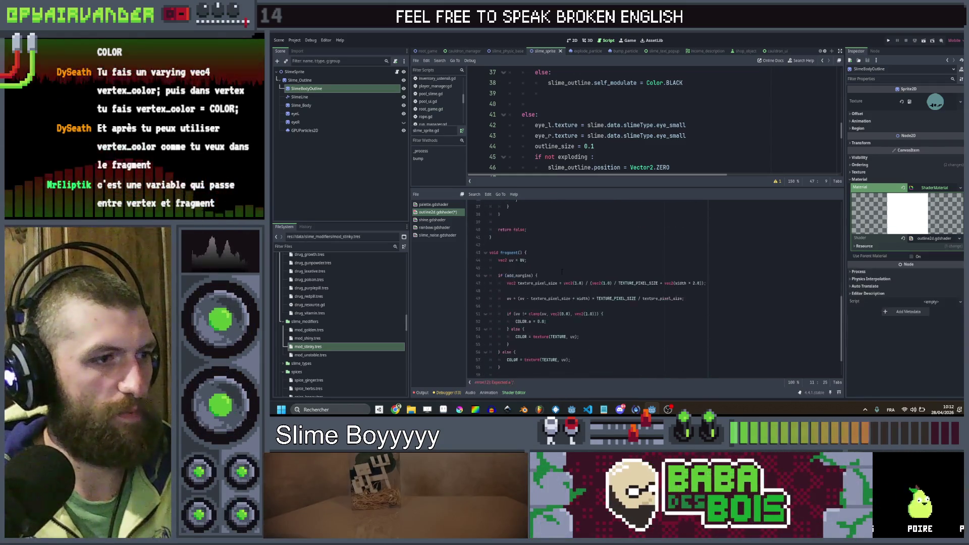
- Append '* vertex_color' to the else-branch texture colour line, save, and run the game
scroll(558, 335, down, 4)
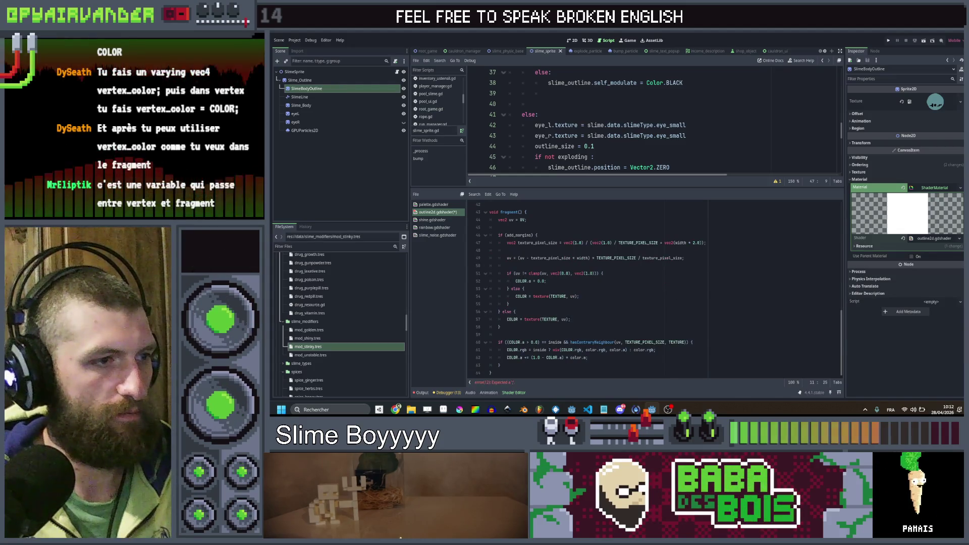
text(* vert)
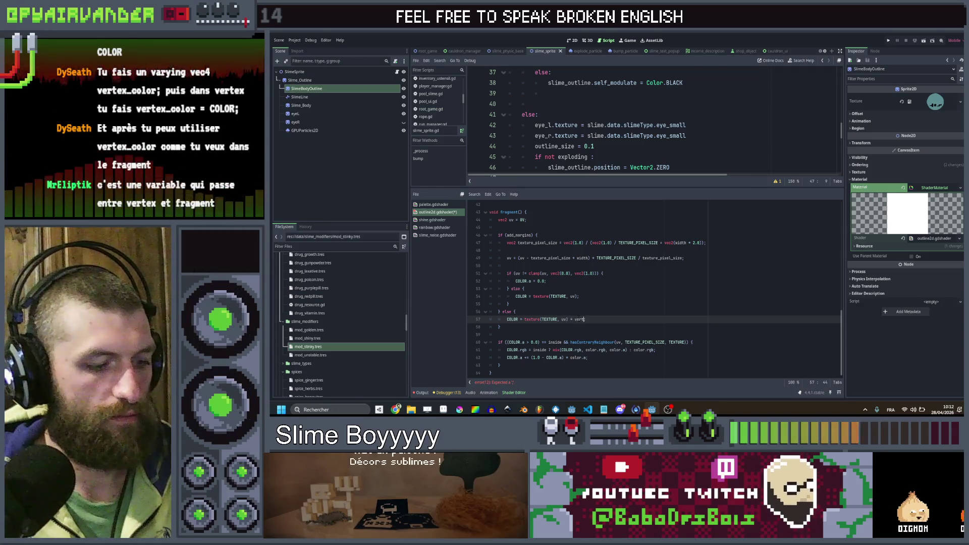
text(ex_color;)
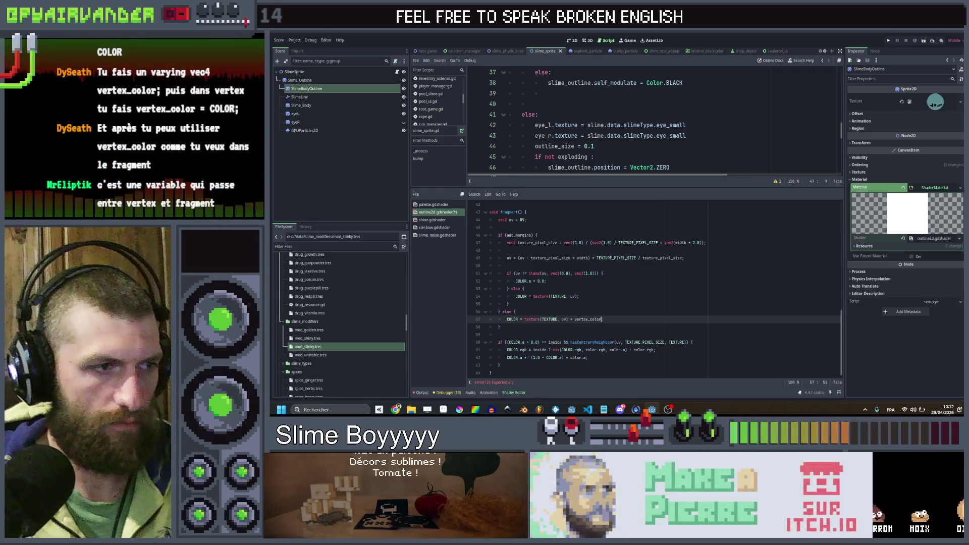
key(ctrl+s)
click(647, 299)
scroll(606, 253, up, 10)
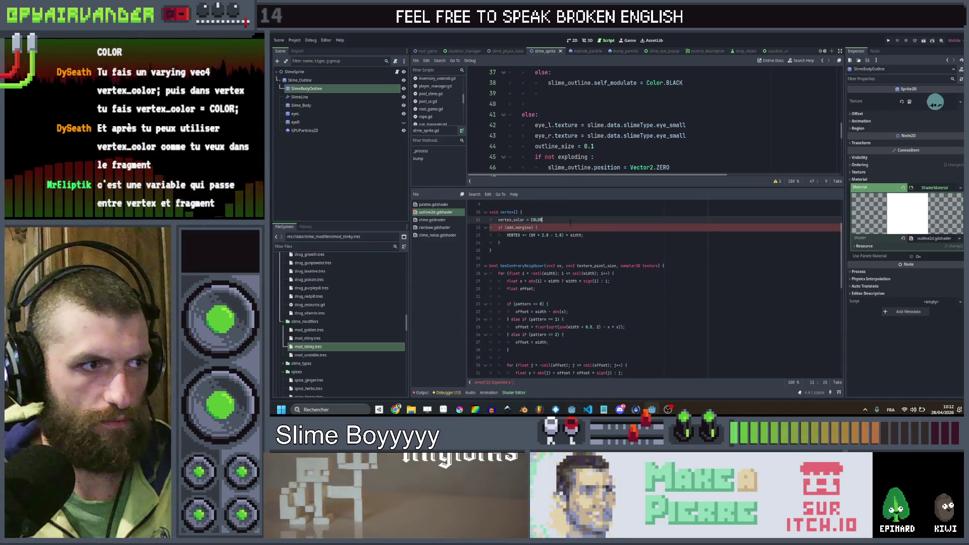
scroll(652, 284, down, 8)
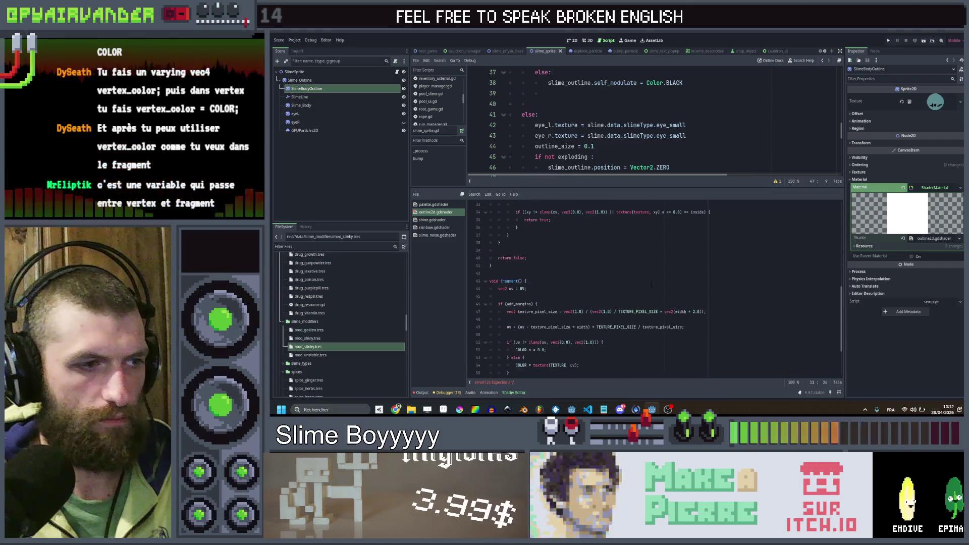
scroll(652, 284, down, 3)
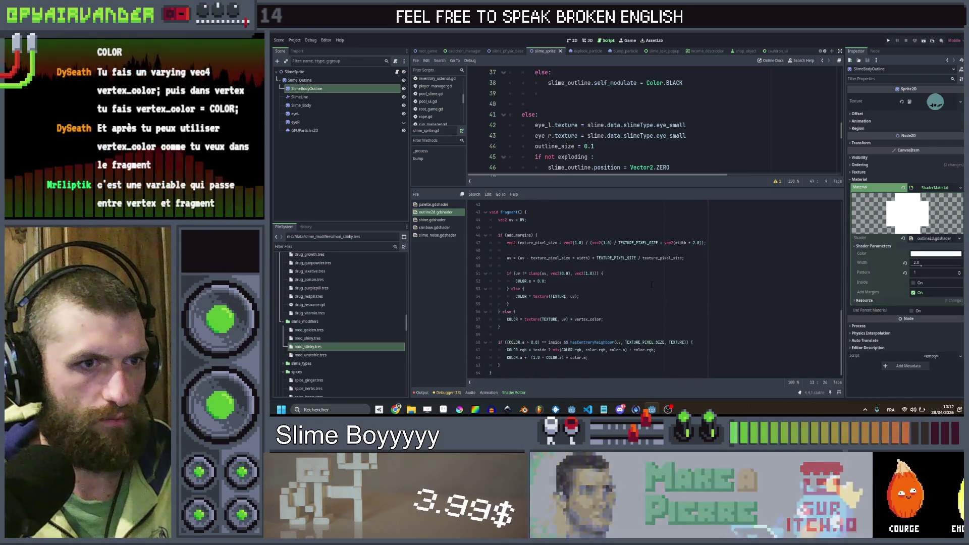
click(892, 42)
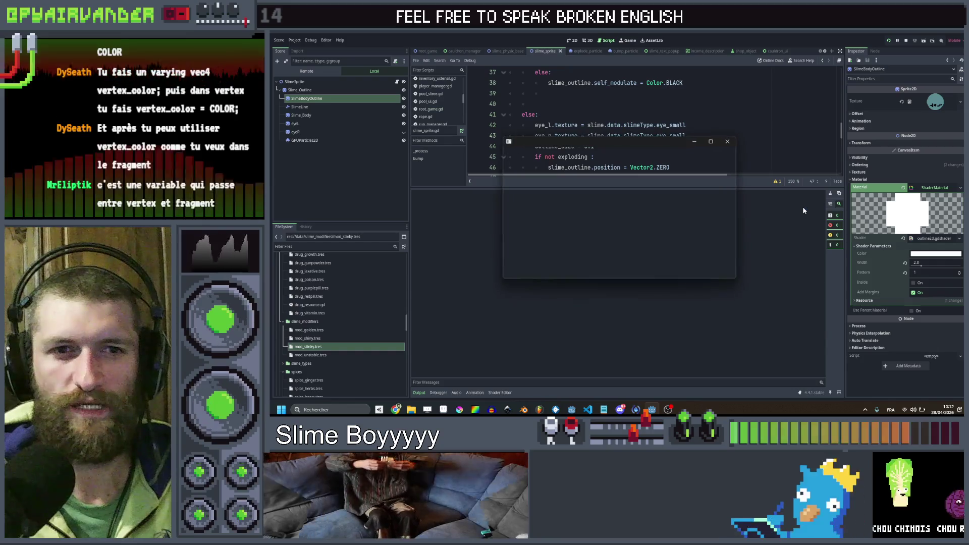
- Maximize the Slime Soup window, drag between slimes to test linking, then stop with F8
click(711, 142)
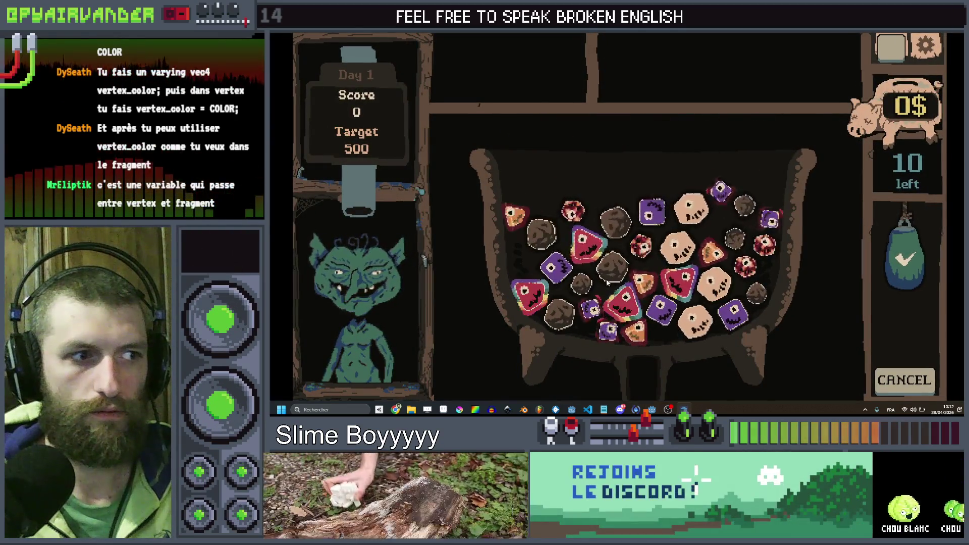
drag(689, 203, 729, 185)
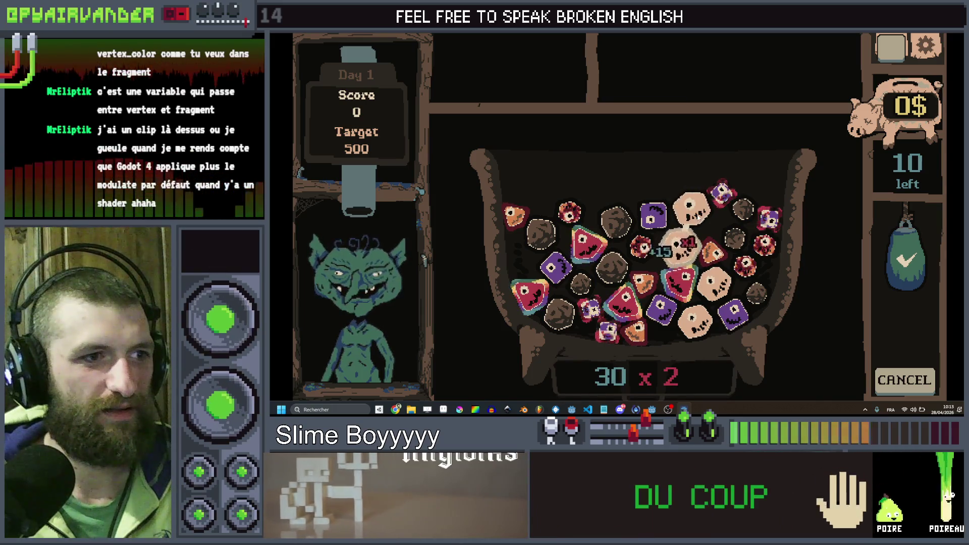
drag(687, 201, 665, 173)
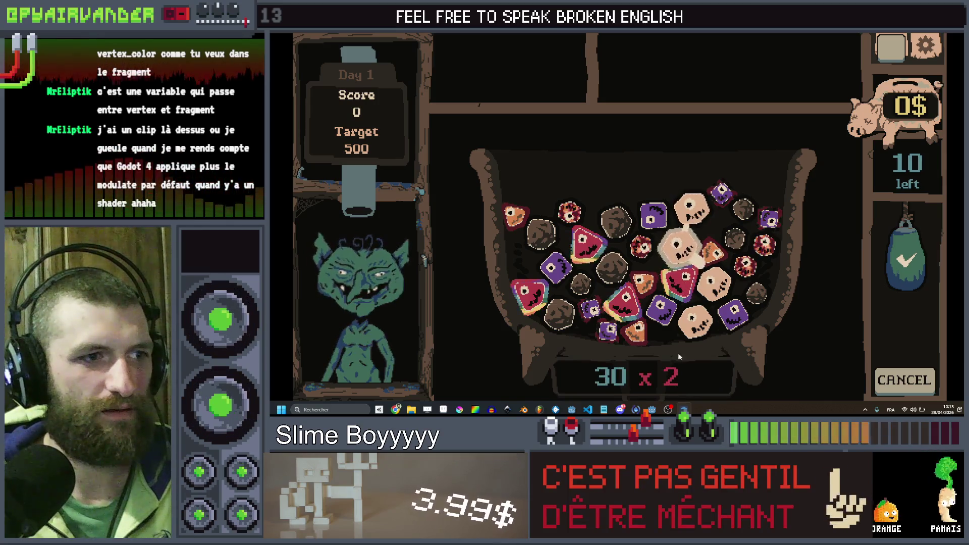
mouse_move(672, 191)
mouse_down()
mouse_move(681, 195)
mouse_move(662, 161)
mouse_up()
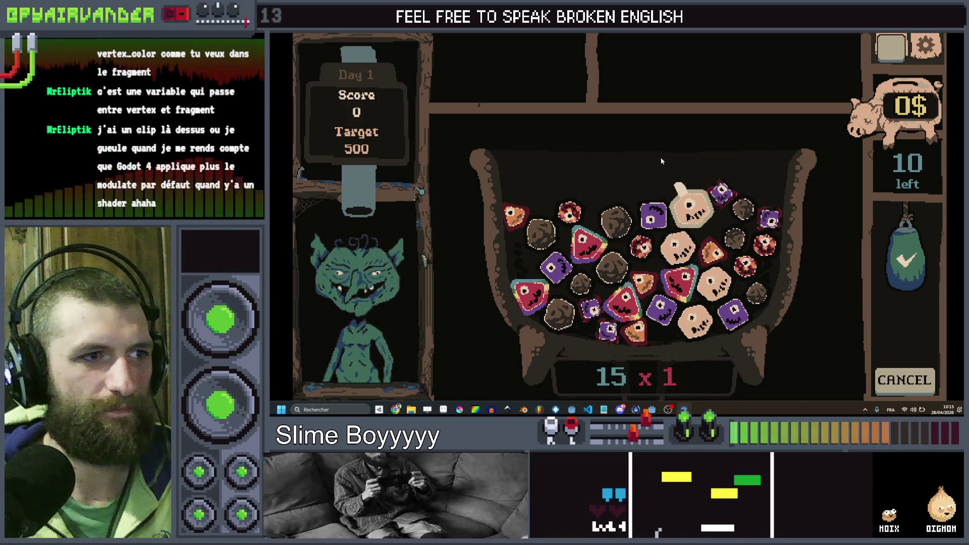
mouse_move(695, 205)
mouse_down()
mouse_move(702, 194)
mouse_move(678, 213)
mouse_move(687, 202)
mouse_move(703, 276)
mouse_up()
drag(624, 215, 626, 212)
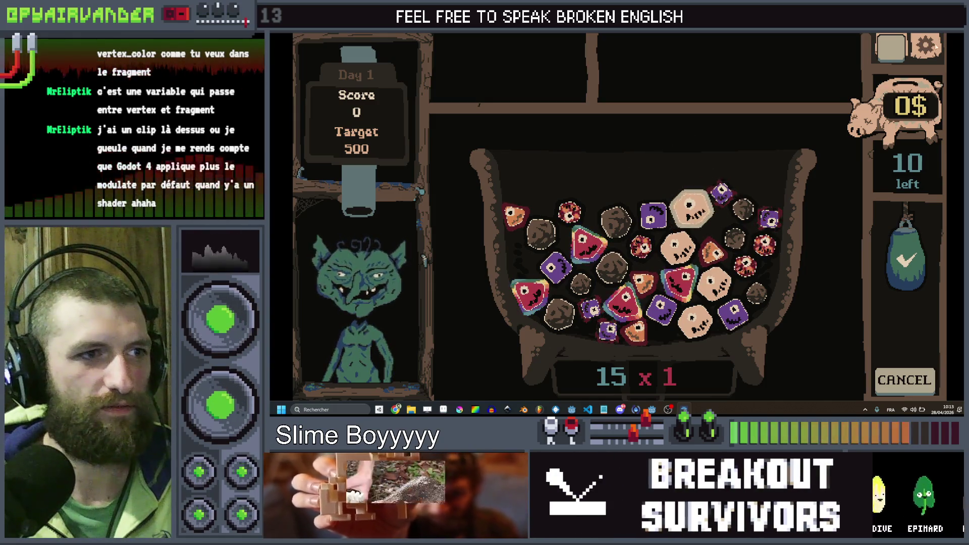
key(F8)
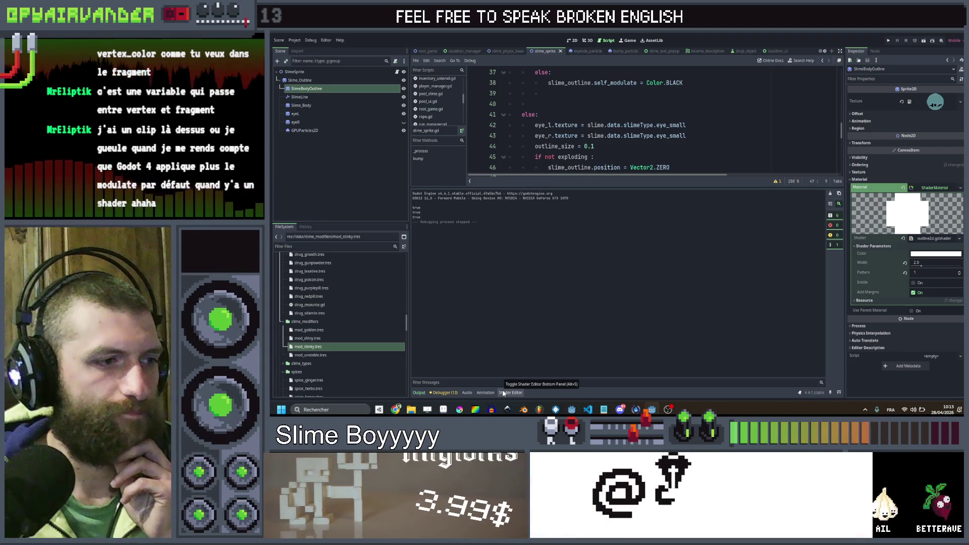
- Open outline2d.gdshader in the Shader Editor and go to the add_margins and vertex_color lines
click(507, 393)
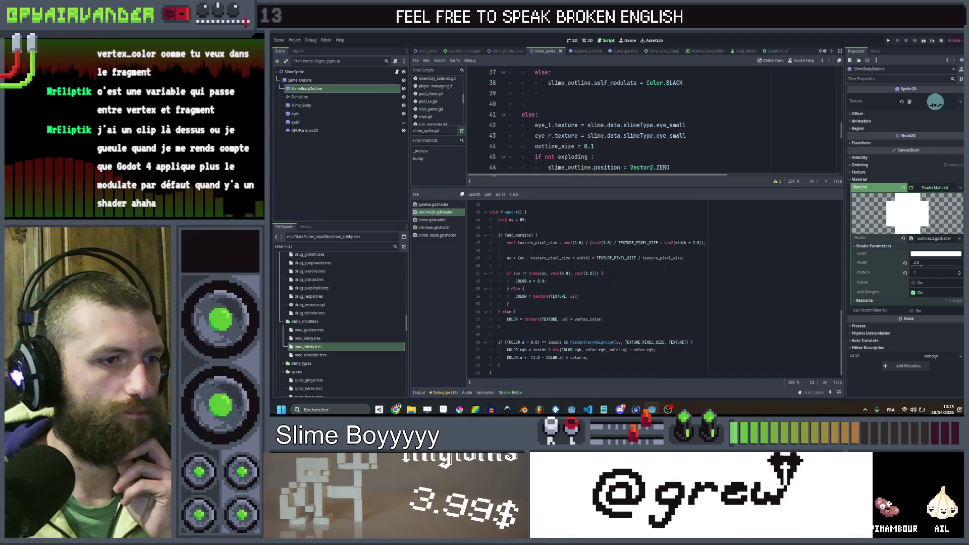
scroll(611, 279, up, 3)
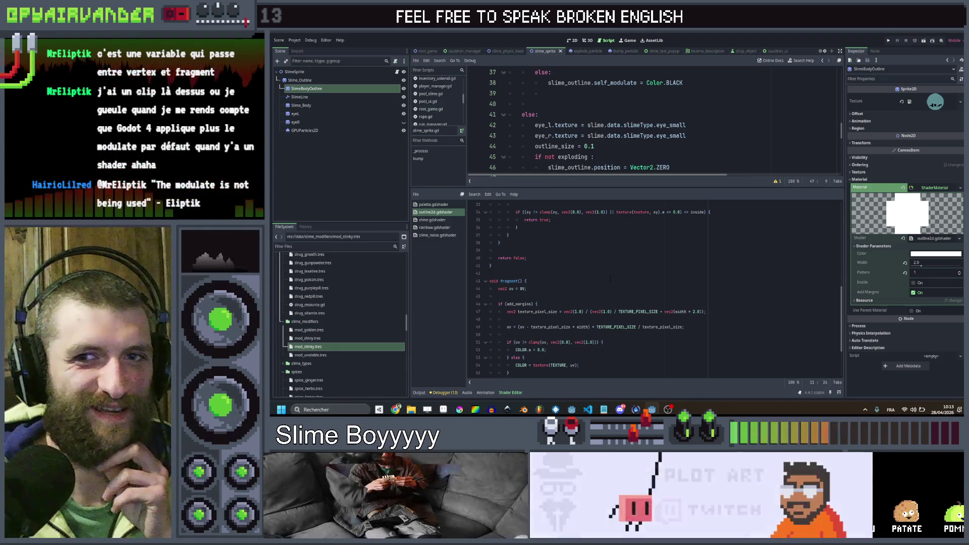
scroll(611, 279, up, 1)
scroll(612, 276, down, 4)
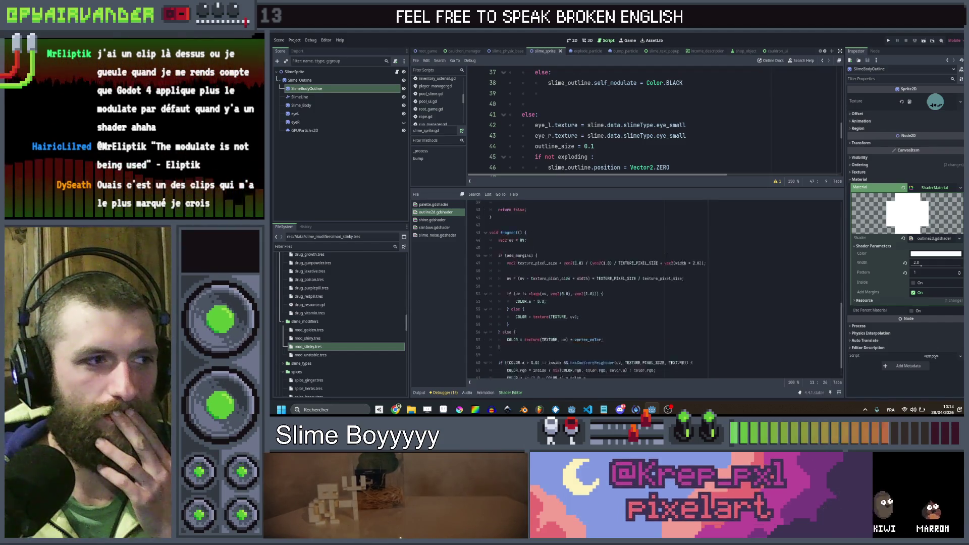
scroll(667, 256, up, 10)
scroll(667, 256, up, 1)
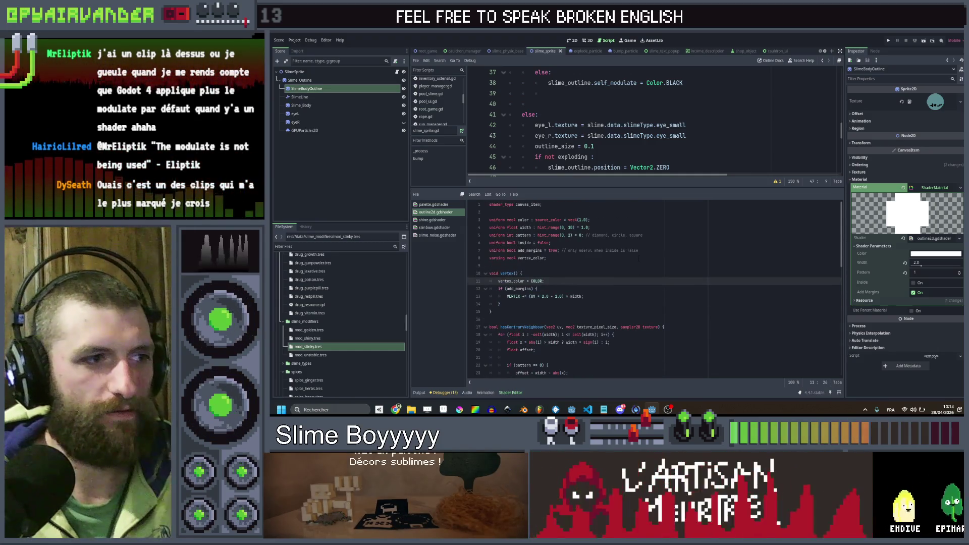
click(638, 251)
click(639, 258)
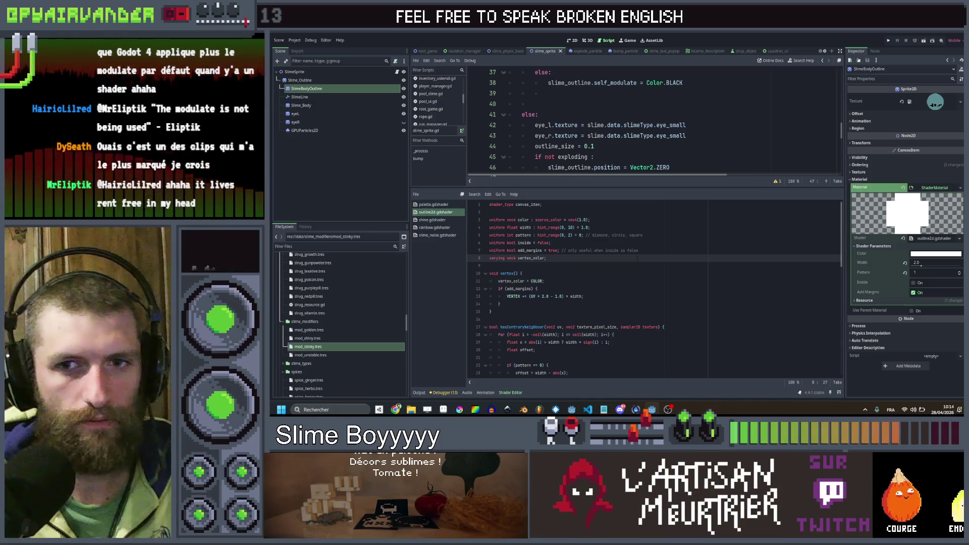
- Delete the vertex_color varying and its assignment in vertex(), then save
key(BackSpace)
click(538, 282)
click(600, 274)
key(ctrl+shift+k)
key(ctrl+s)
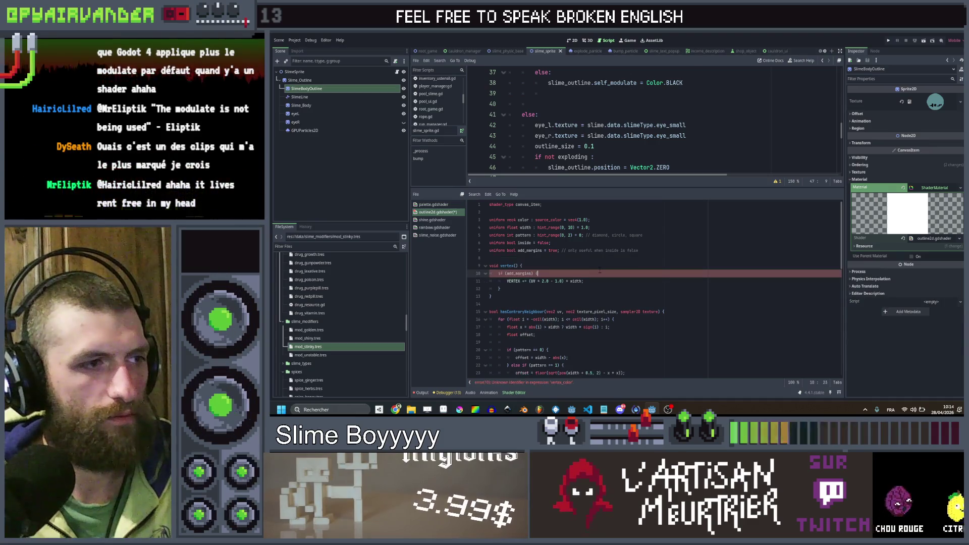
scroll(599, 270, down, 10)
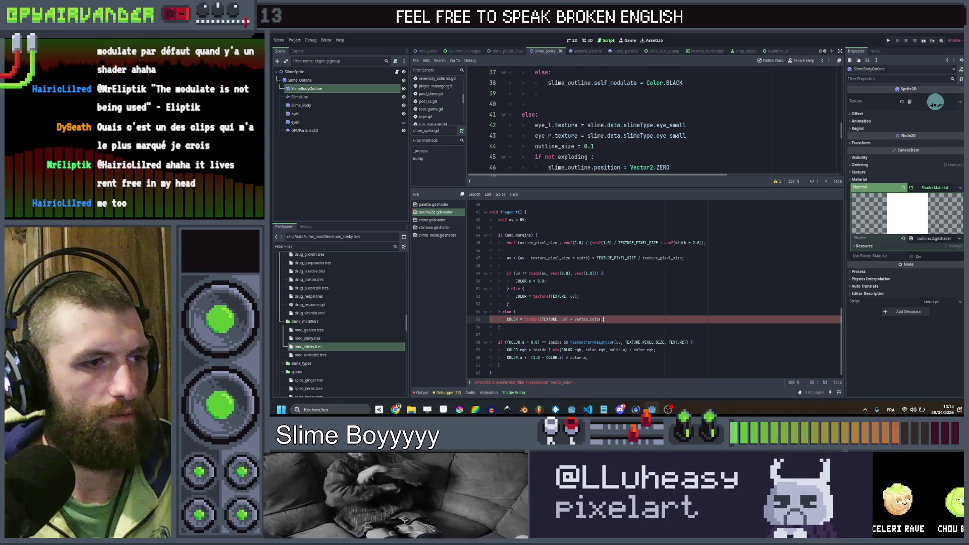
- Replace vertex_color with interior_color in the fragment's else branch
double_click(587, 319)
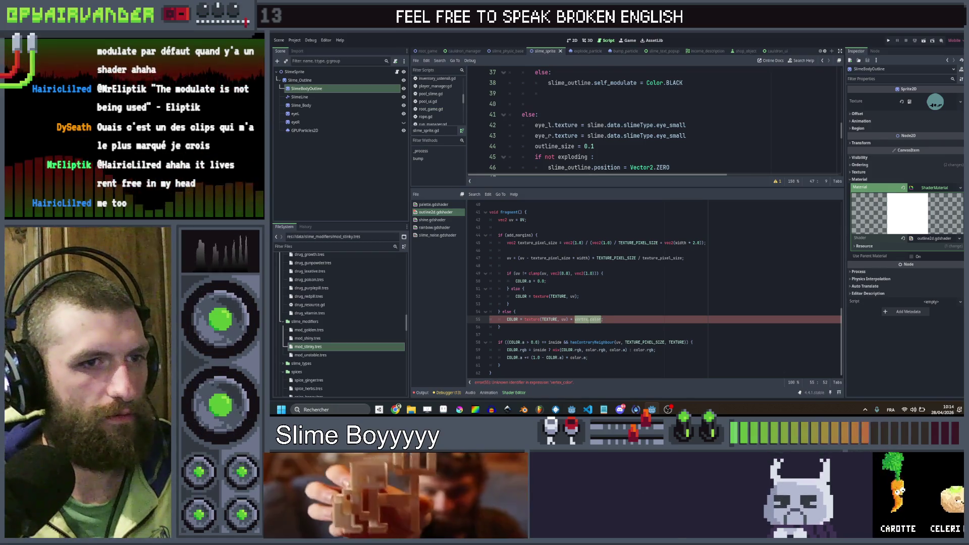
text(inte)
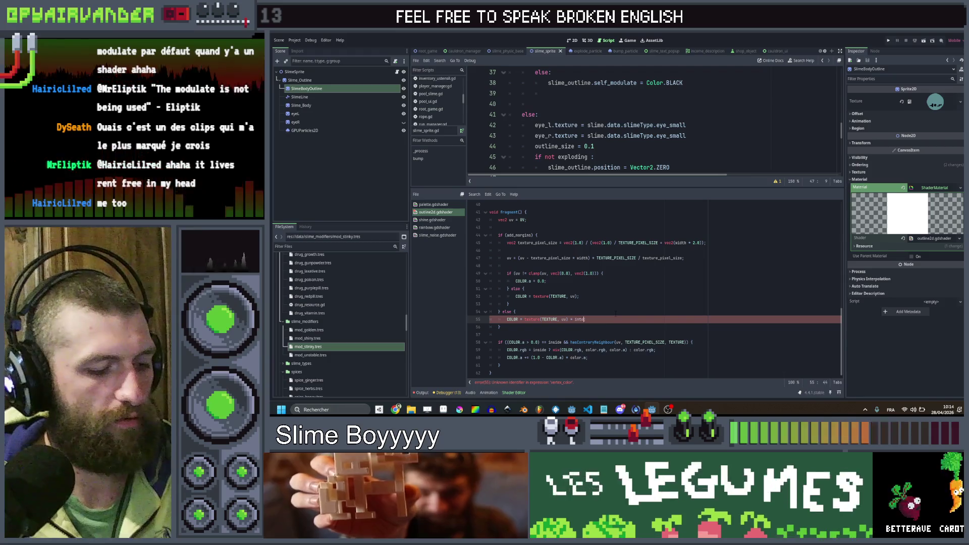
text(rior_color;)
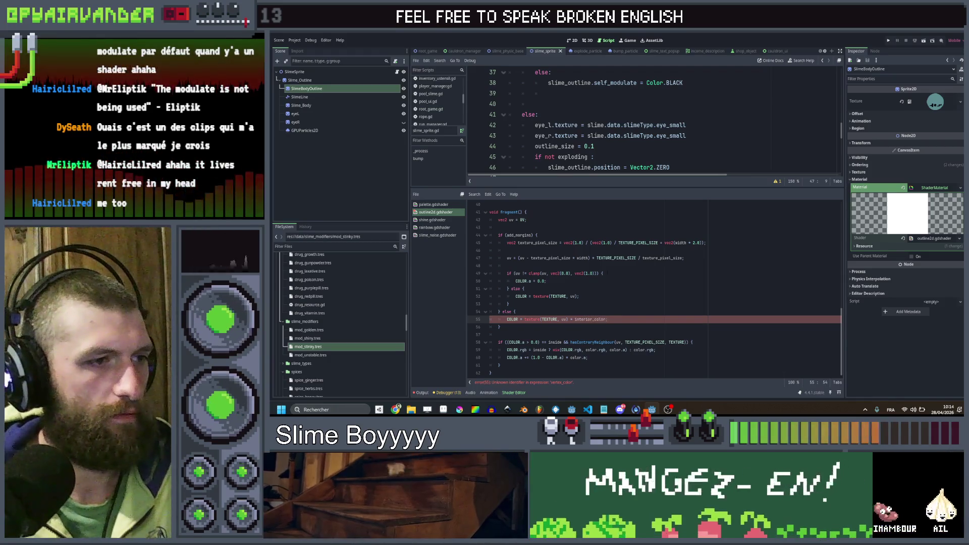
scroll(616, 314, up, 10)
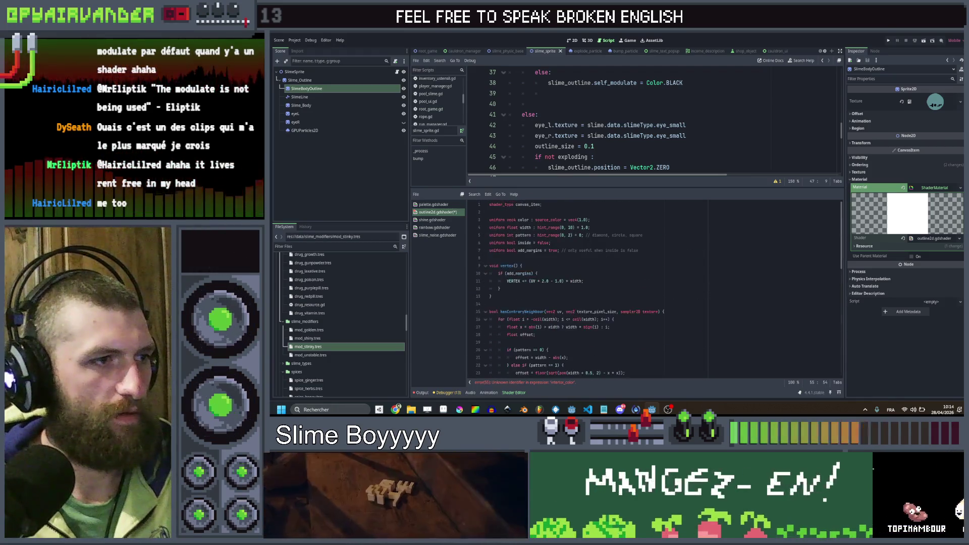
scroll(653, 255, up, 3)
- Duplicate the add_margins line into 'uniform bool override_interior = true' without the comment
click(653, 250)
key(ctrl+shift+d)
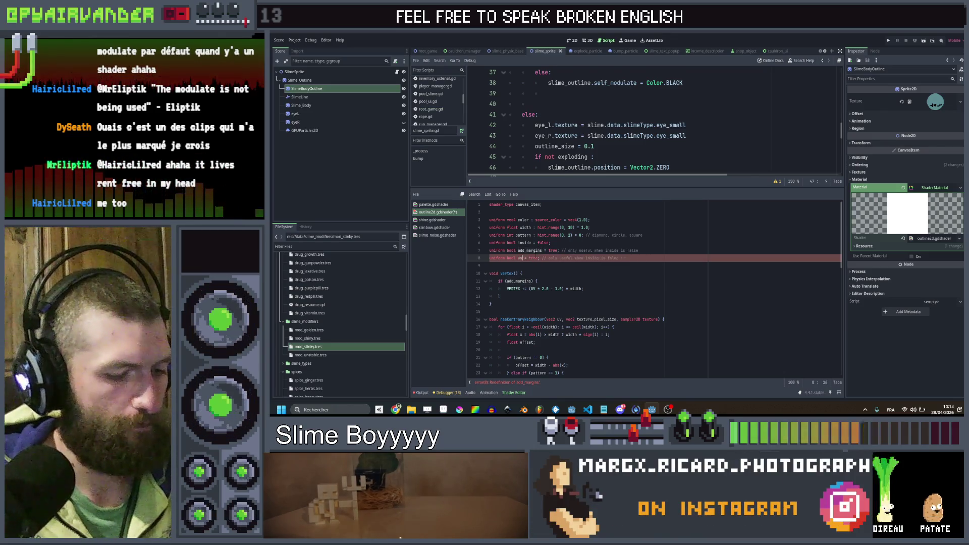
text(rm bool o)
text(verride_)
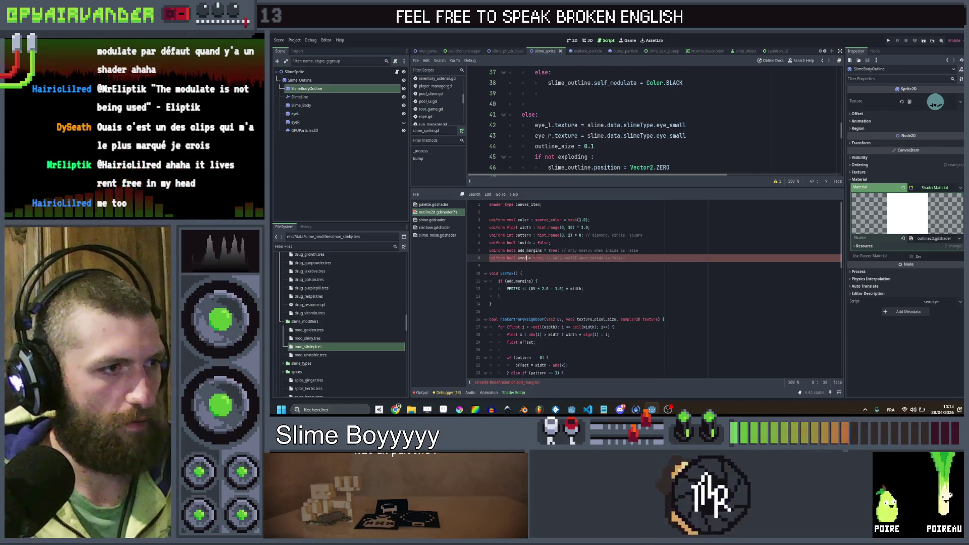
text(interio)
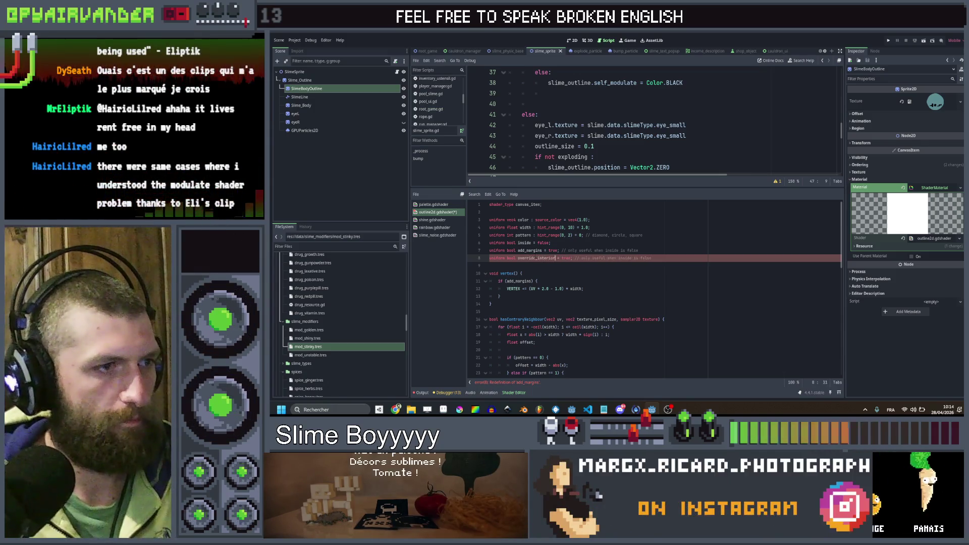
click(659, 258)
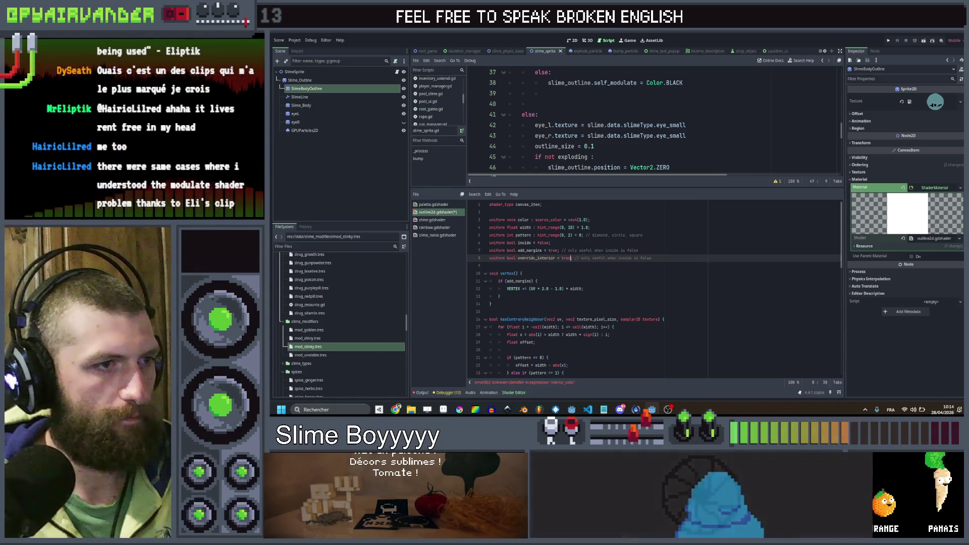
drag(651, 258, 574, 258)
key(BackSpace)
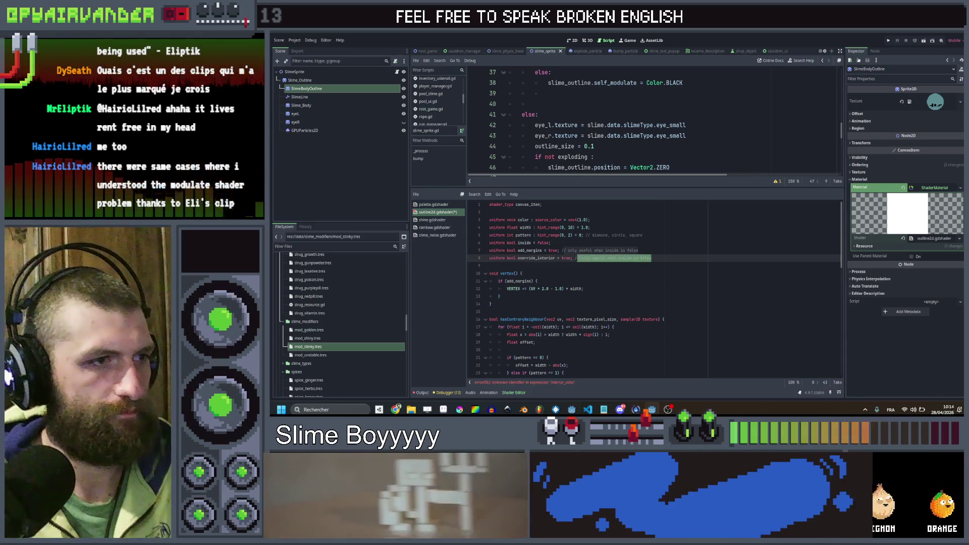
click(552, 243)
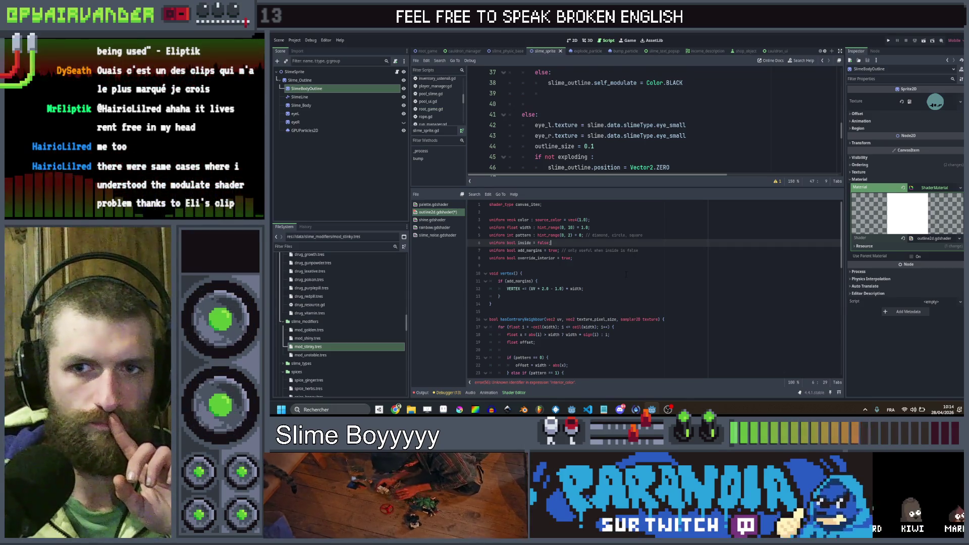
- Wrap the fragment's COLOR assignment in a new if block
scroll(626, 274, down, 8)
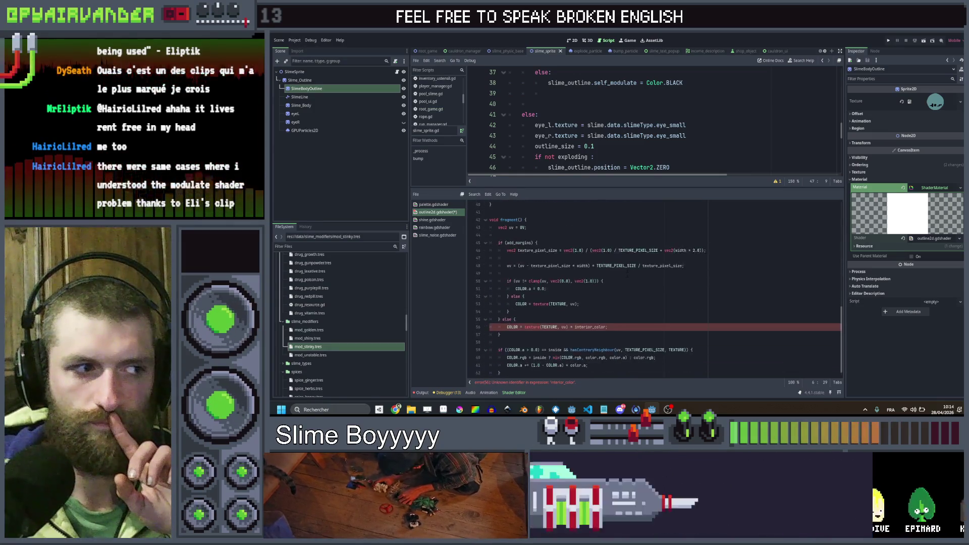
click(521, 317)
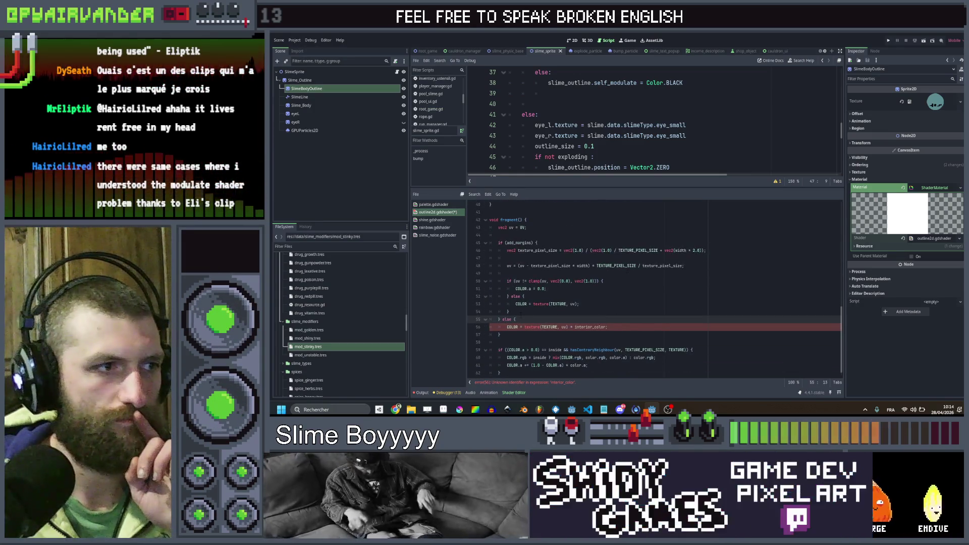
key(Return)
text(if)
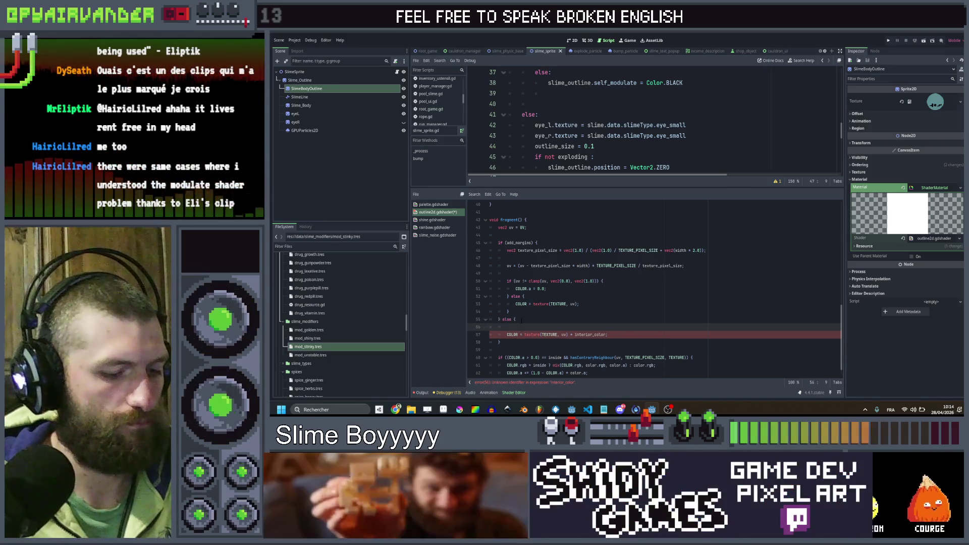
text( ()
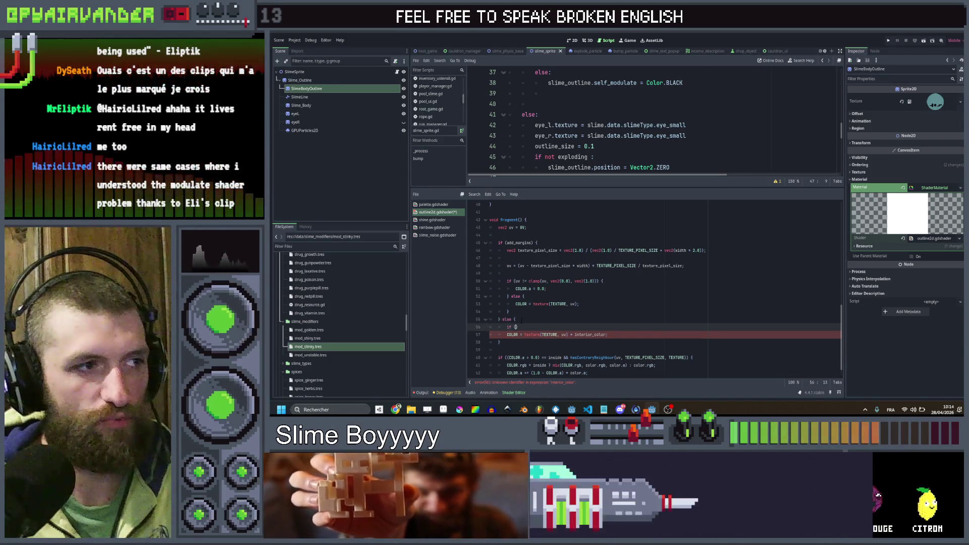
key(BackSpace)
key(BackSpace)
text(()
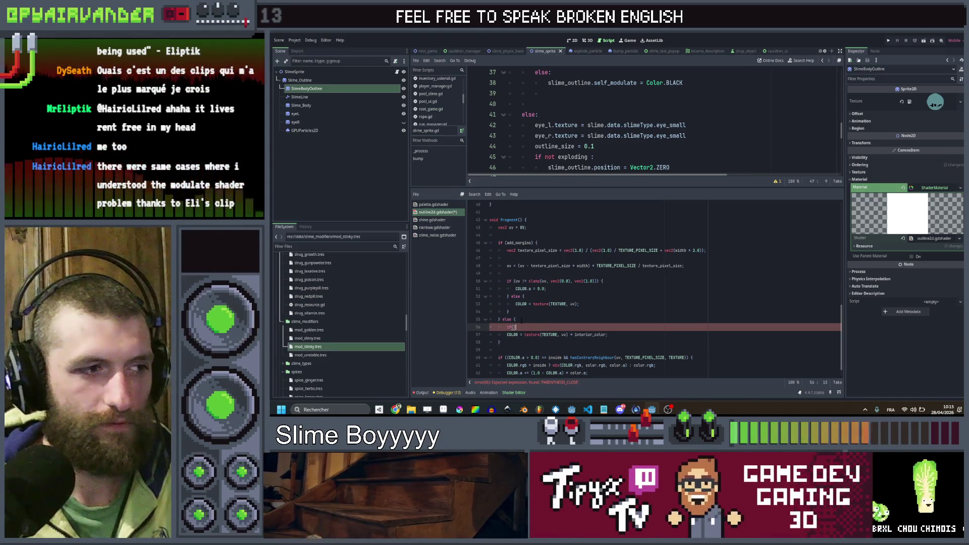
key(Return)
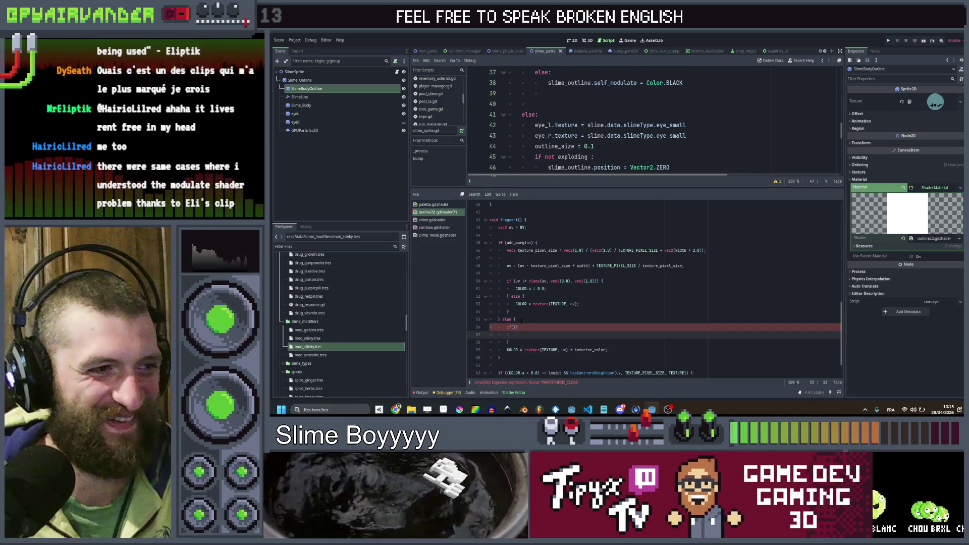
key(Return)
text(})
key(alt+Up)
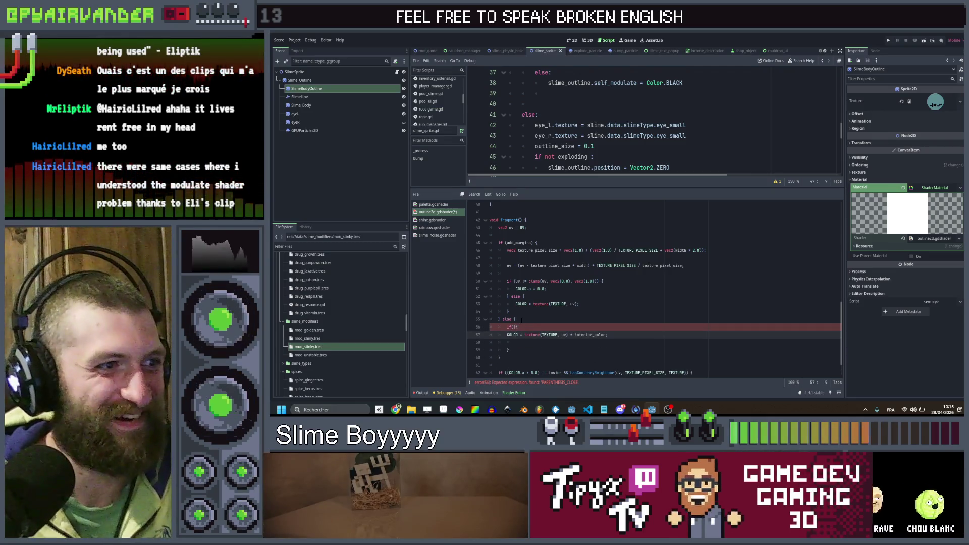
key(Down)
key(BackSpace)
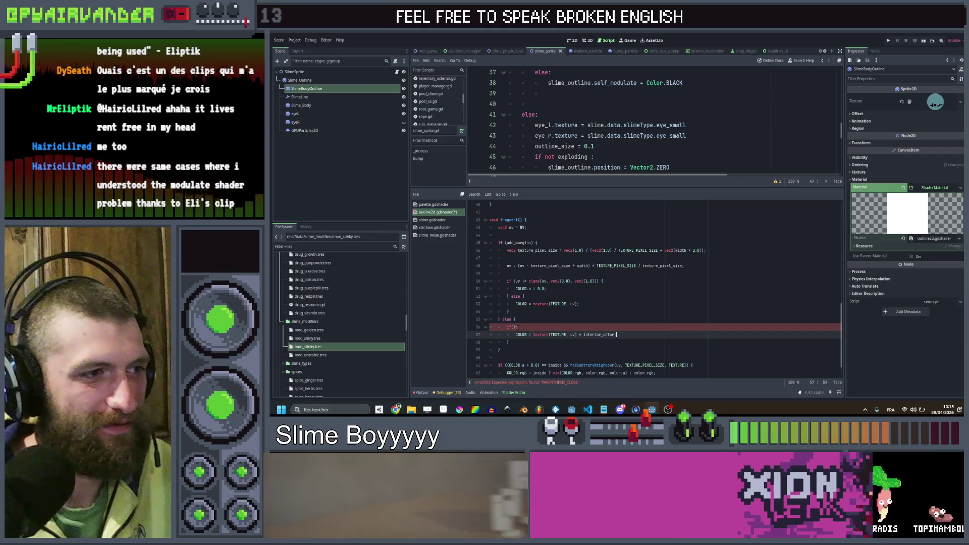
- Make override_interior the if block's condition
click(512, 327)
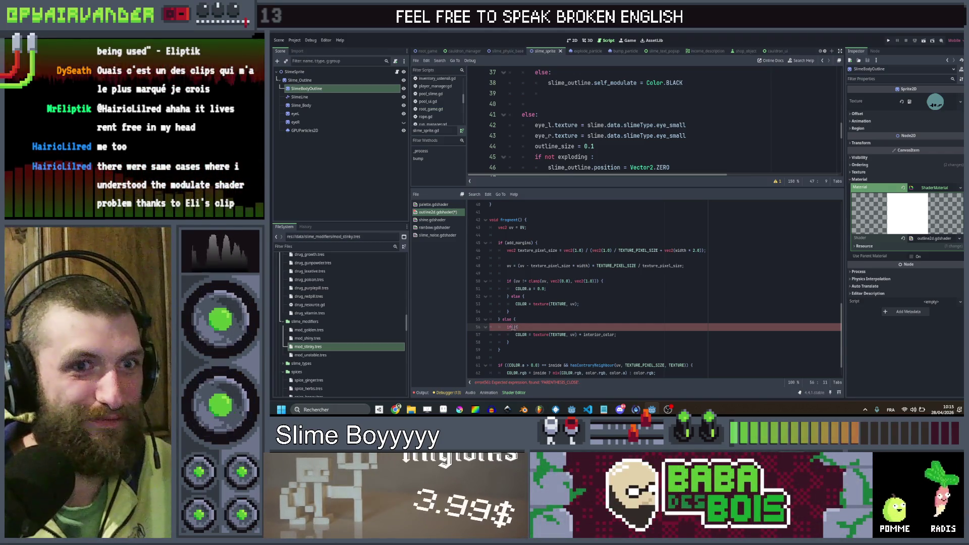
scroll(562, 310, up, 13)
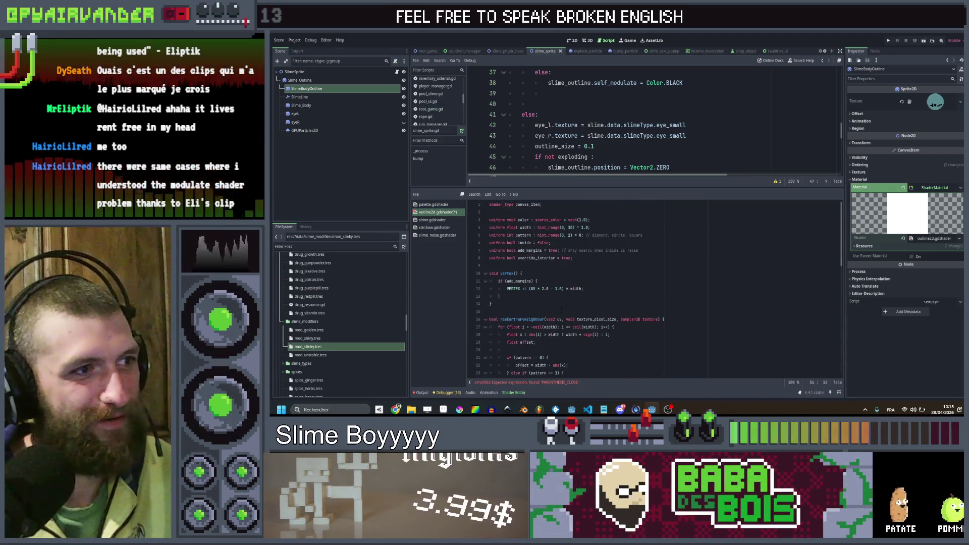
scroll(549, 258, down, 14)
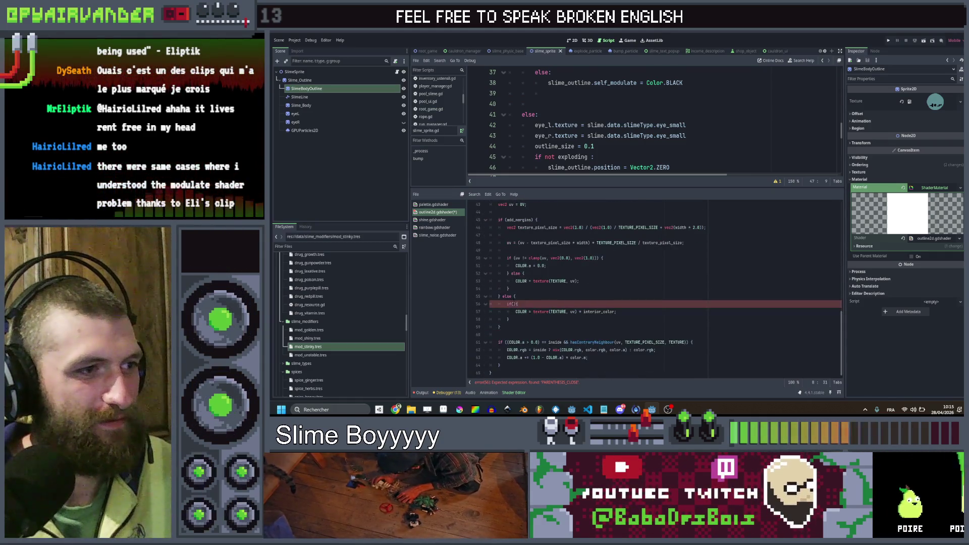
click(514, 304)
text(override_interior)
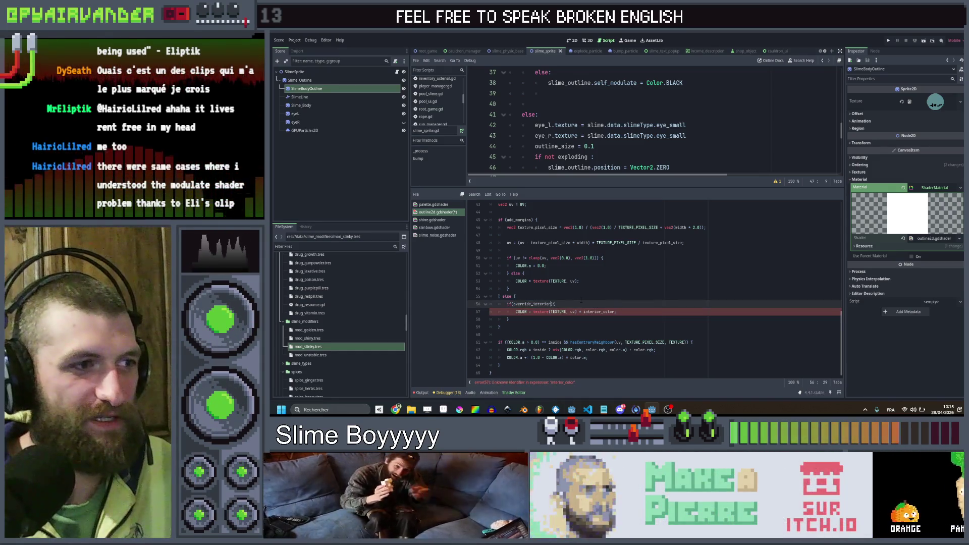
- Add an else branch setting COLOR = texture(TEXTURE, uv) without the interior colour multiply
key(Down)
key(Down)
text(else)
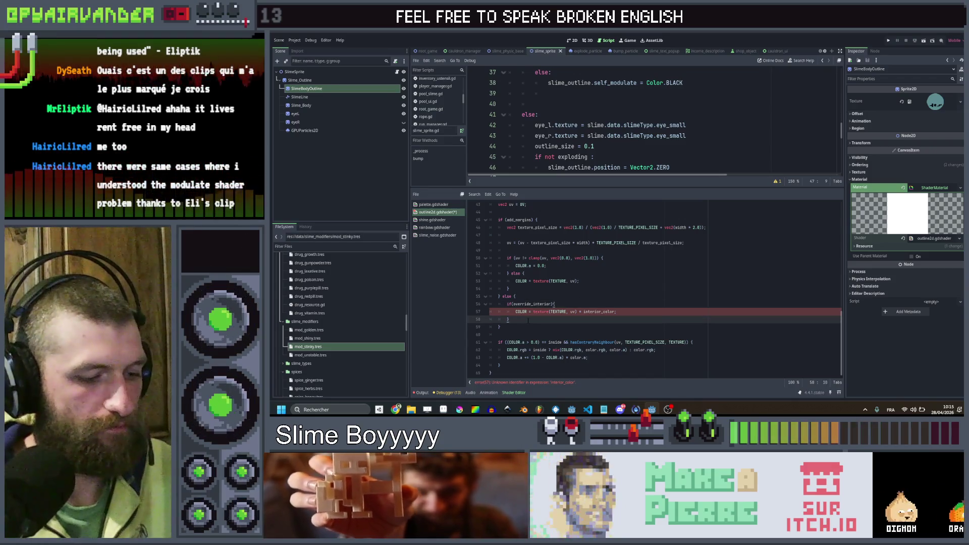
text({)
key(Return)
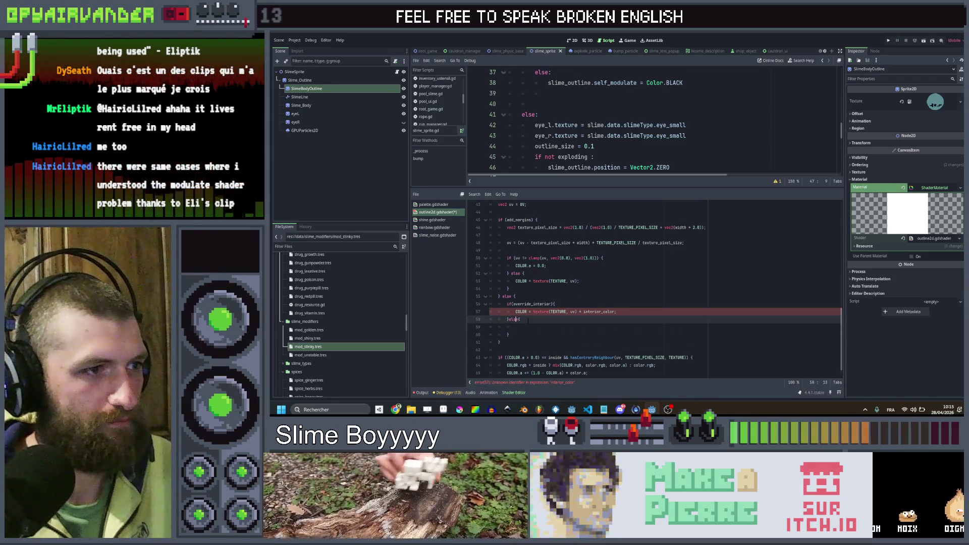
text(COLOR = texture(TEXTURE, uv) * interior_color;)
key(Return)
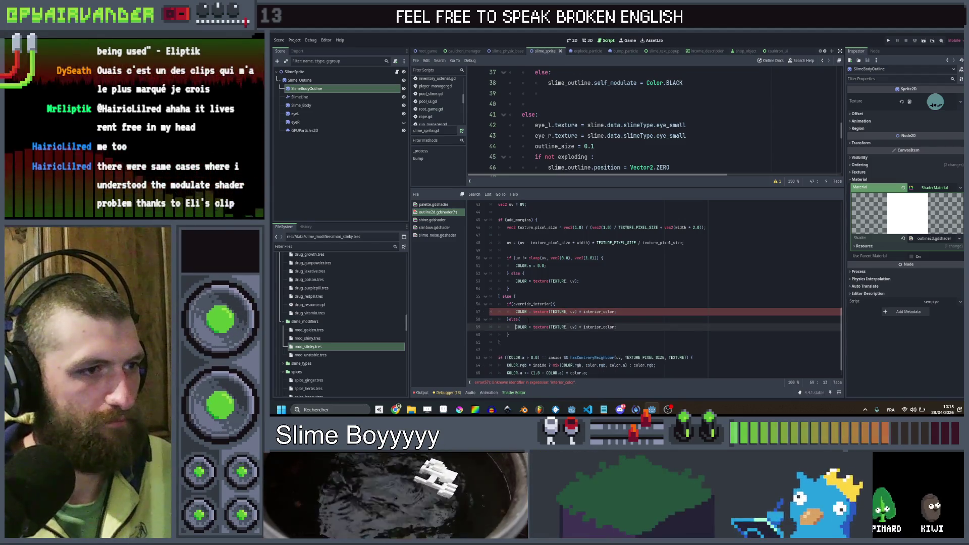
key(BackSpace)
key(BackSpace)
key(BackSpace)
click(549, 327)
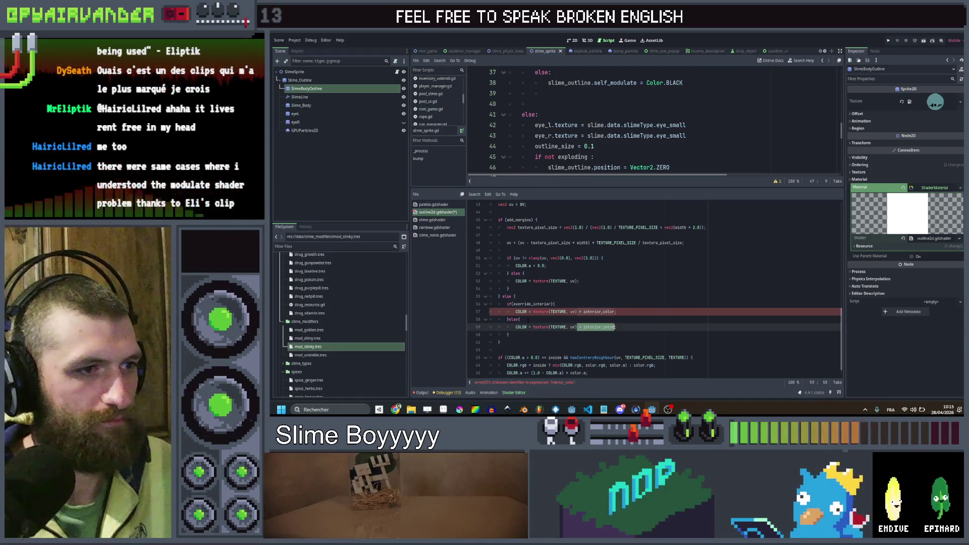
key(shift+End)
key(Delete)
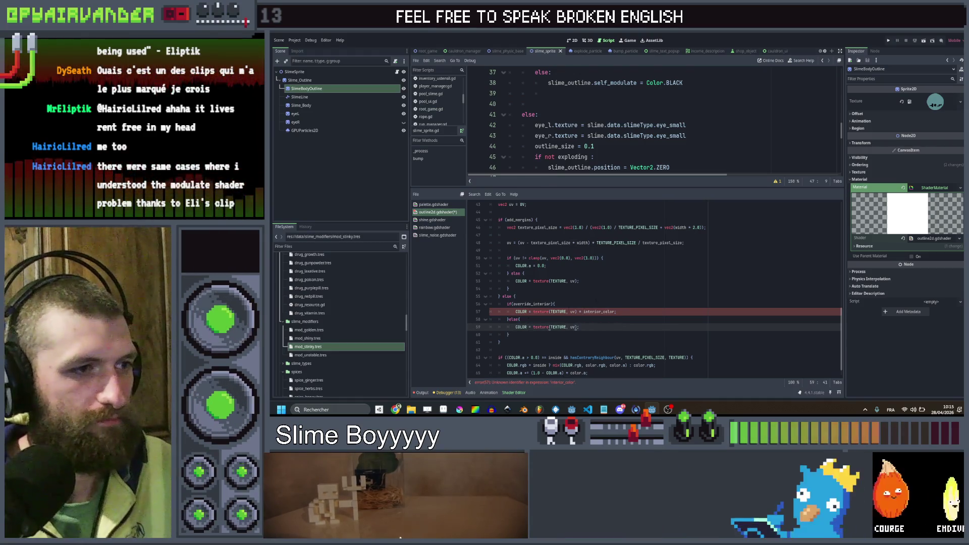
key(Up)
key(Up)
key(Up)
scroll(654, 290, up, 9)
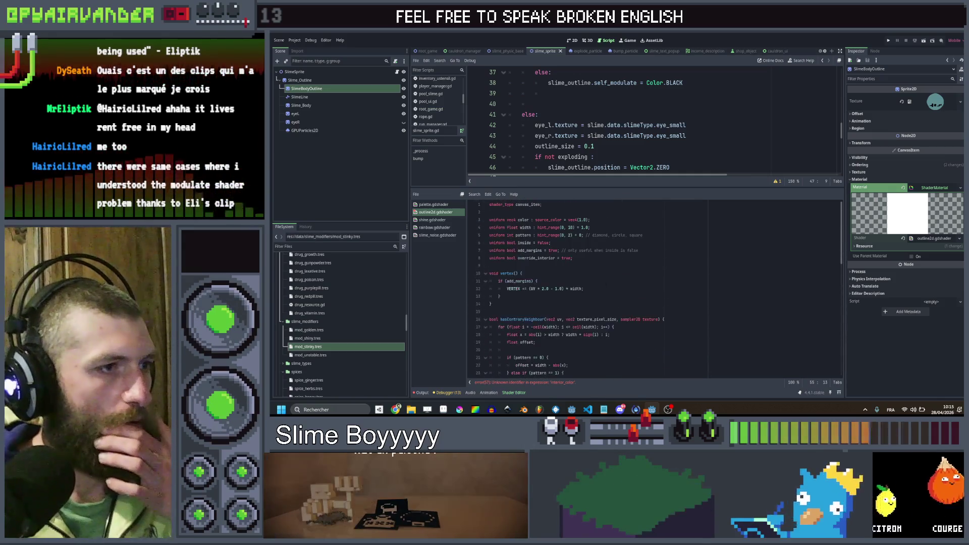
- Add an interior_color uniform by duplicating the color uniform line
scroll(654, 290, up, 5)
click(576, 258)
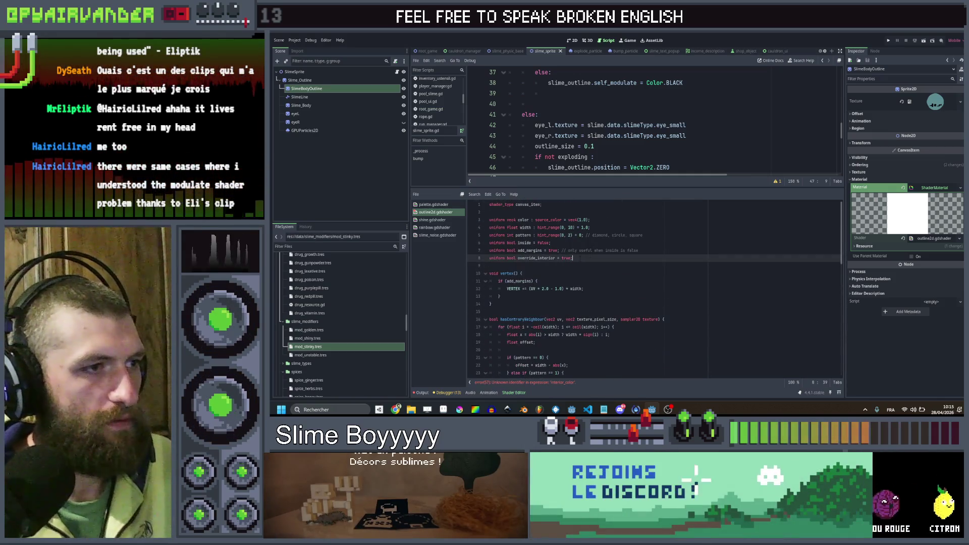
key(Up)
key(Up)
key(Up)
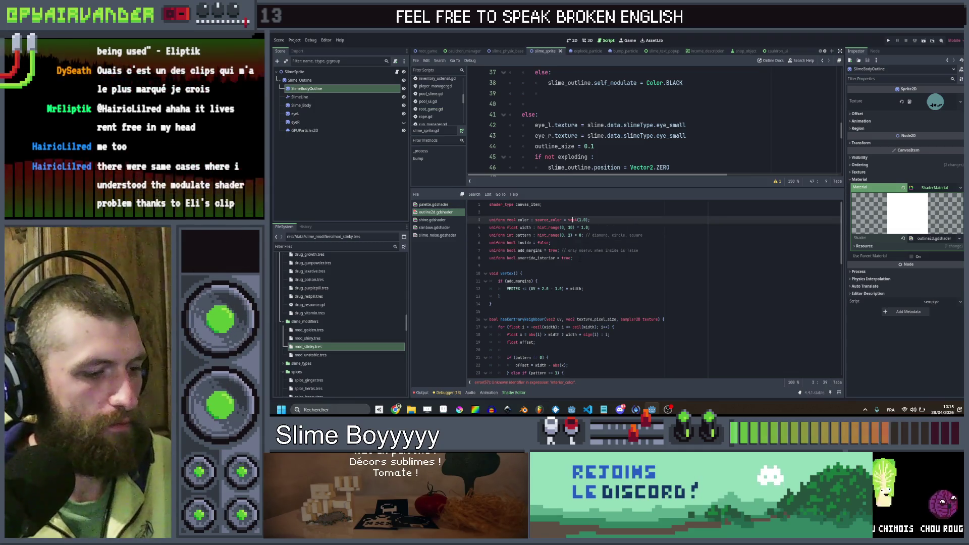
key(Down)
key(Down)
key(Down)
text(uniform vec4 color : source_color = vec4(1.0);)
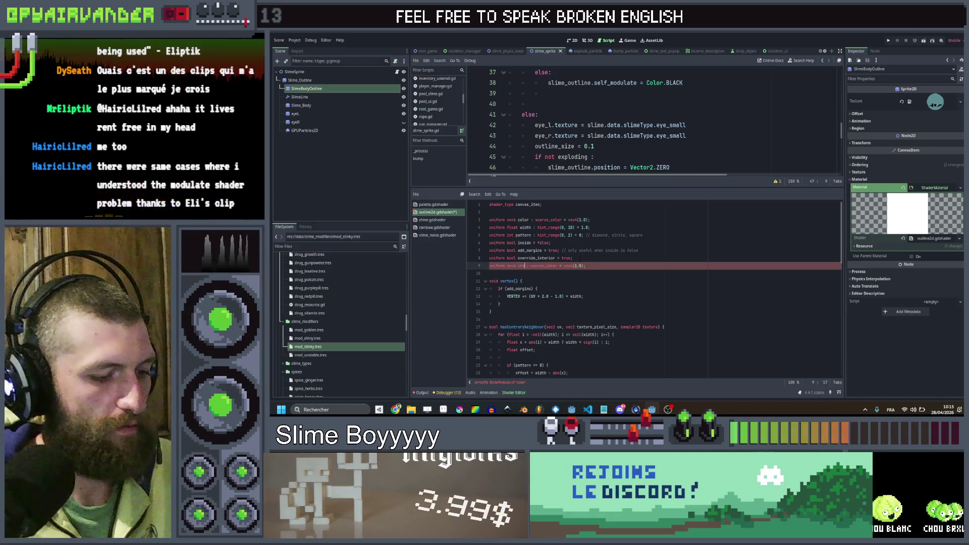
text(color)
- Check the new Interior Color parameter in the Inspector and review the else branch
scroll(617, 281, down, 15)
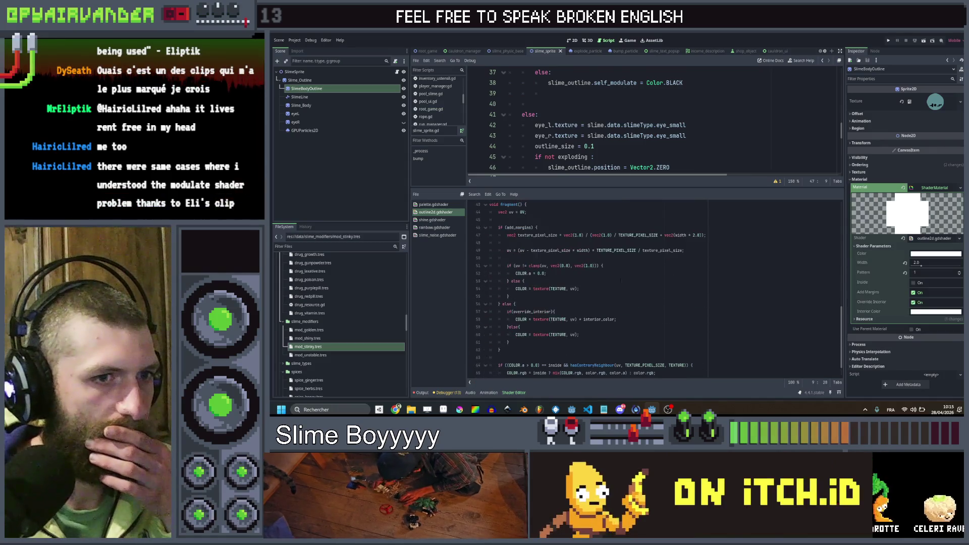
click(930, 314)
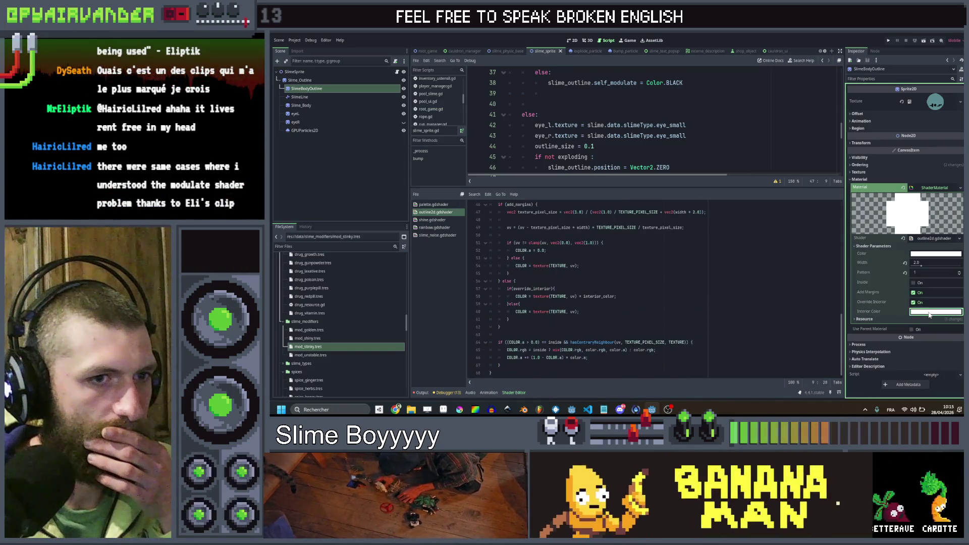
click(929, 315)
click(681, 296)
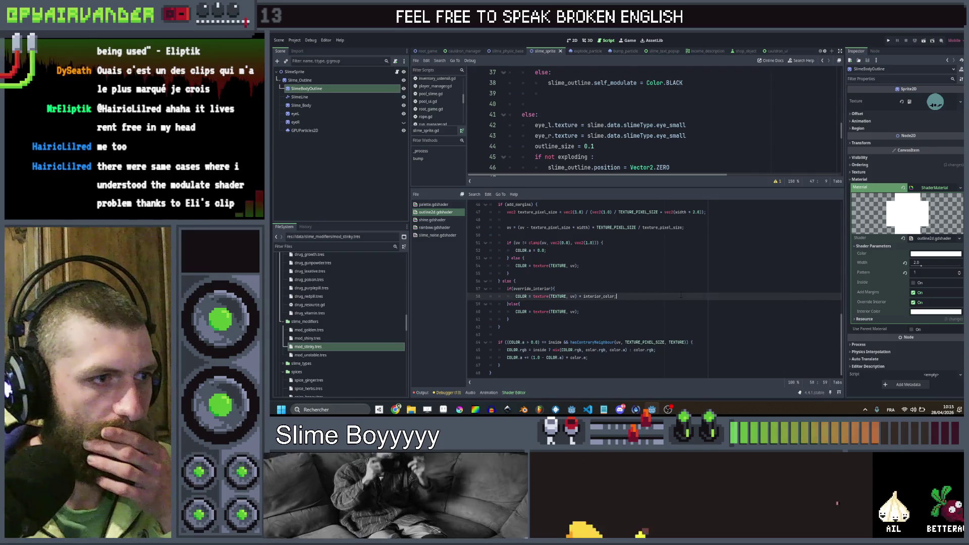
click(520, 304)
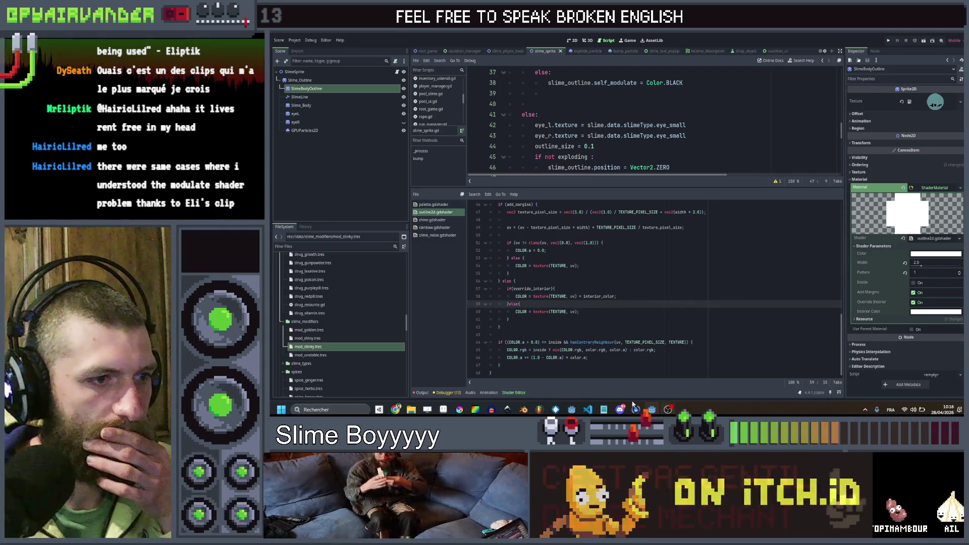
mouse_move(621, 410)
click(695, 265)
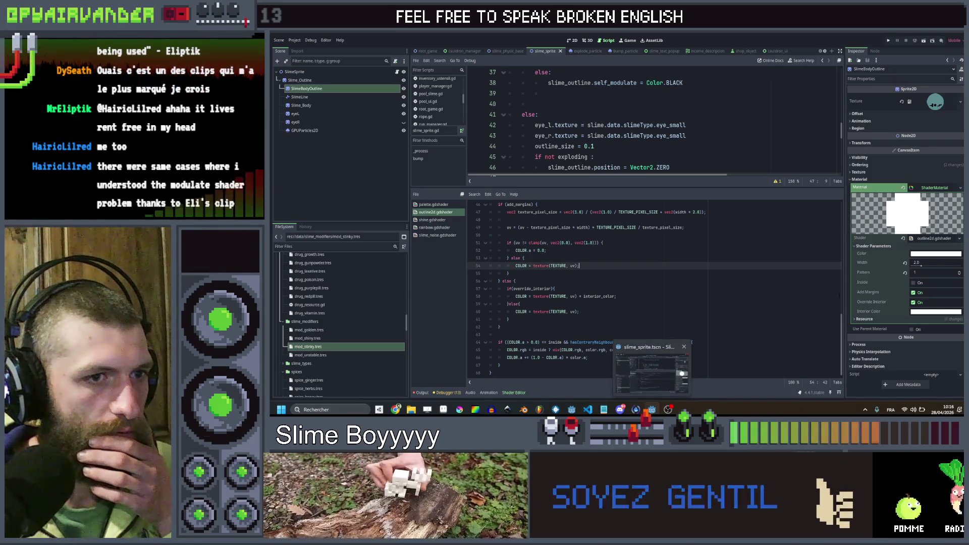
scroll(652, 287, up, 15)
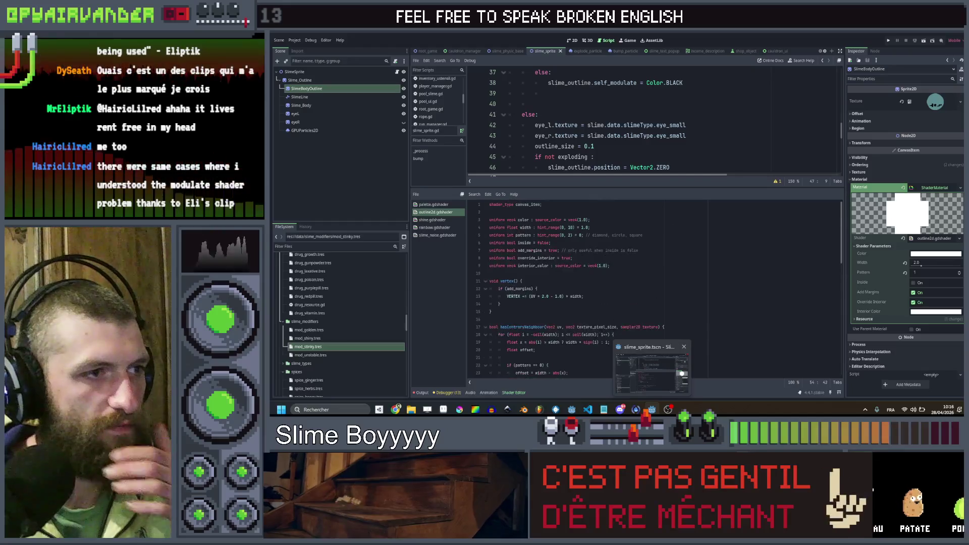
- Set override_interior's default value to false and save the shader
click(566, 258)
text(false)
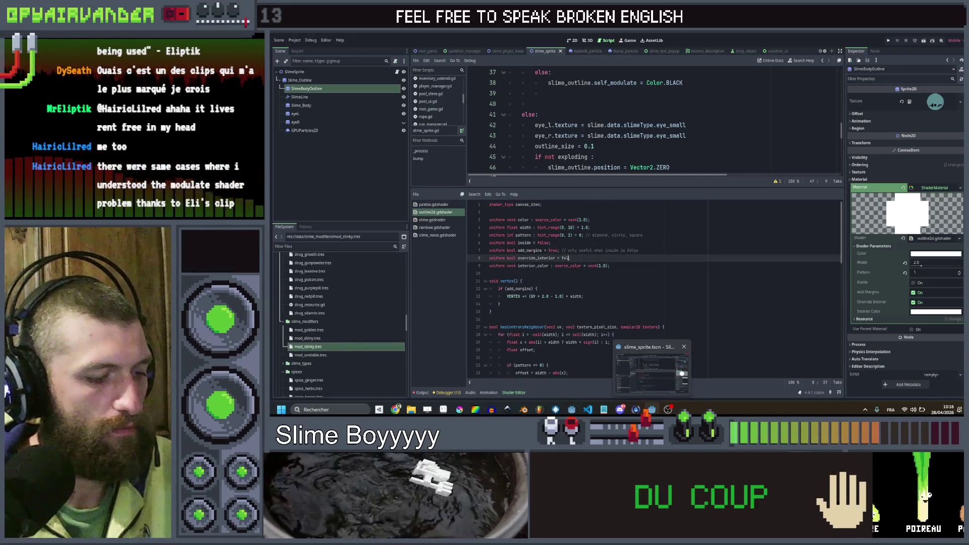
click(673, 276)
key(ctrl+s)
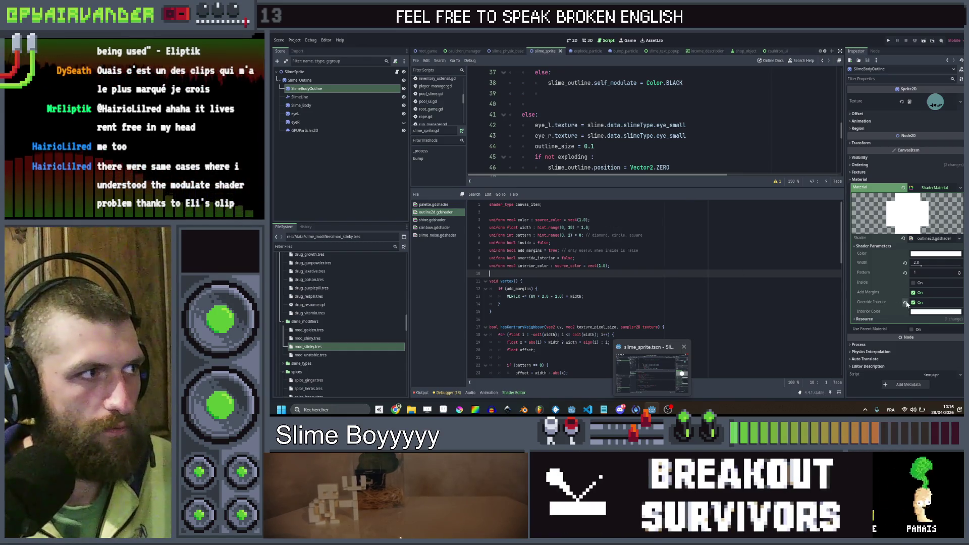
key(ctrl+z)
key(ctrl+z)
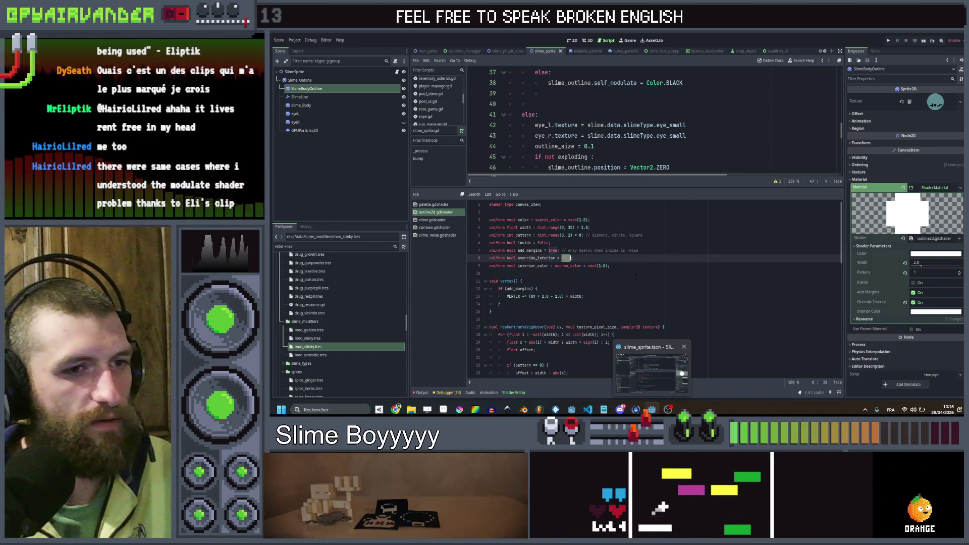
text(interior_color)
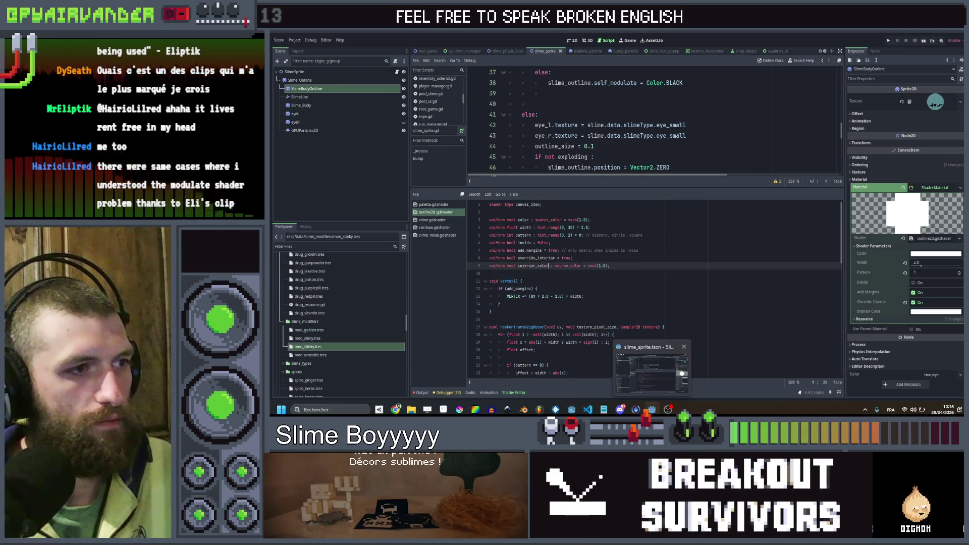
key(Up)
key(End)
key(ctrl+shift+k)
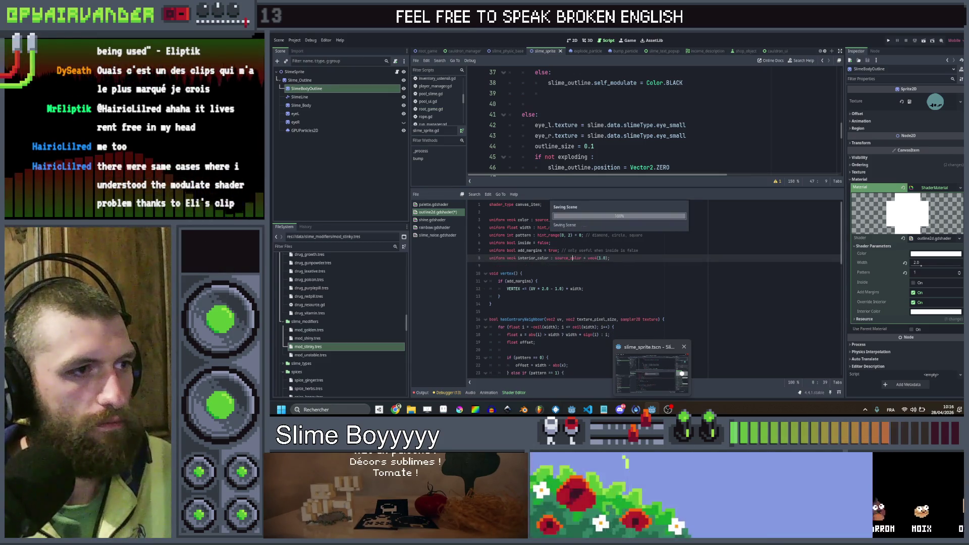
click(655, 250)
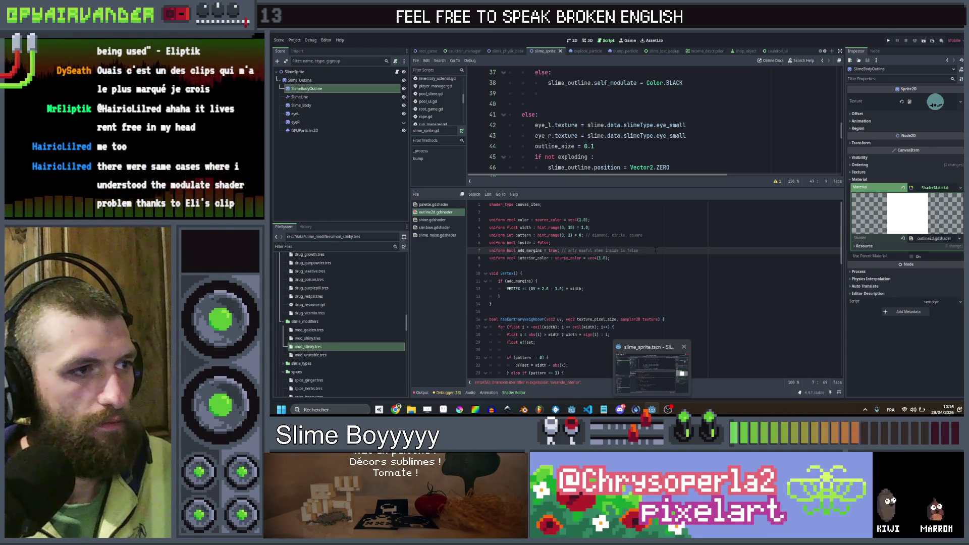
key(ctrl+z)
key(BackSpace)
key(BackSpace)
key(BackSpace)
text(false;)
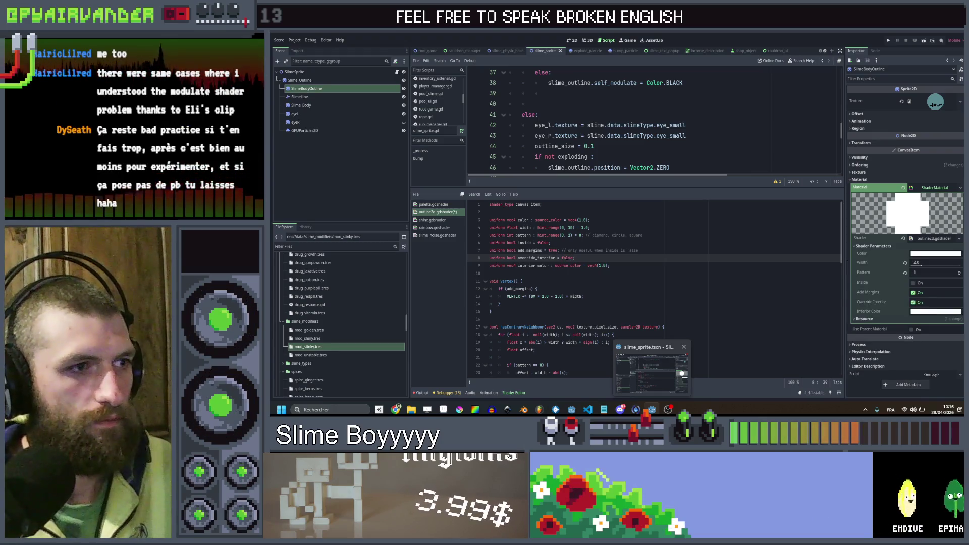
text(;)
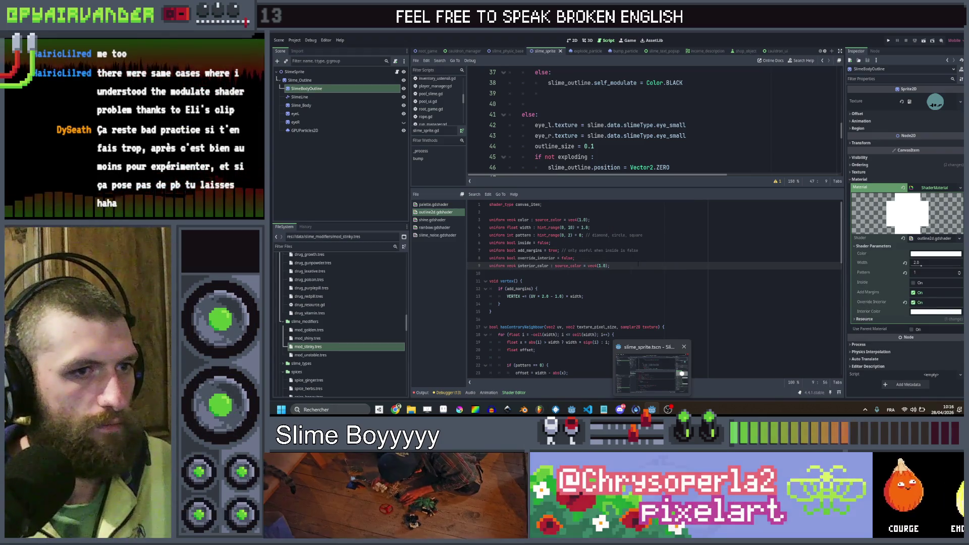
key(ctrl+s)
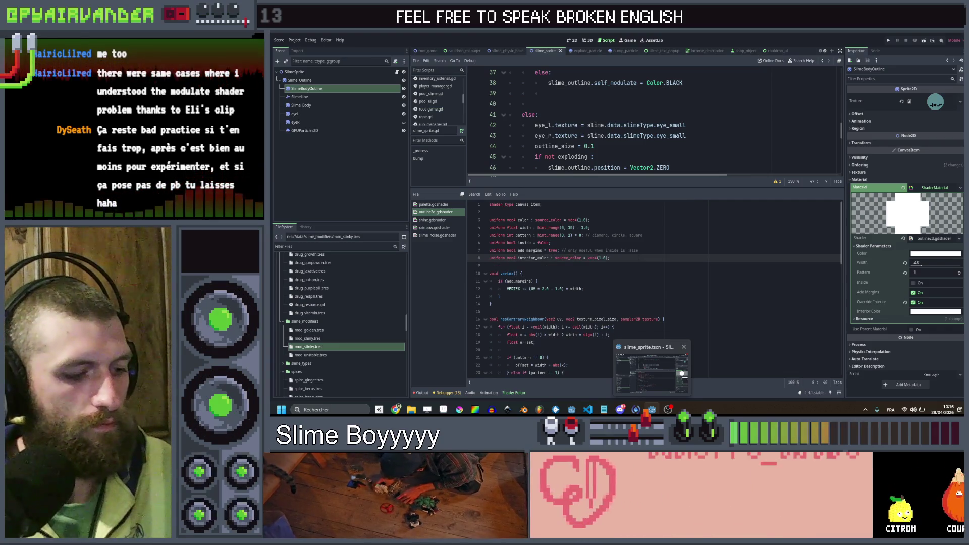
- Rename the override_interior uniform to override_interior_color
key(ctrl+z)
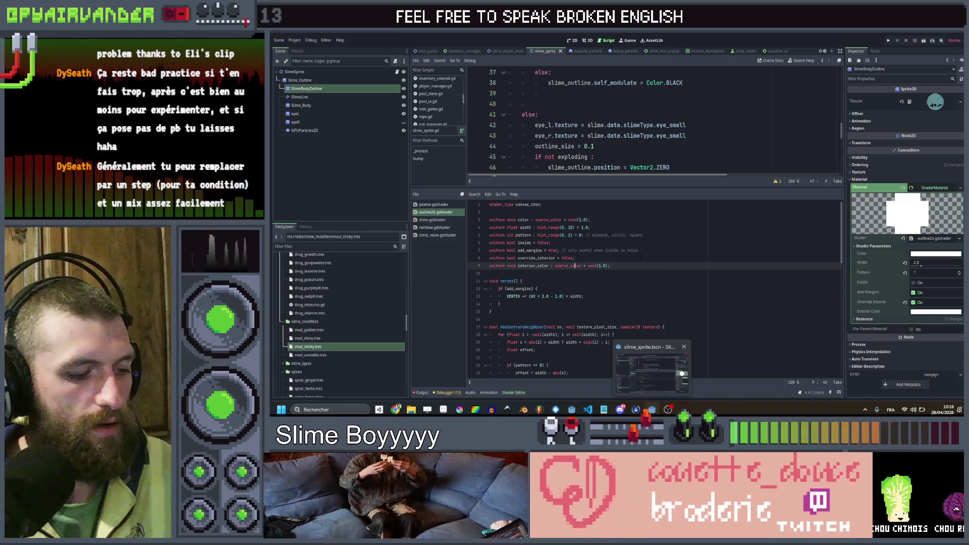
click(641, 258)
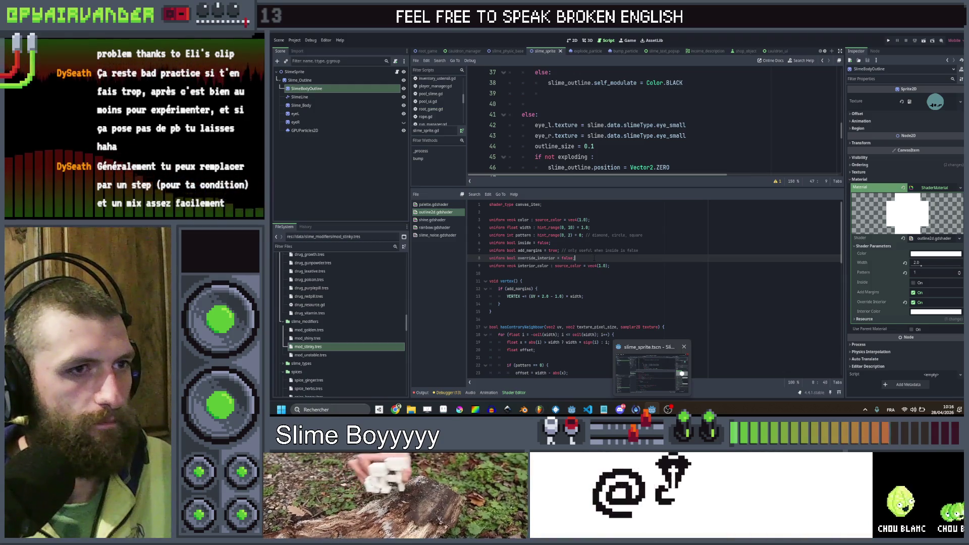
double_click(536, 258)
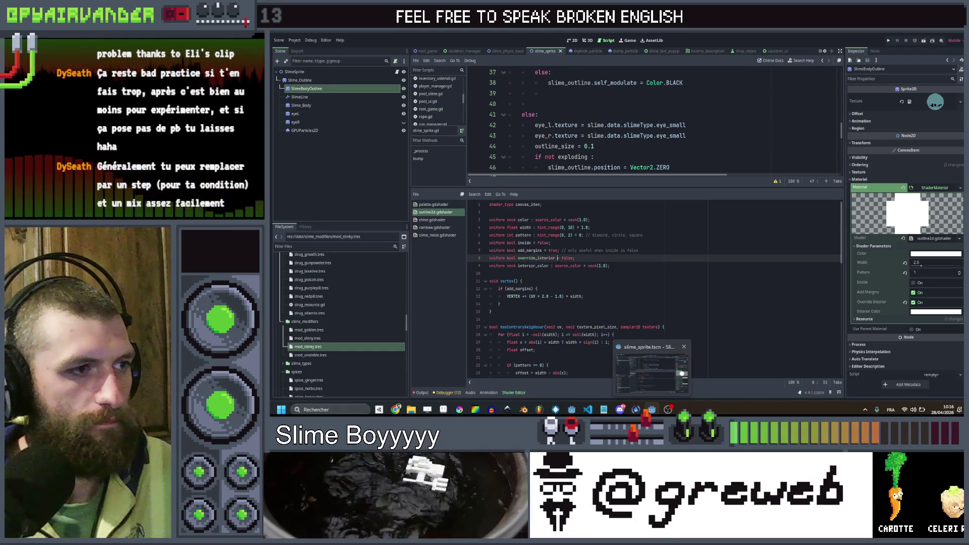
key(Right)
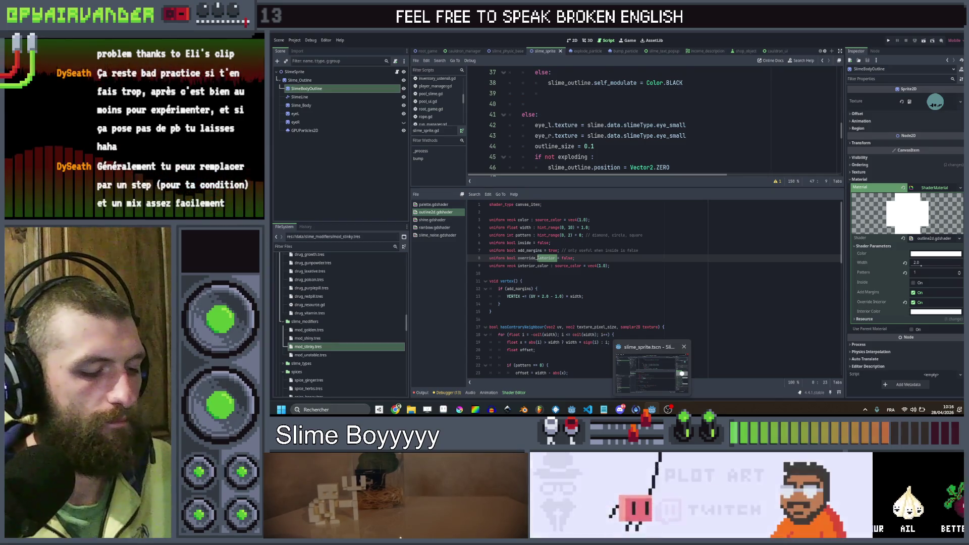
key(Right)
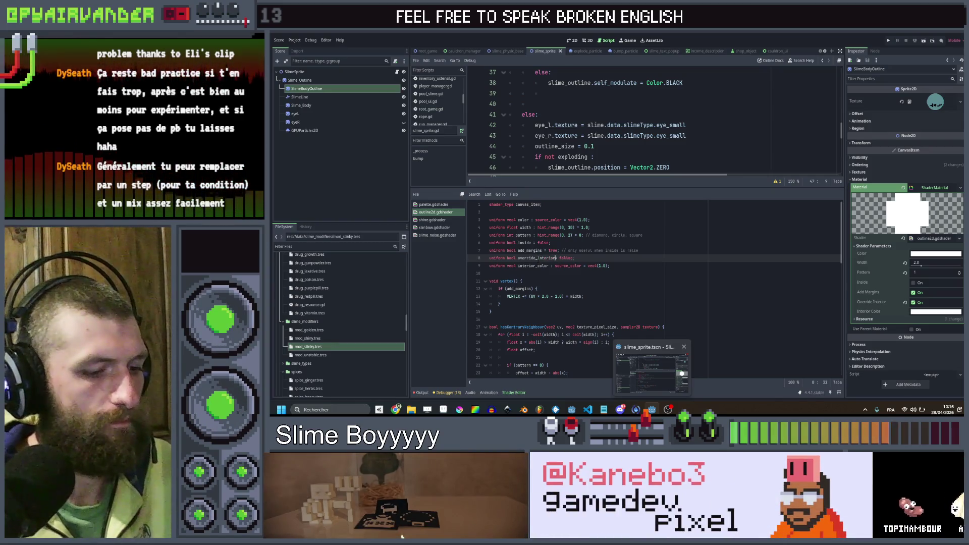
text(_color)
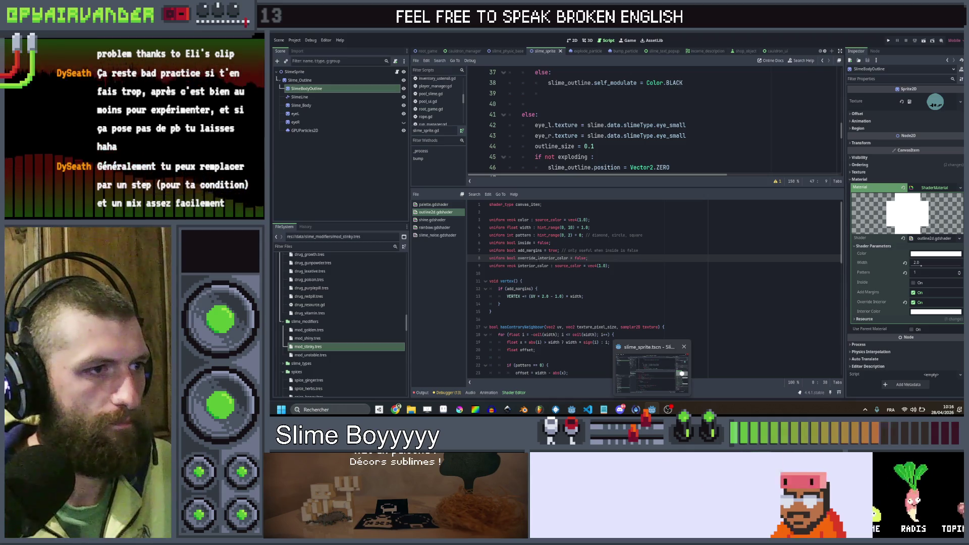
double_click(539, 259)
key(ctrl+c)
scroll(539, 258, down, 15)
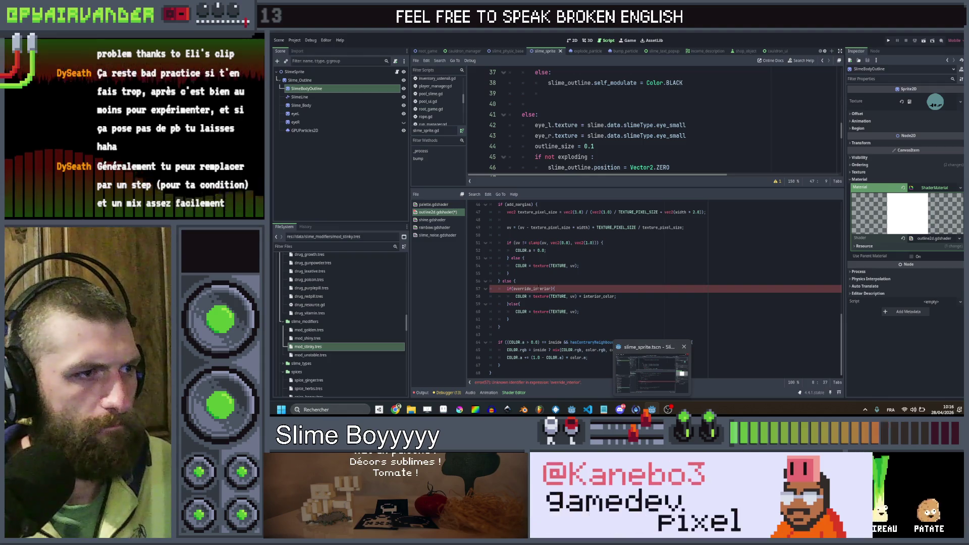
- Change the line 57 condition to if(override_interior_color) and review the shader code
double_click(539, 289)
key(ctrl+v)
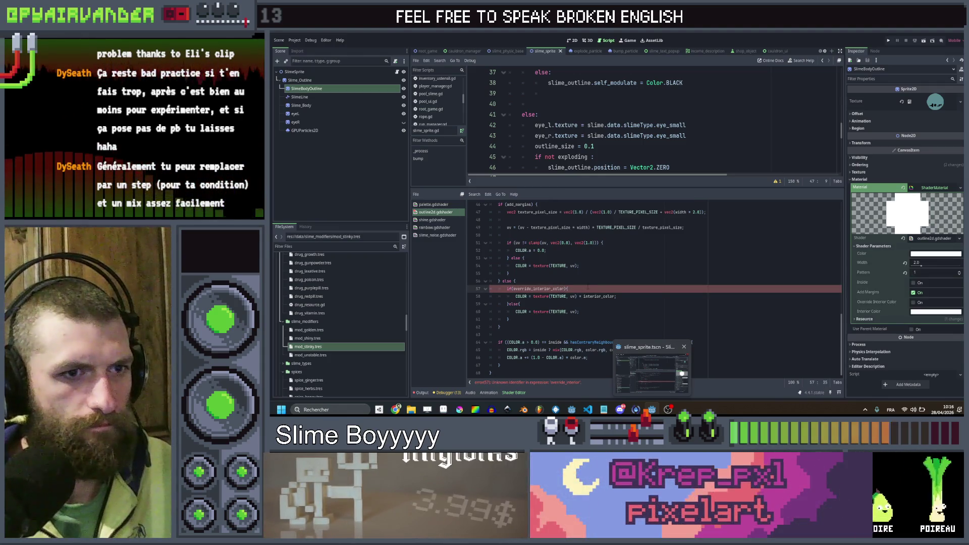
click(782, 275)
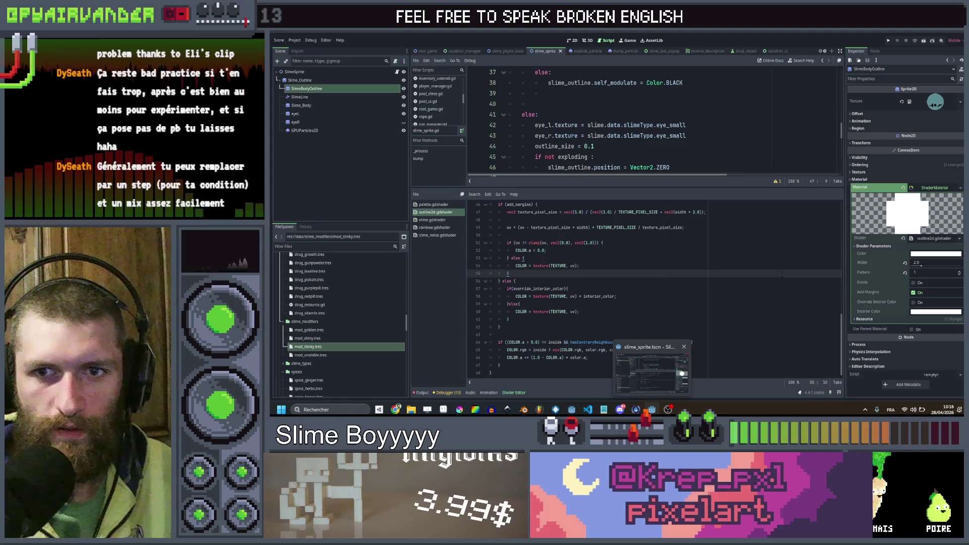
scroll(782, 275, up, 8)
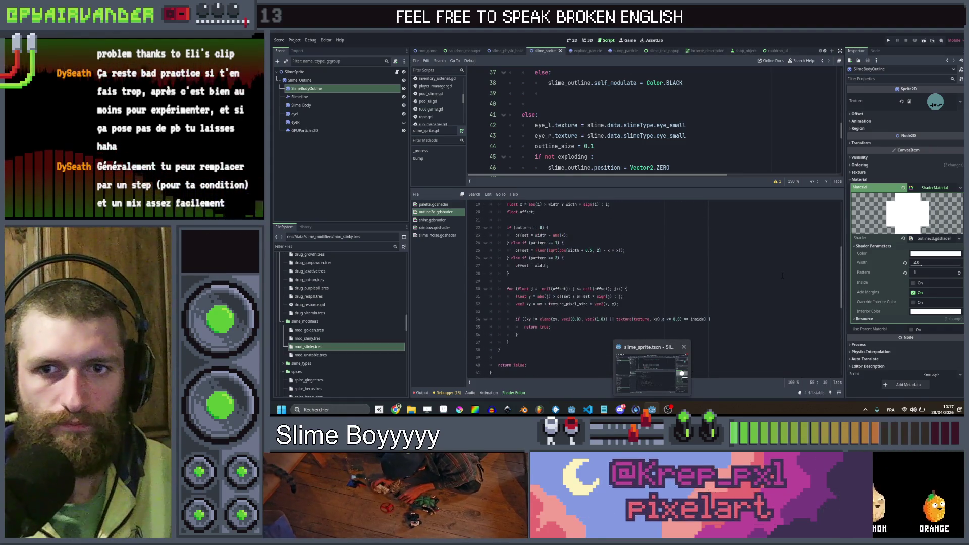
scroll(782, 276, up, 7)
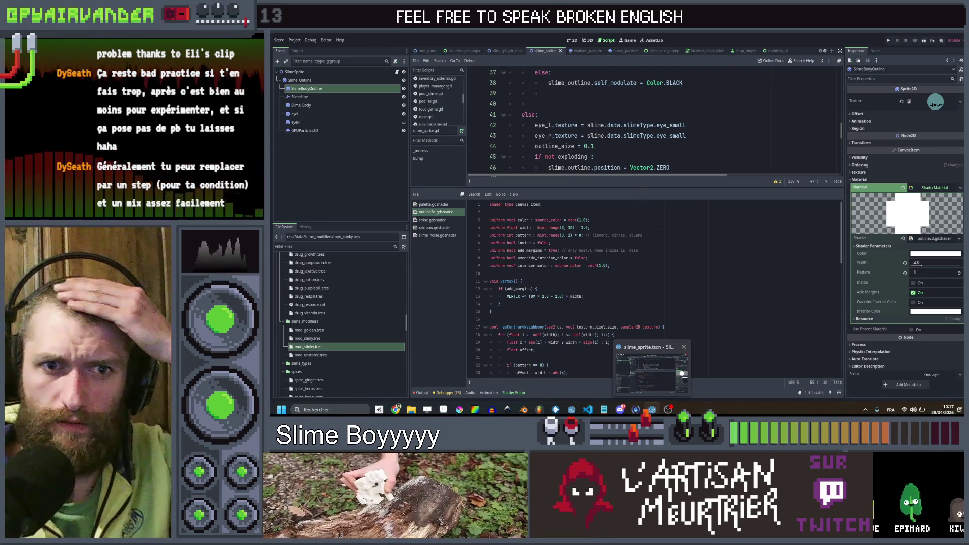
scroll(661, 226, down, 10)
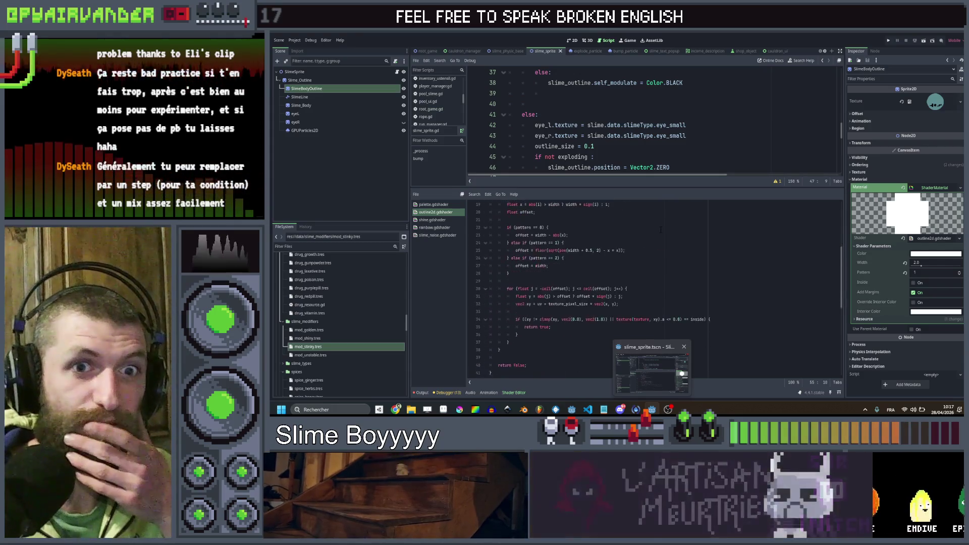
scroll(673, 288, down, 5)
click(673, 288)
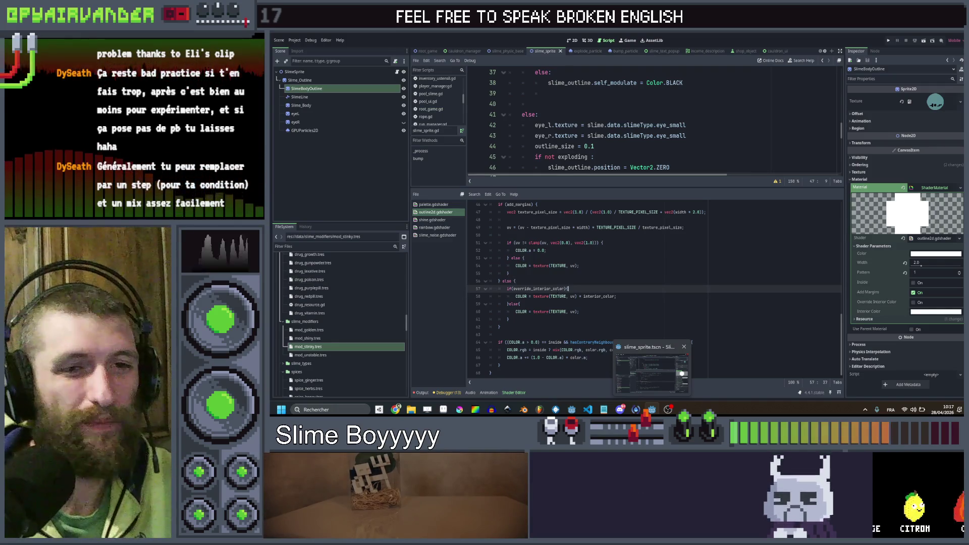
click(741, 299)
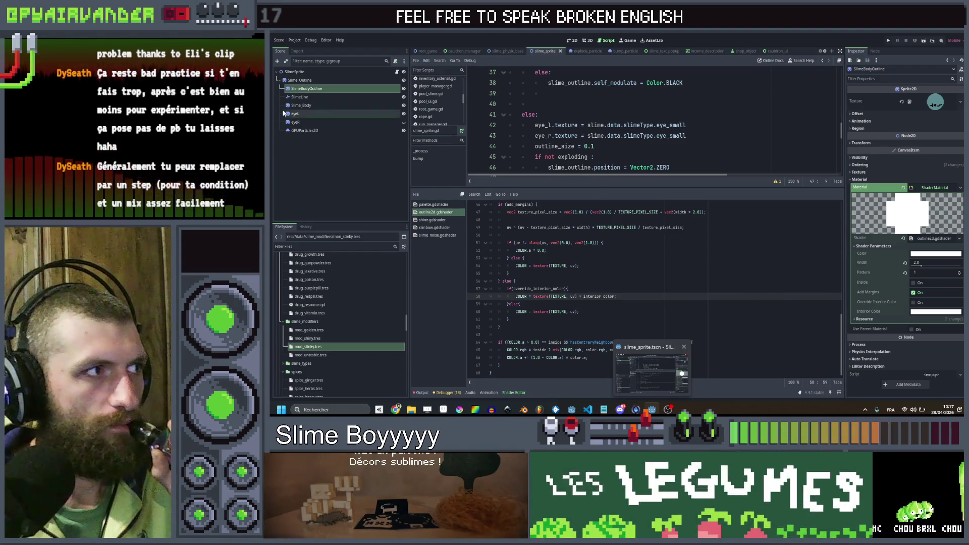
click(299, 96)
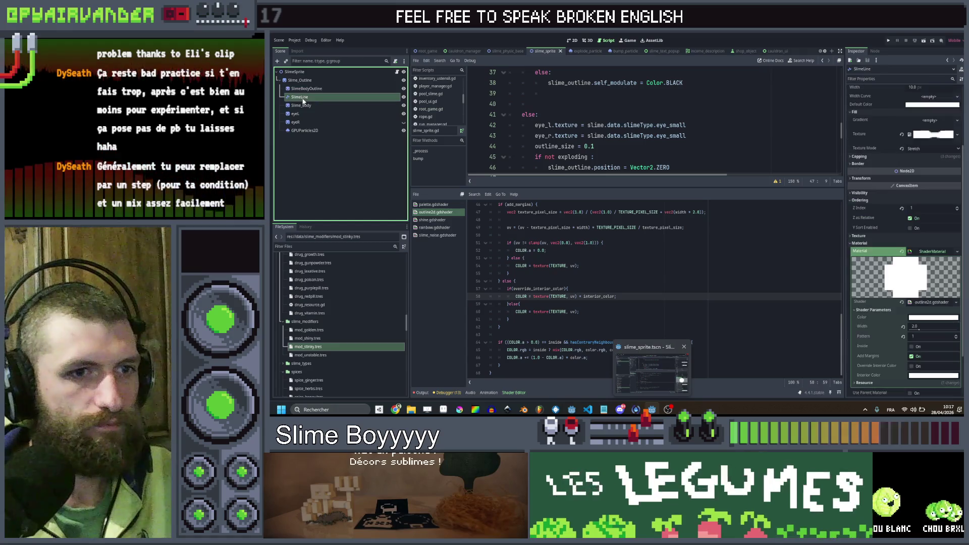
- Enable Override Interior Color on SlimeLine's material, save the scene, and view slime_sprite.gd
click(912, 366)
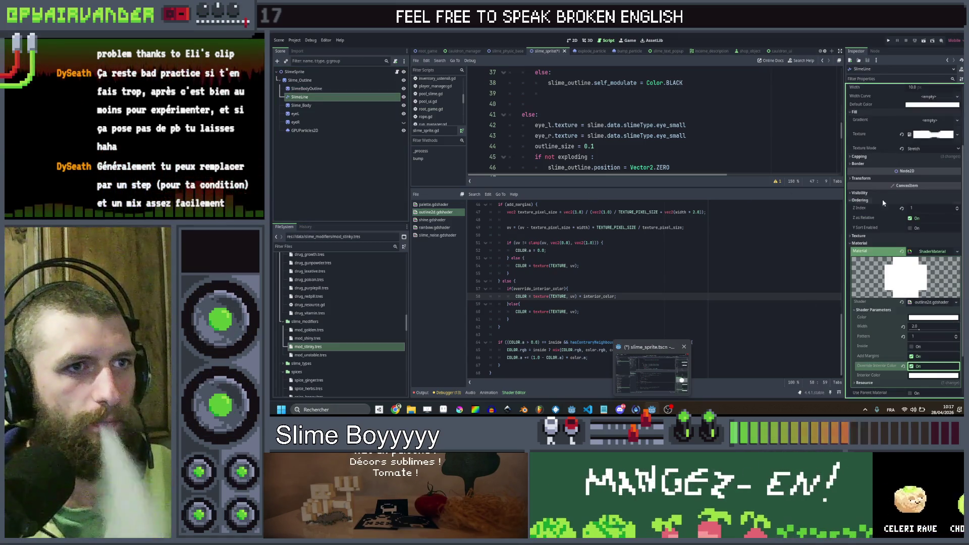
key(ctrl+s)
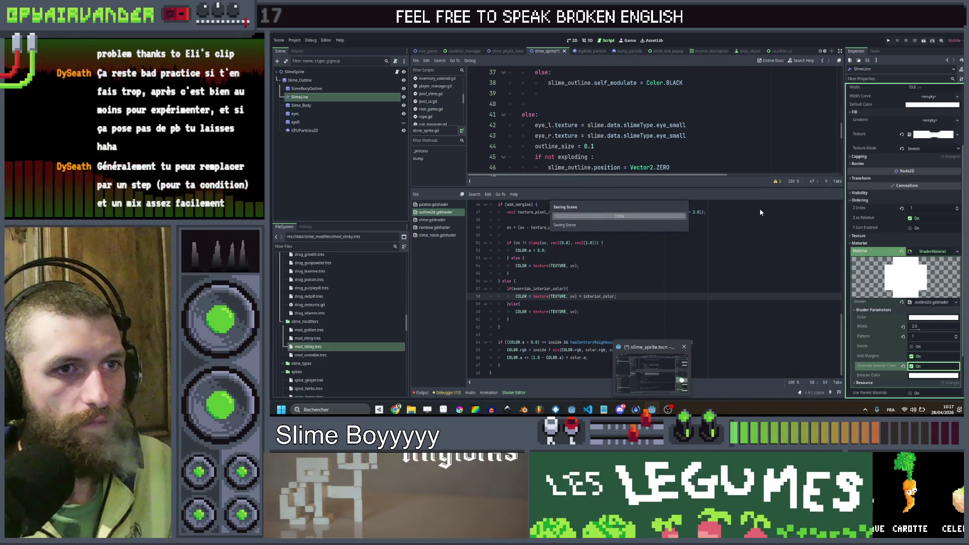
mouse_move(597, 412)
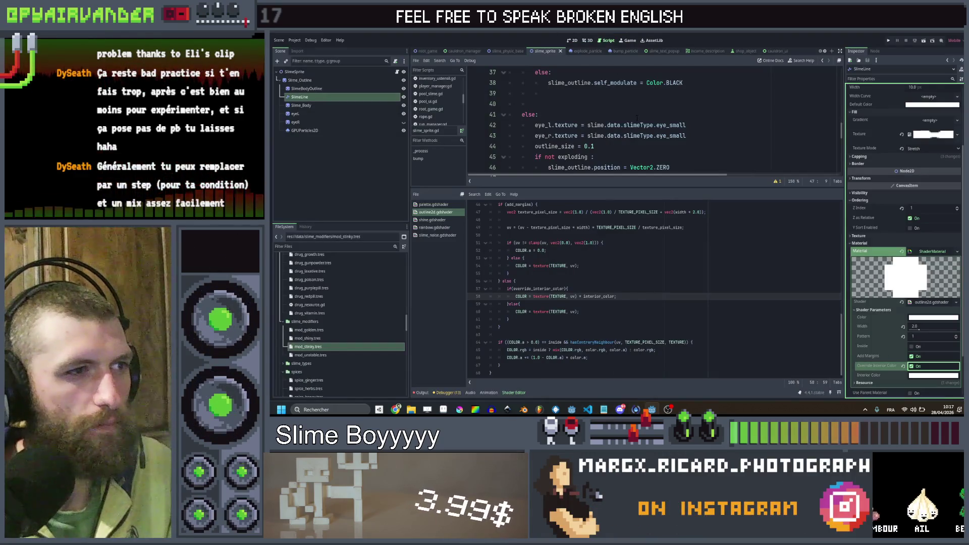
click(637, 116)
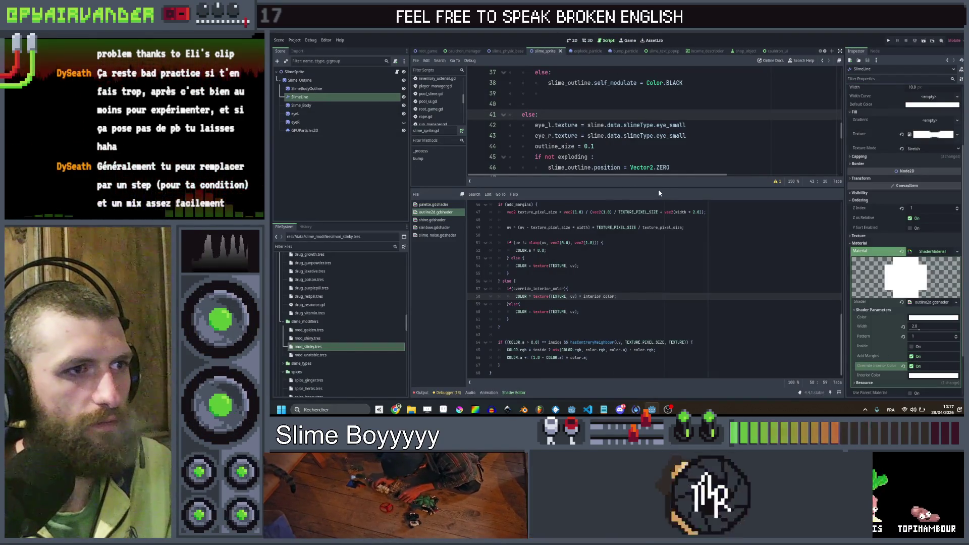
drag(659, 188, 654, 303)
click(644, 210)
scroll(645, 210, down, 4)
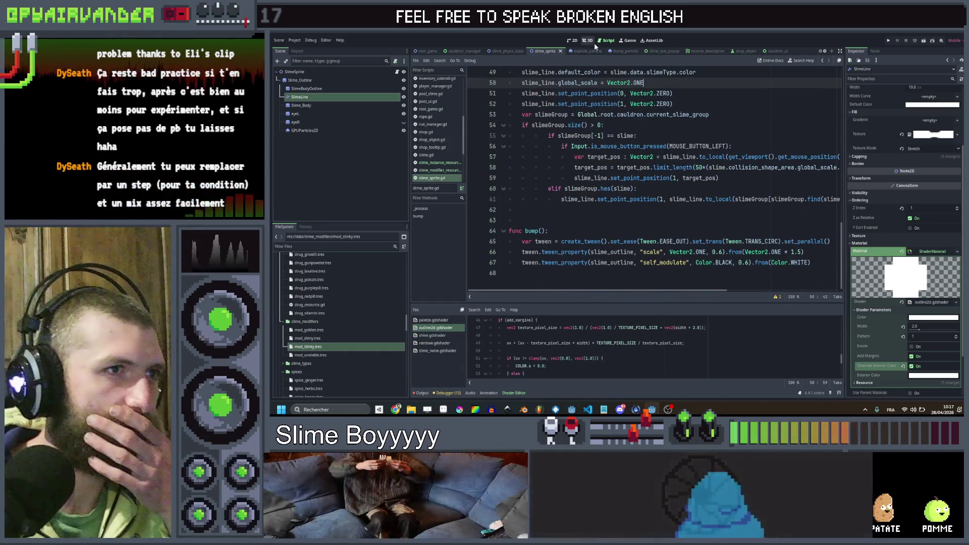
scroll(688, 135, up, 5)
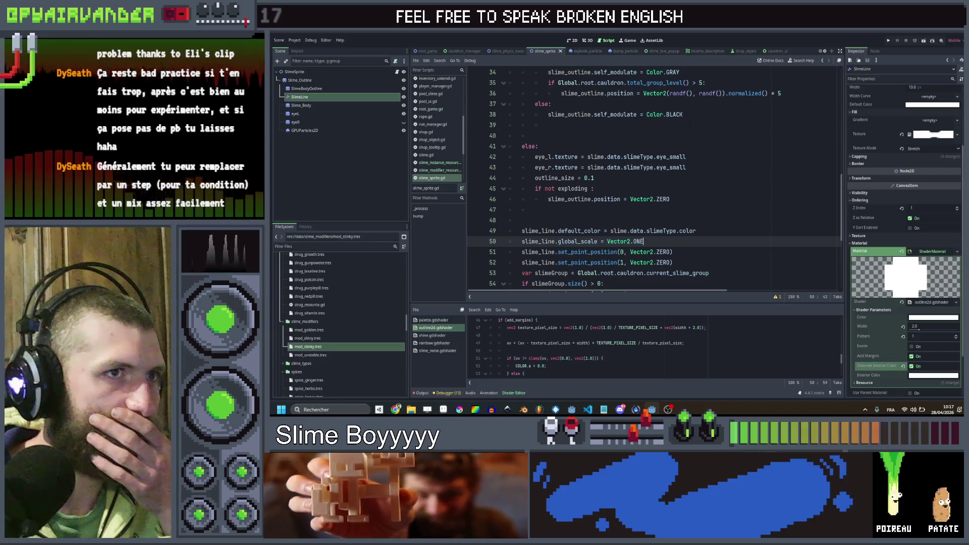
- Copy the set_shader_parameter call from shop_object.gd and select default_color on line 49 of slime_sprite.gd
click(744, 51)
scroll(735, 187, down, 2)
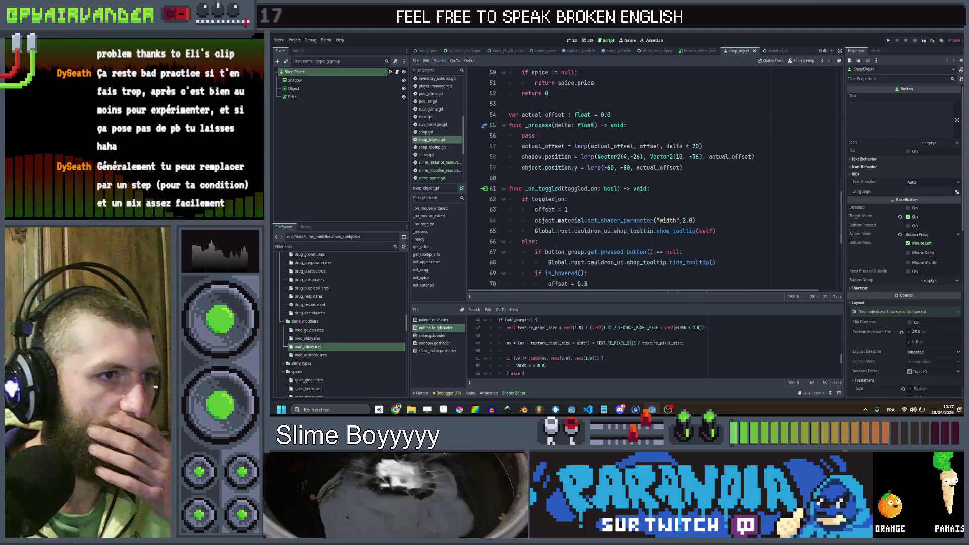
scroll(656, 177, down, 3)
mouse_move(696, 157)
mouse_down()
mouse_move(525, 157)
mouse_move(570, 157)
mouse_move(559, 157)
mouse_up()
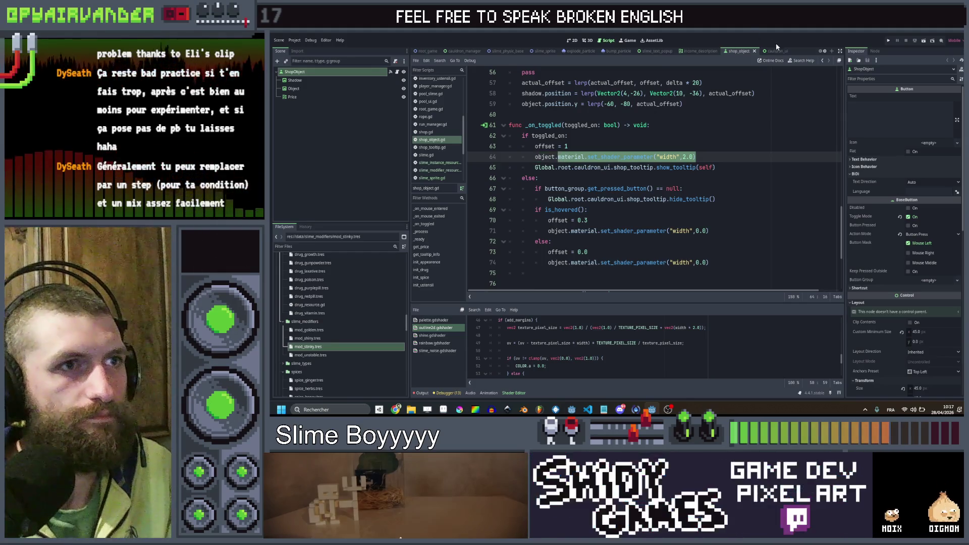
click(545, 51)
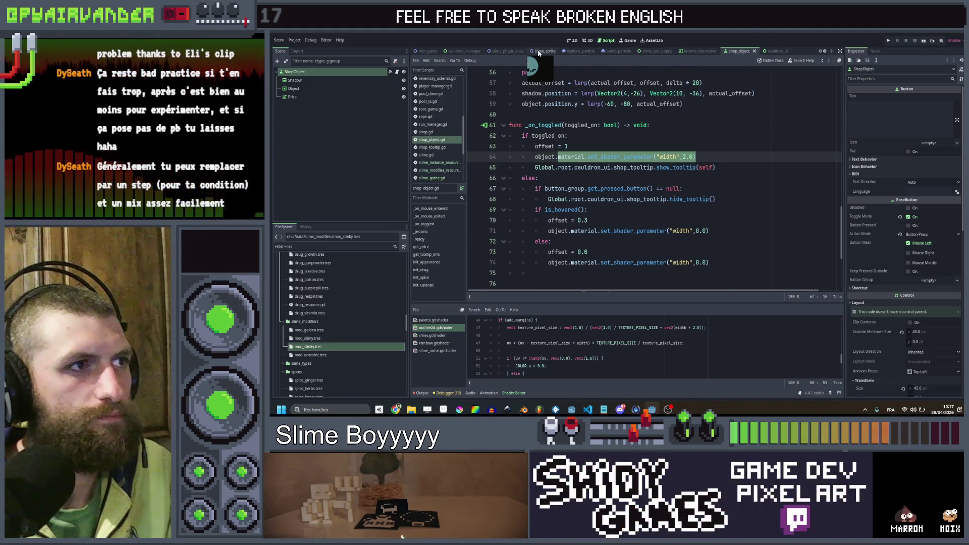
double_click(575, 231)
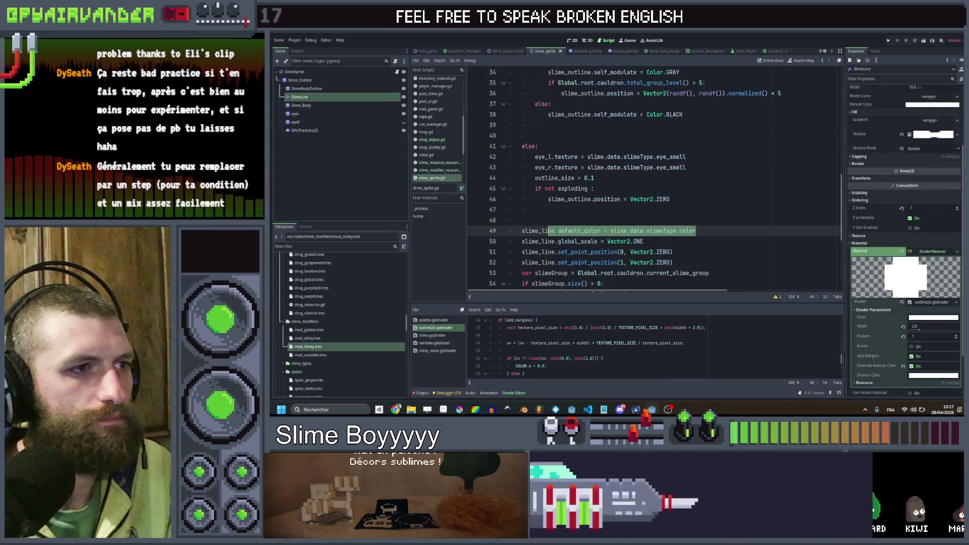
- Set slime_line's interior_color shader parameter to slime.data.slimeType.color and save
key(ctrl+v)
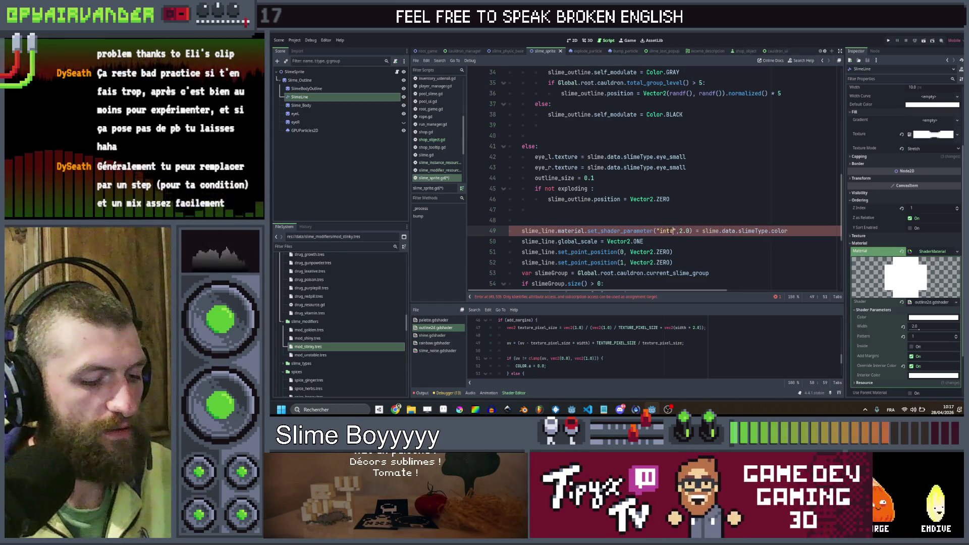
text(rior_color)
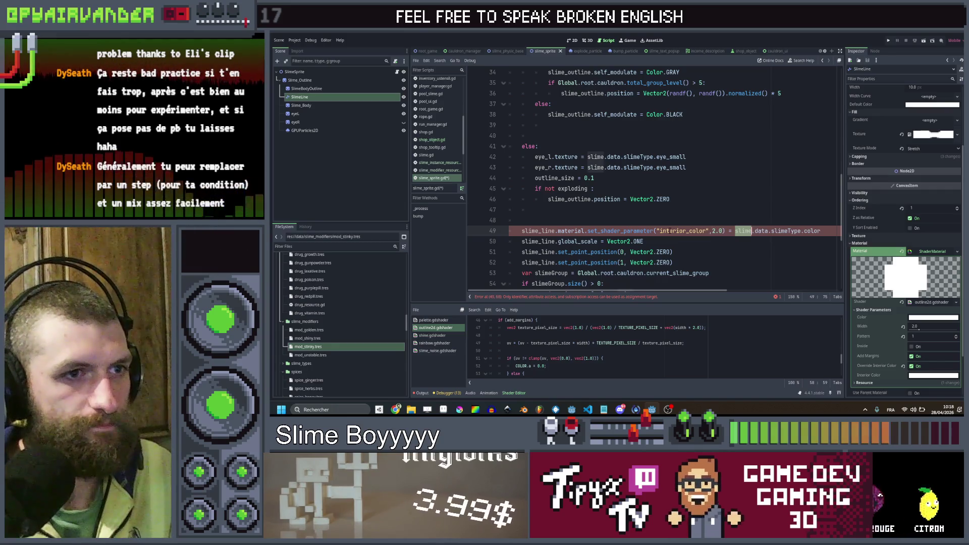
key(shift+End)
key(Delete)
key(Left)
key(Left)
key(Left)
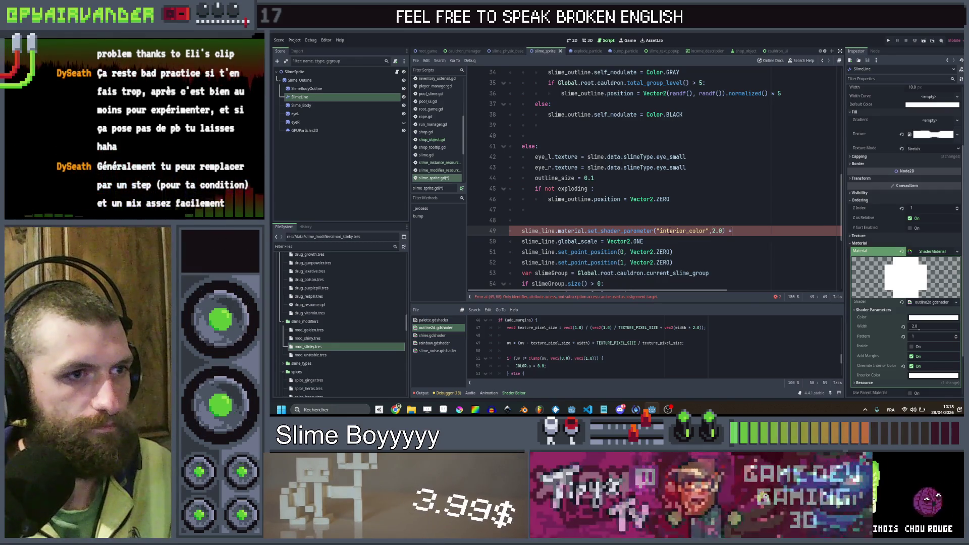
key(shift+Left)
key(shift+Left)
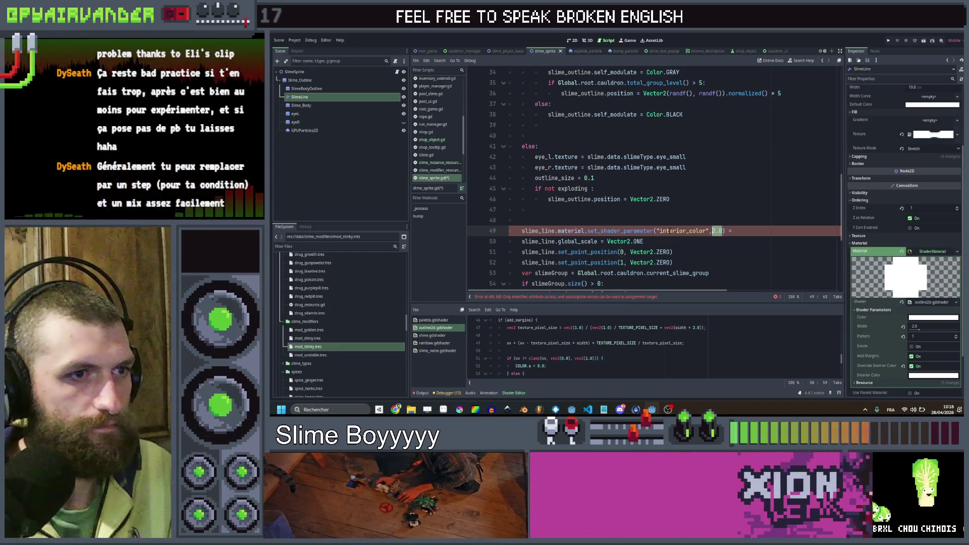
text(slime.data.slimeType.color)
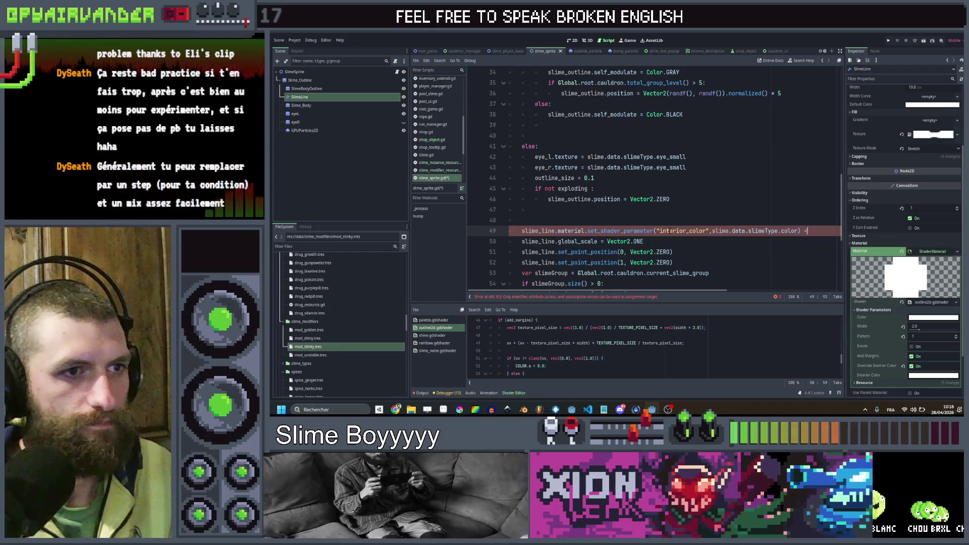
key(BackSpace)
key(BackSpace)
key(BackSpace)
key(ctrl+s)
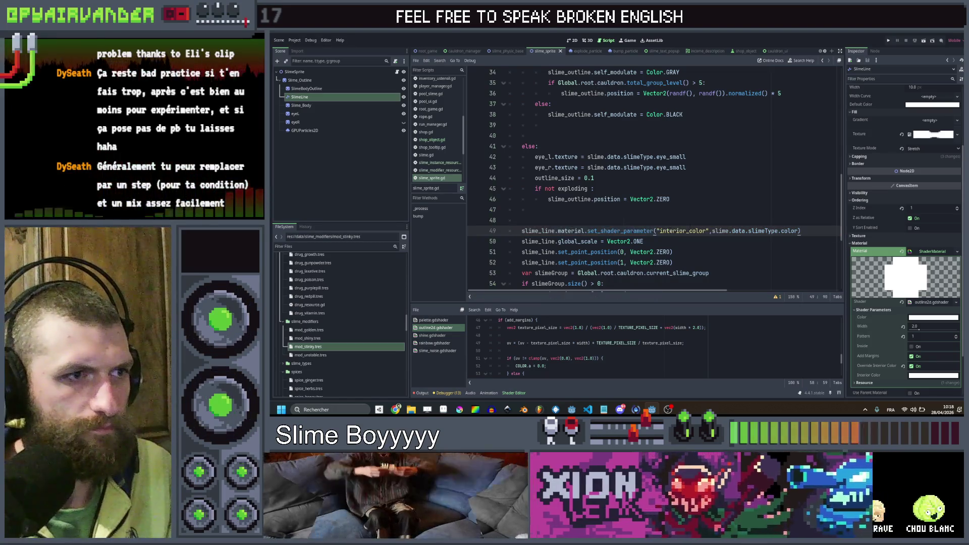
- Run the game and maximize the Slime Soup window
click(720, 211)
click(888, 42)
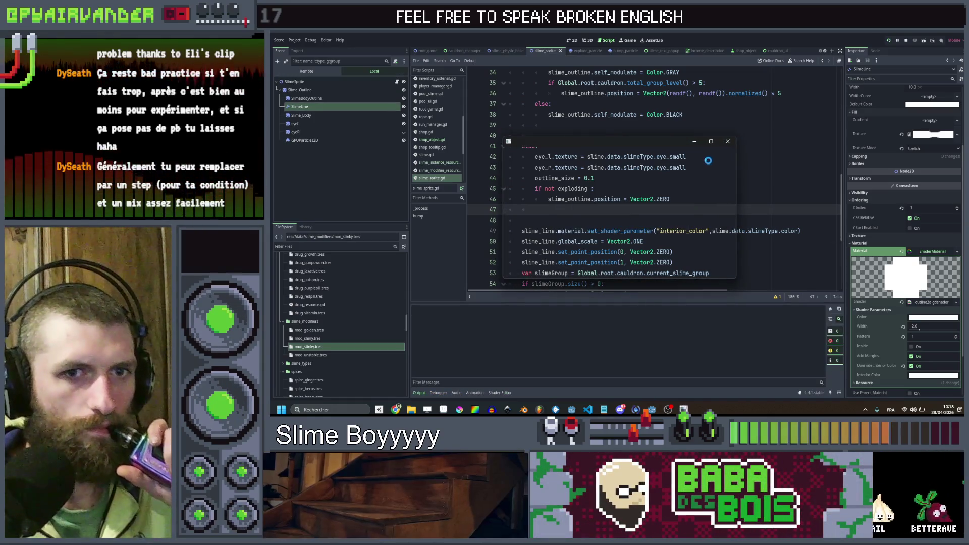
click(710, 142)
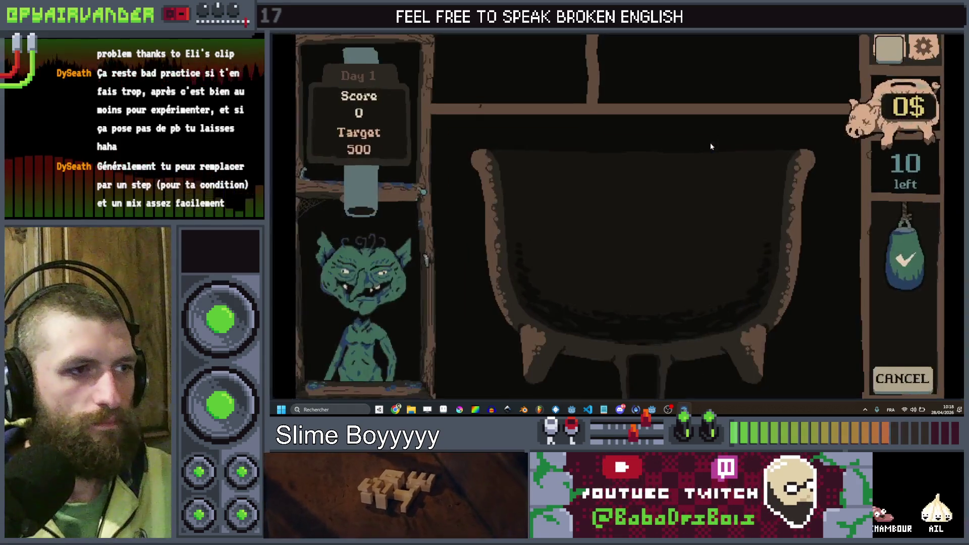
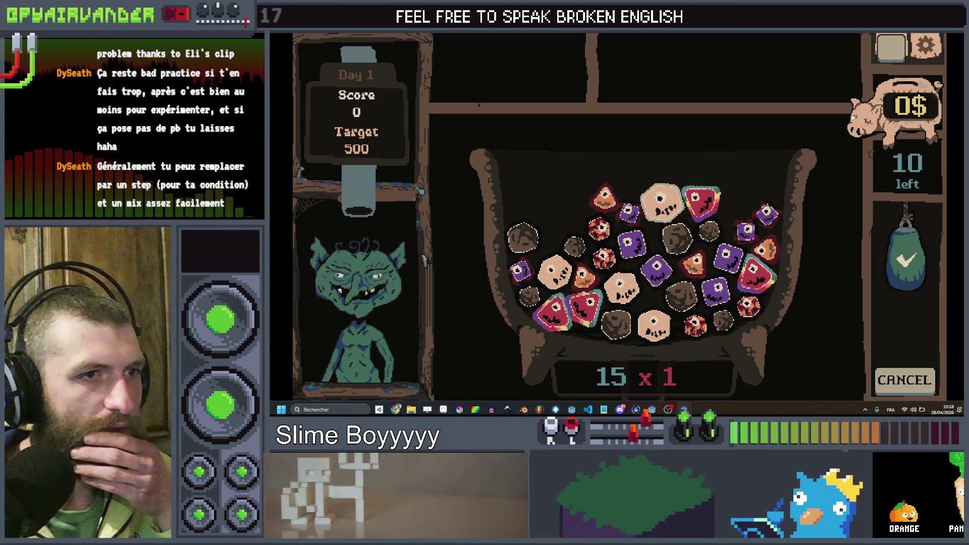
- Stop the game and set the SlimeBodyOutline shader width to 4.0, undoing a stray line-shader edit
key(F8)
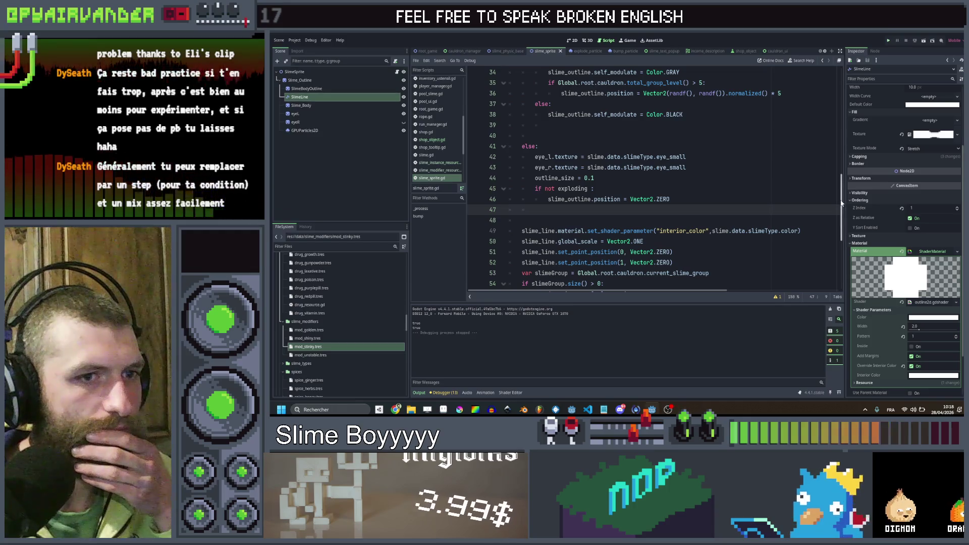
click(931, 331)
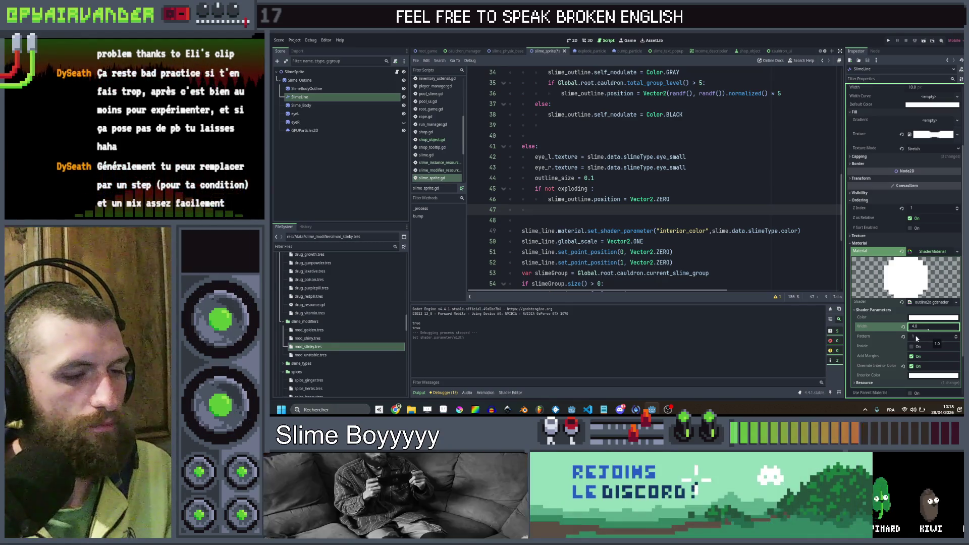
key(ctrl+z)
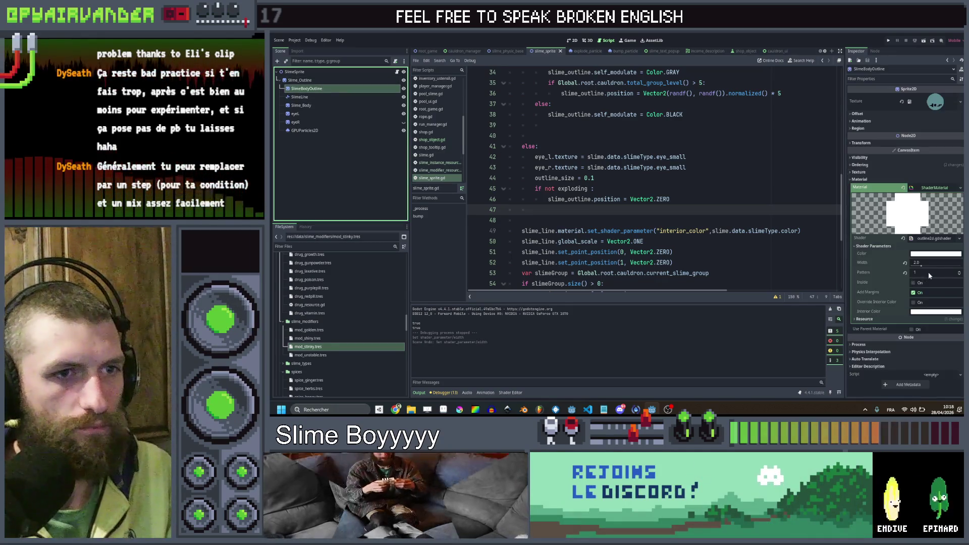
click(934, 263)
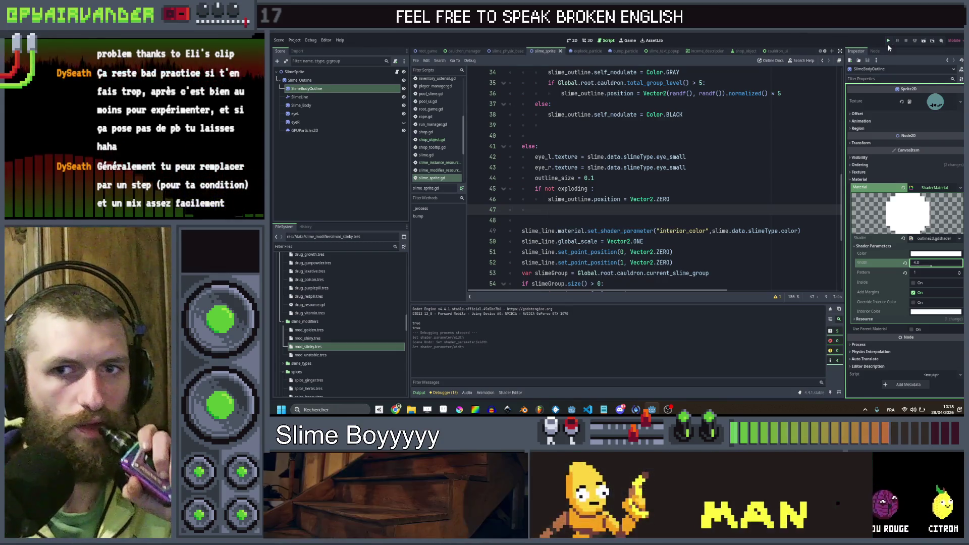
- Playtest full screen by chaining and cashing in slimes, then stop the game
click(889, 43)
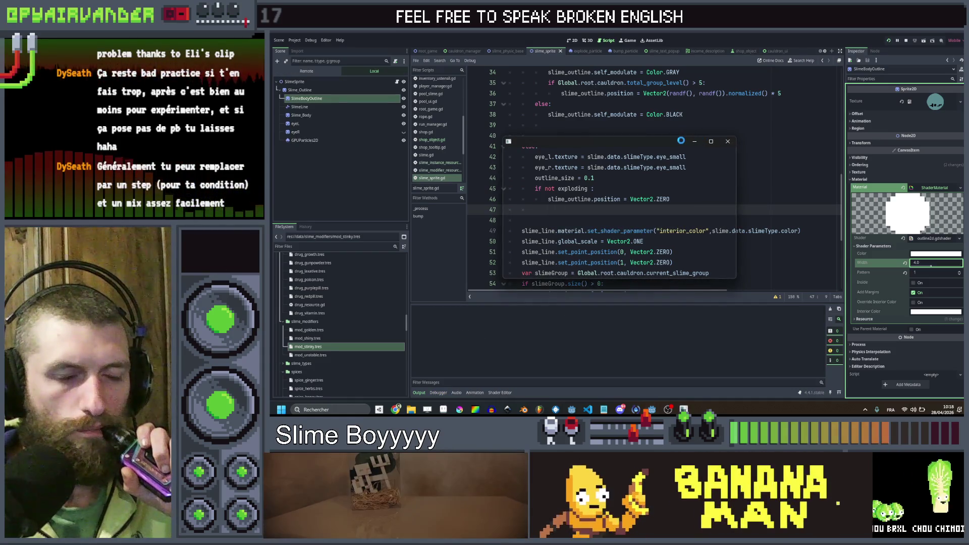
click(711, 142)
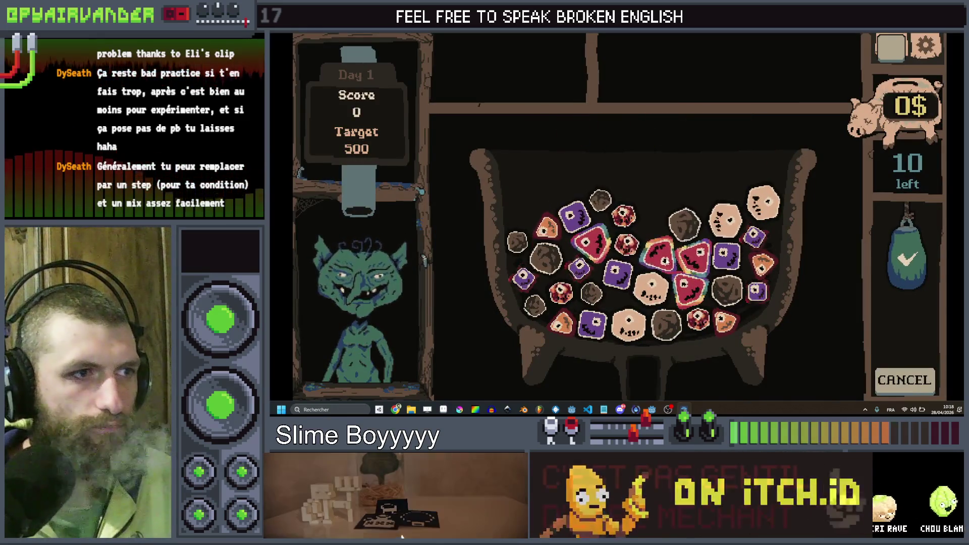
mouse_move(659, 252)
mouse_down()
mouse_move(694, 256)
mouse_move(667, 260)
mouse_move(686, 258)
mouse_move(689, 287)
mouse_up()
click(907, 280)
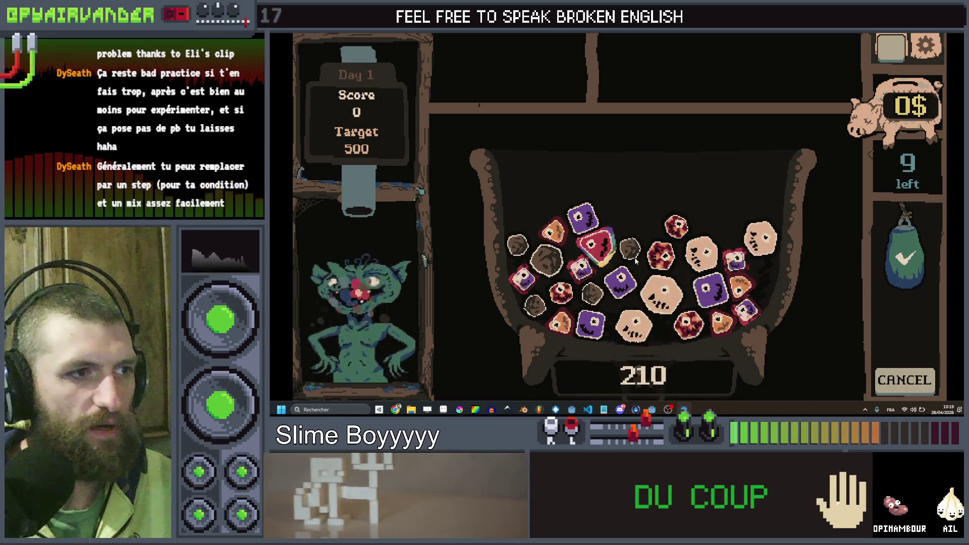
drag(677, 194, 745, 222)
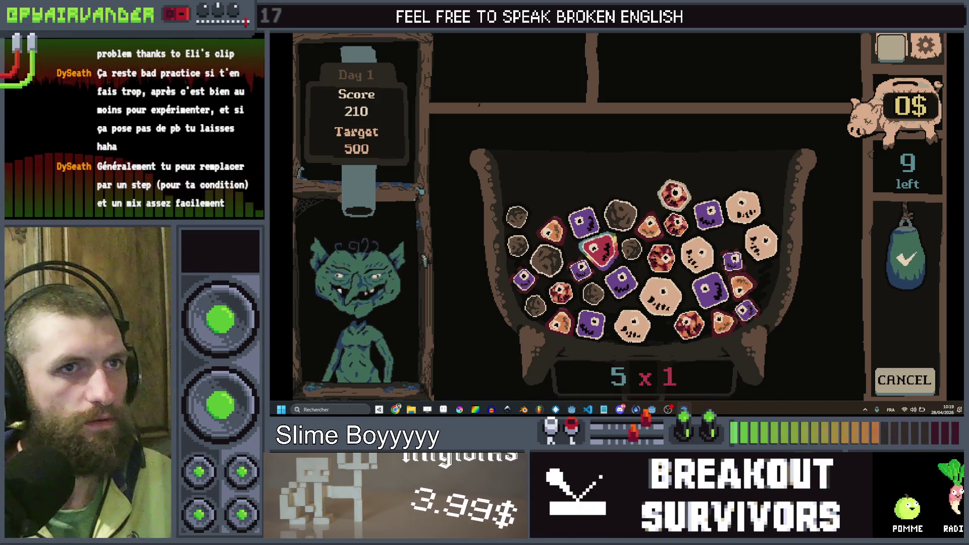
key(F8)
click(729, 231)
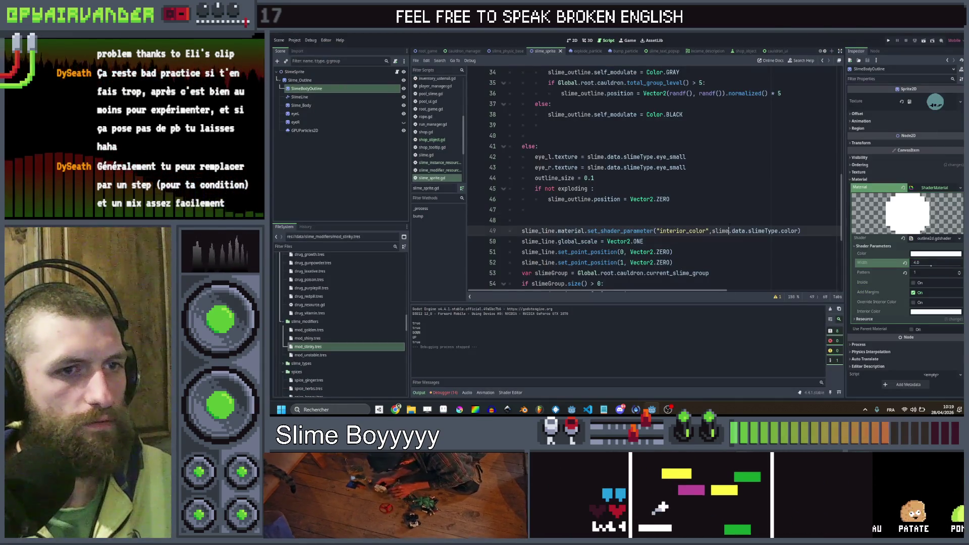
- Set the SlimeLine shader Width to 0 and Pattern to 1, and save
click(333, 97)
click(934, 327)
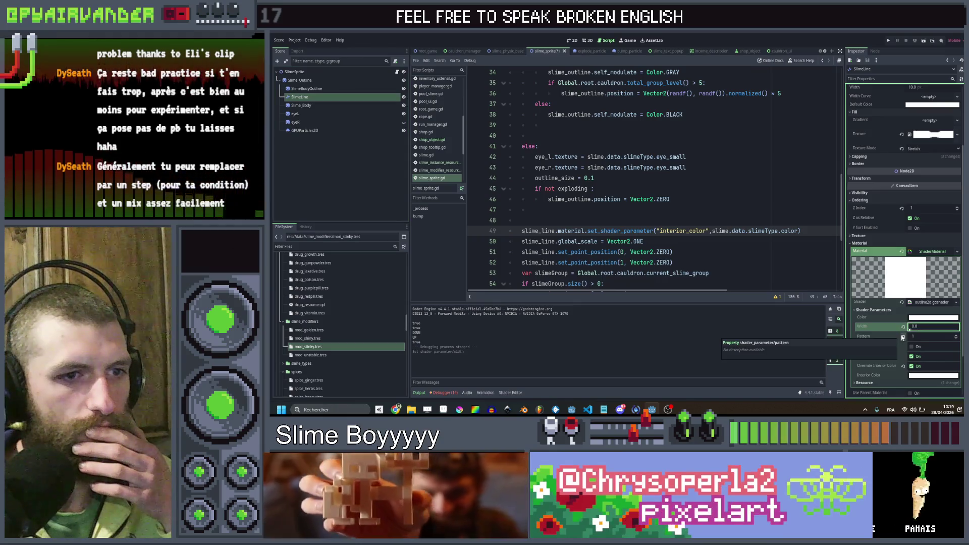
click(956, 339)
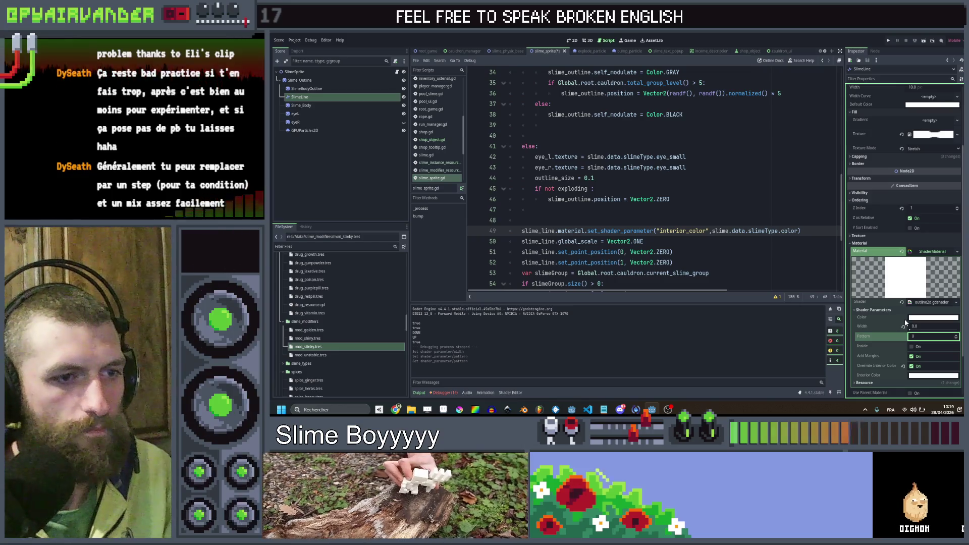
key(ctrl+s)
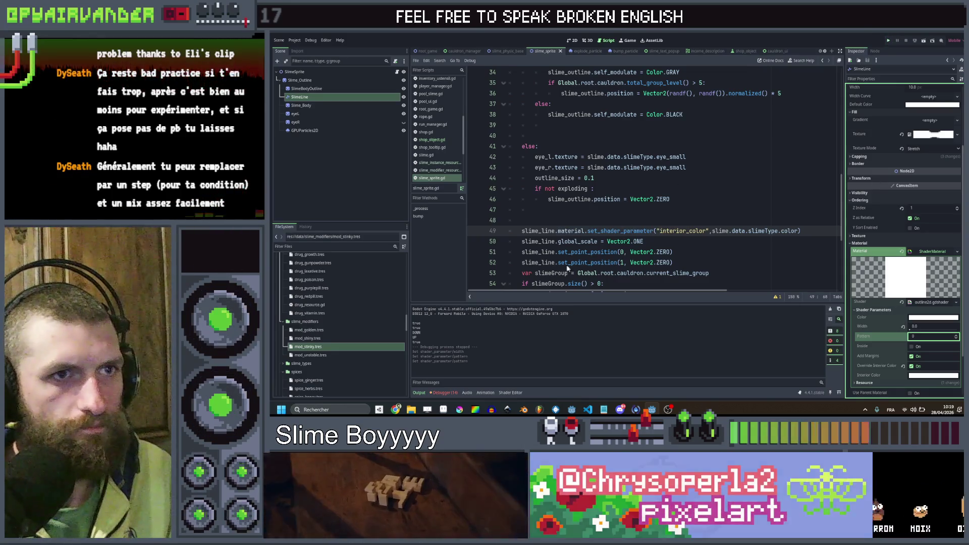
- Playtest the game, then turn on Override Interior Color for the line shader
key(F5)
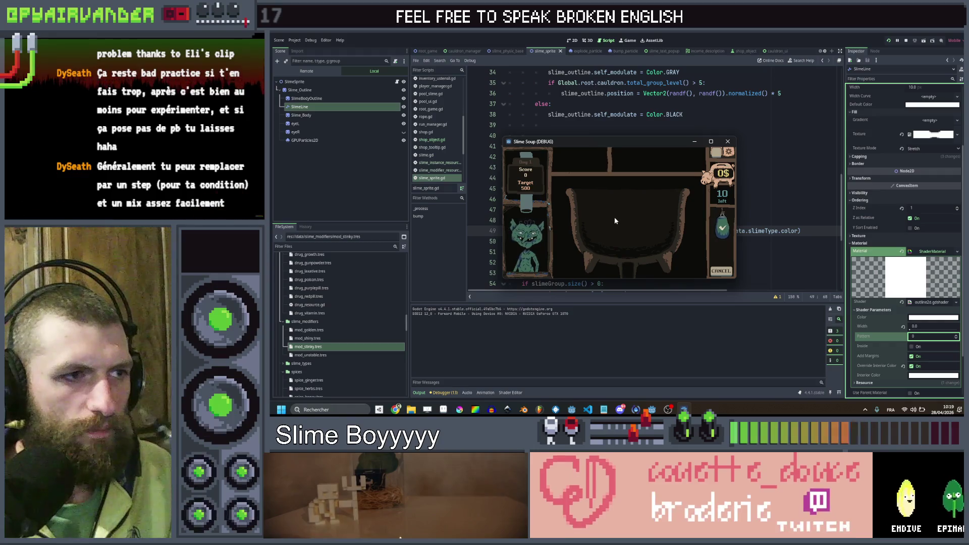
click(716, 144)
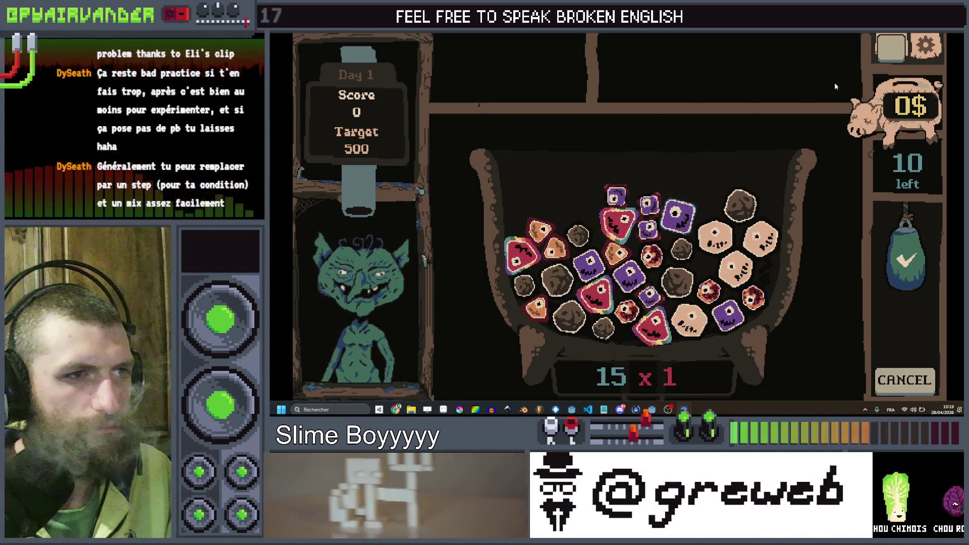
click(960, 35)
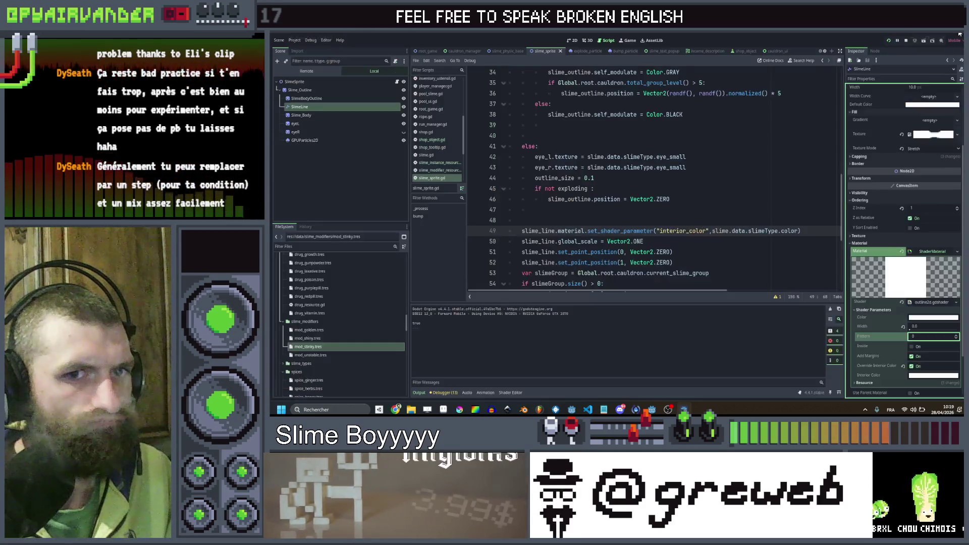
click(933, 376)
click(918, 369)
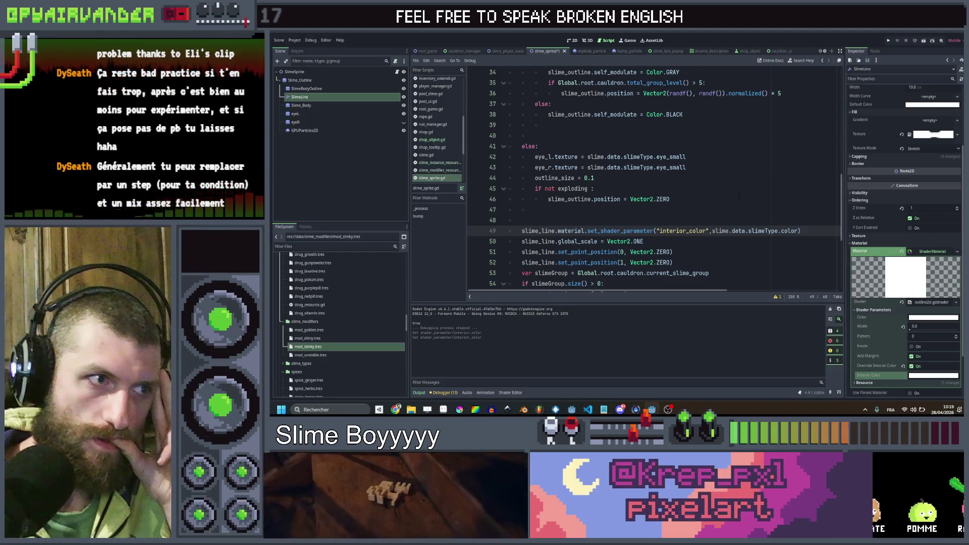
click(739, 198)
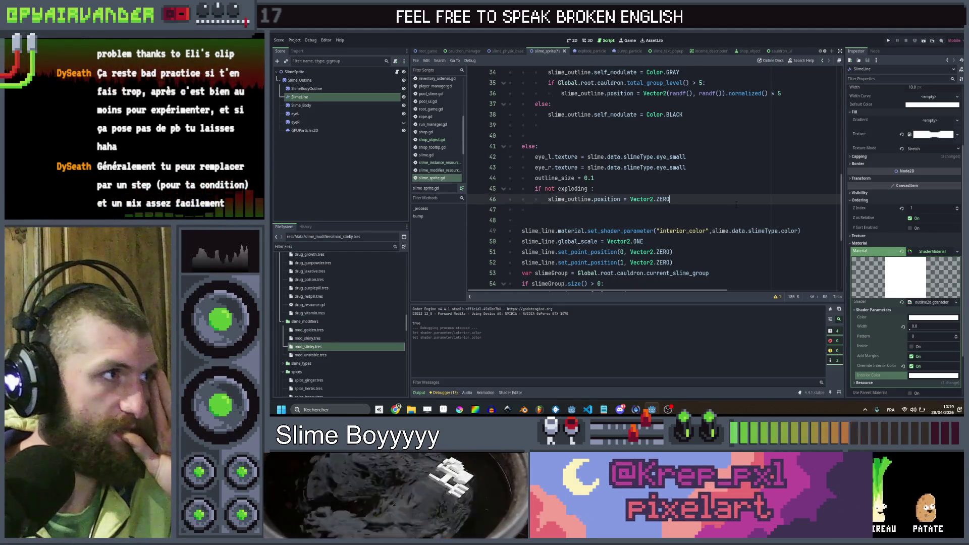
key(alt+Tab)
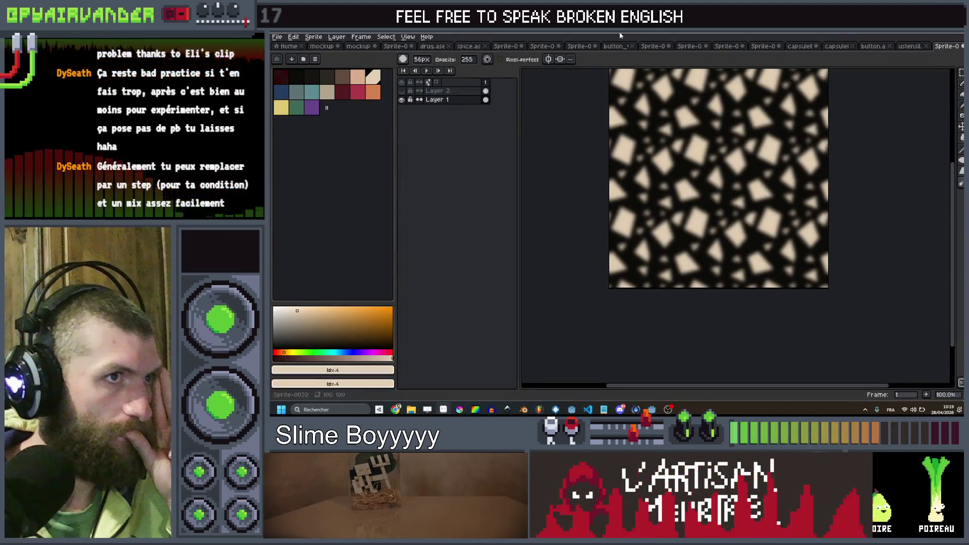
- Open slime_line.png in Aseprite and pan it into view
click(278, 38)
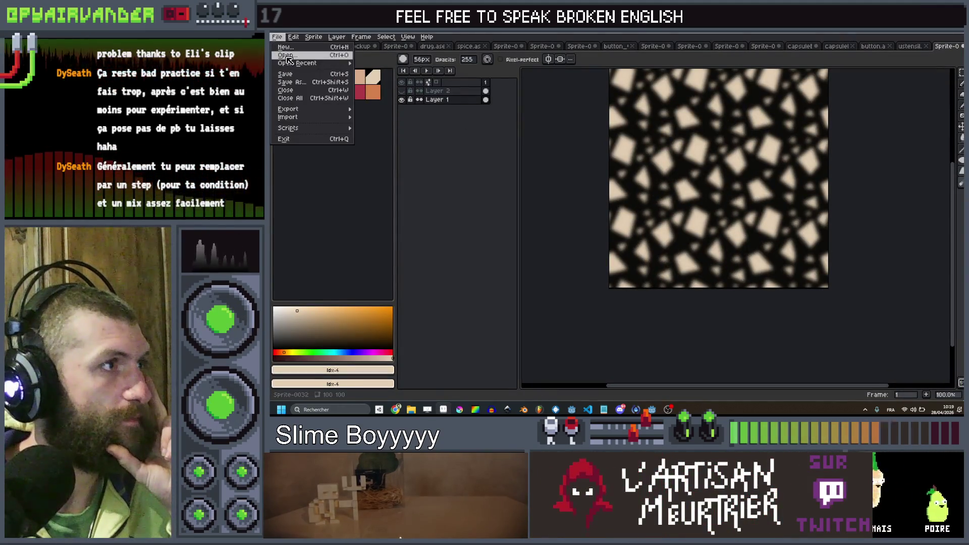
click(286, 56)
double_click(916, 154)
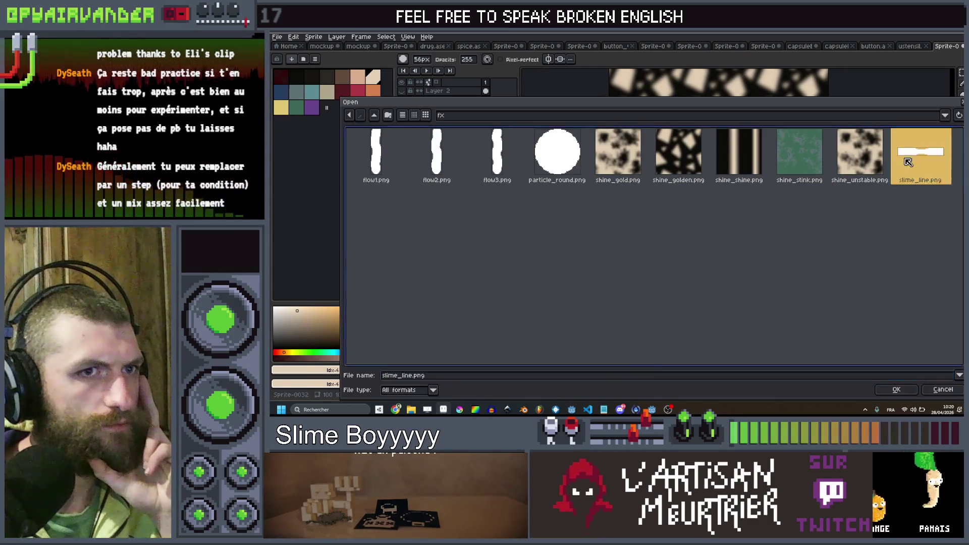
scroll(816, 244, up, 4)
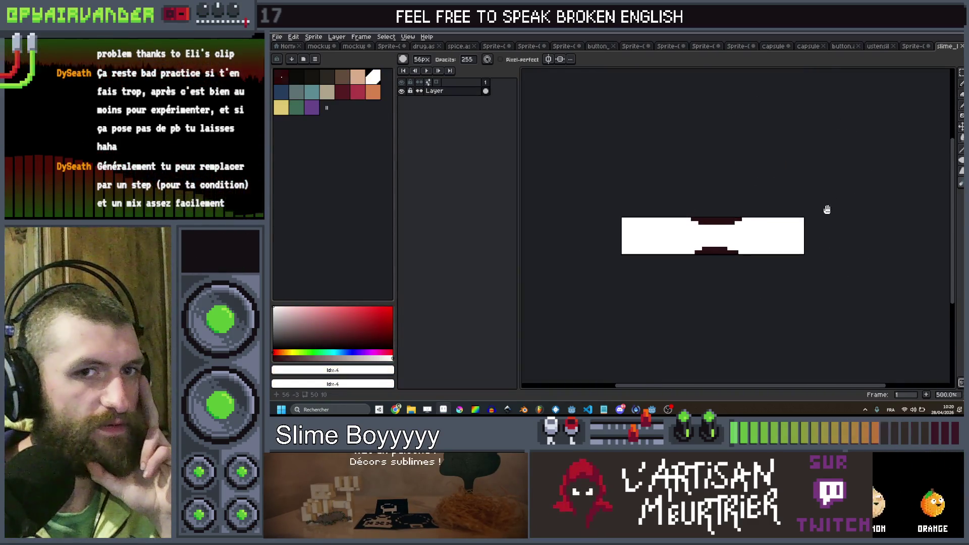
drag(845, 212, 792, 206)
- Widen the canvas to 100px with 25px left and right borders, then paint the gap white
key(ctrl+alt+c)
drag(767, 228, 815, 233)
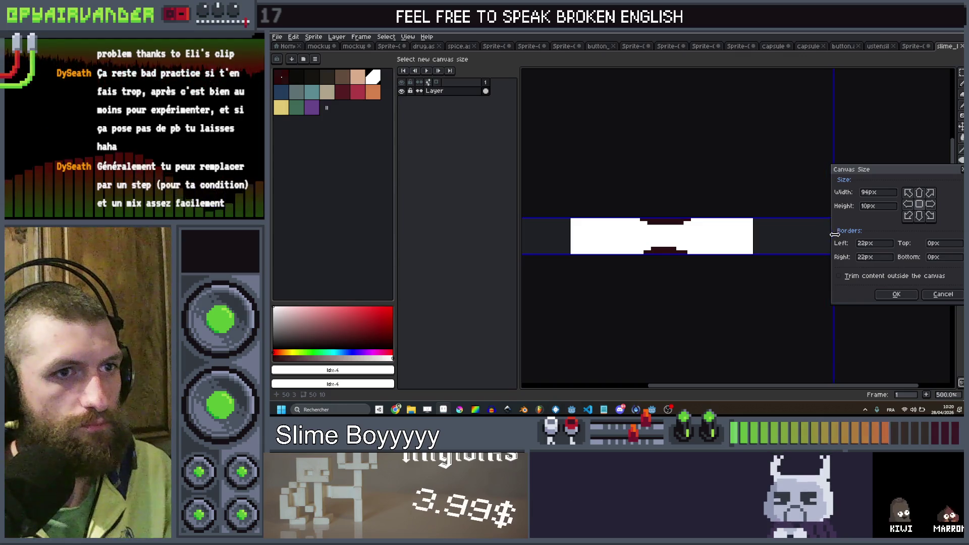
click(888, 295)
scroll(801, 228, right, 2)
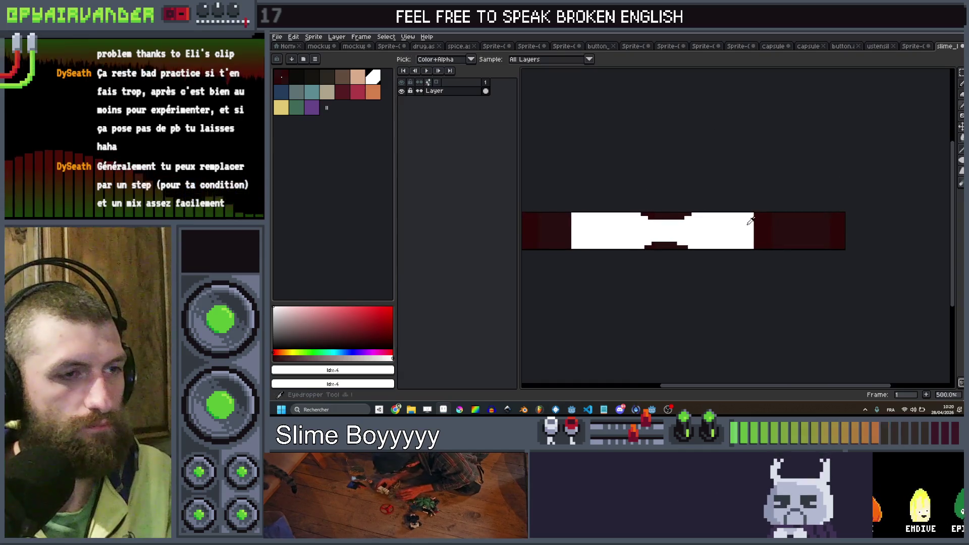
key(v)
key(b)
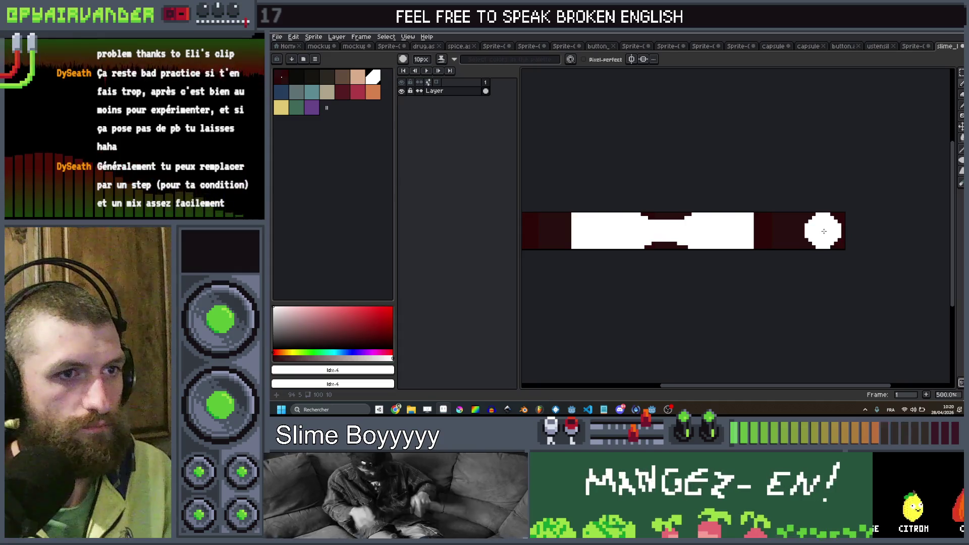
mouse_move(828, 231)
mouse_down()
mouse_move(746, 230)
mouse_move(773, 237)
mouse_up()
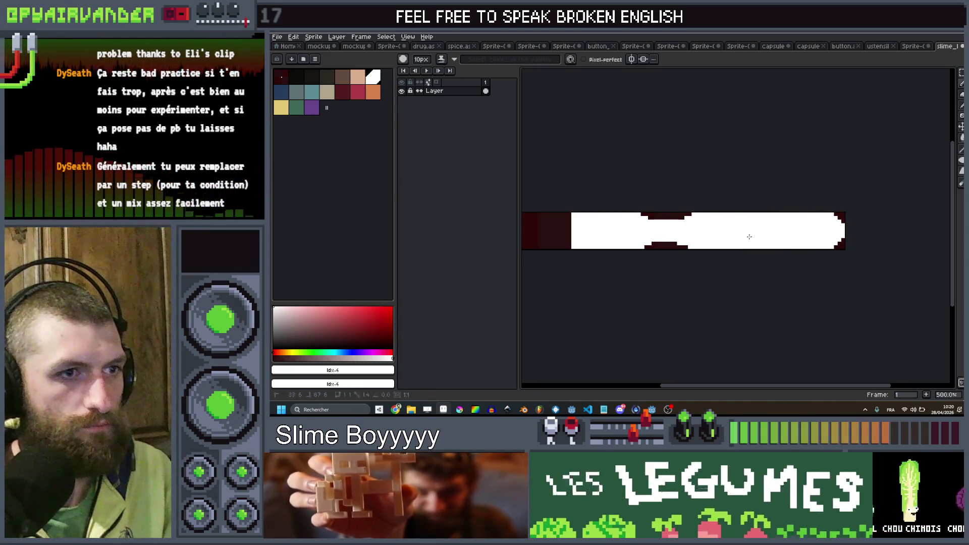
- Paint the band left of the strip white, then extend the dark notch along its bottom edge
scroll(750, 236, left, 5)
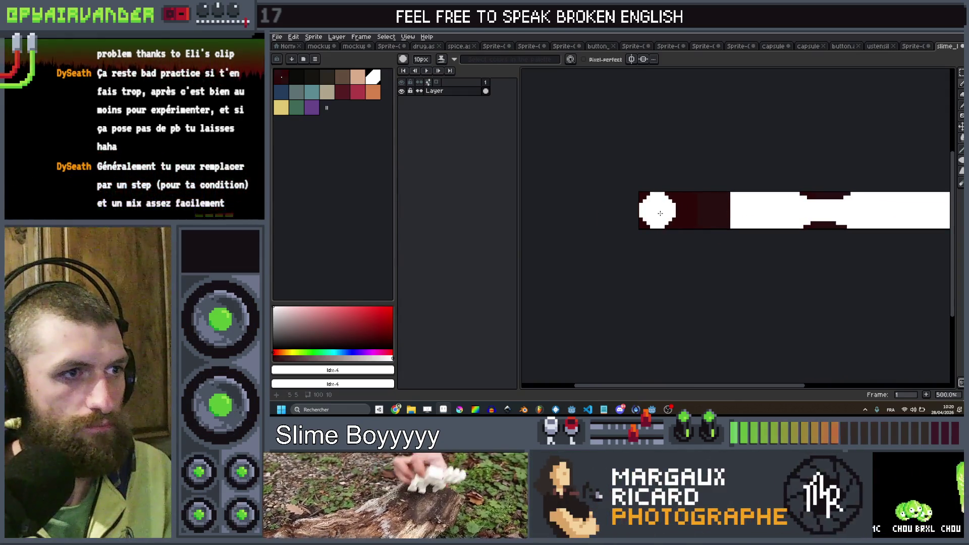
drag(660, 213, 717, 214)
scroll(734, 216, down, 2)
scroll(734, 215, up, 4)
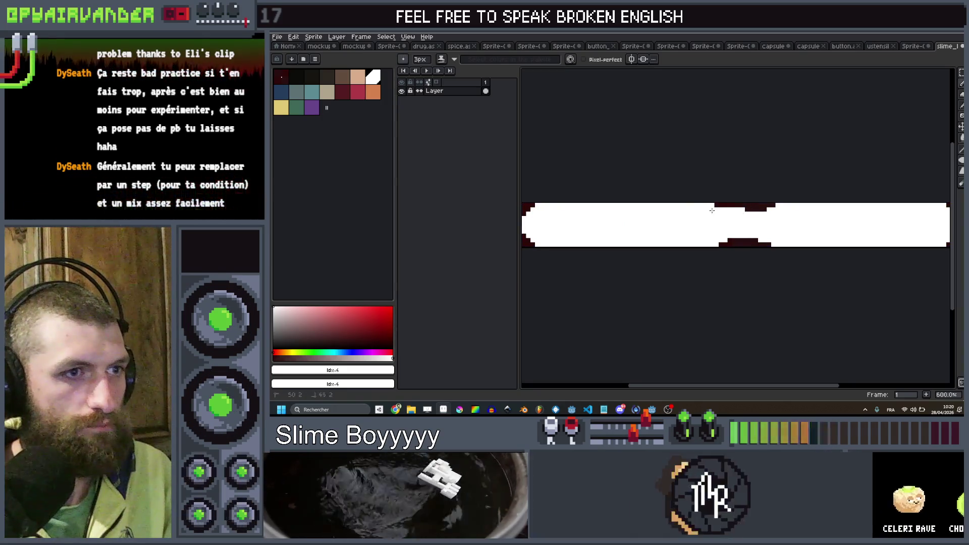
key(ctrl+z)
right_click(281, 77)
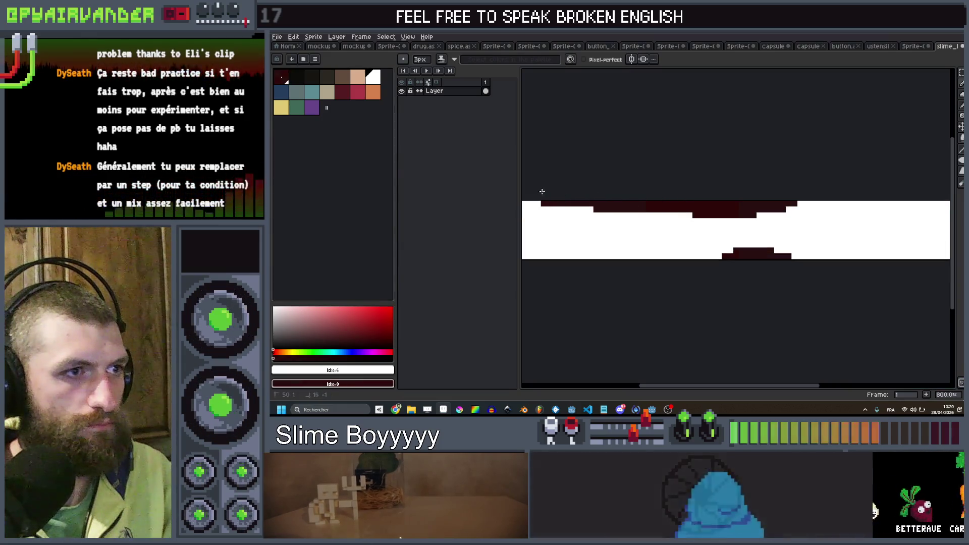
scroll(594, 189, down, 3)
drag(635, 221, 607, 219)
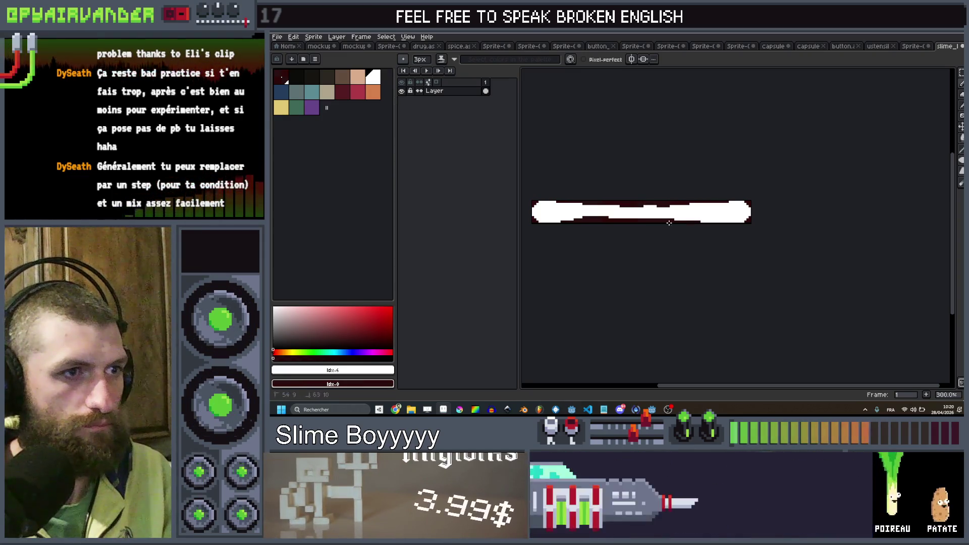
- Move the white line strip to the right on the canvas and return to Godot
key(v)
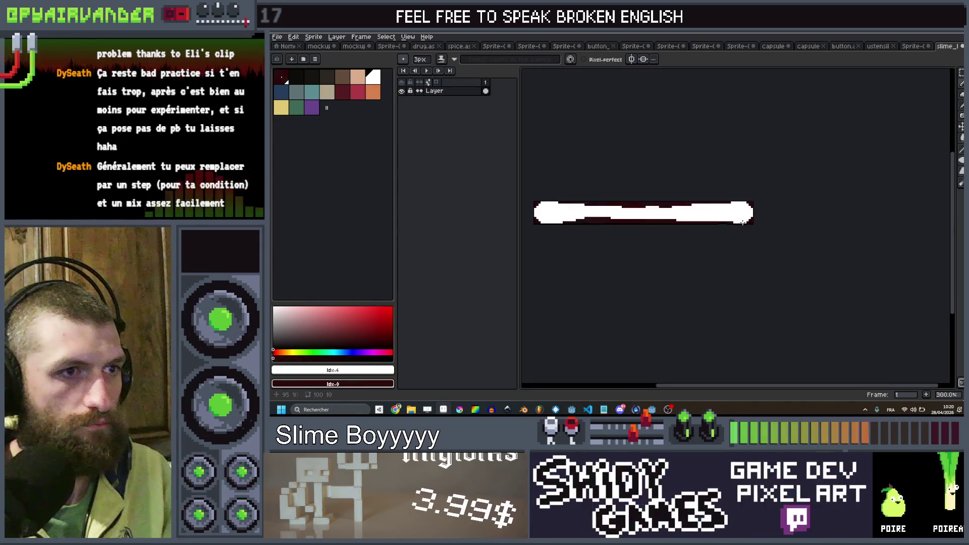
drag(731, 222, 791, 220)
key(b)
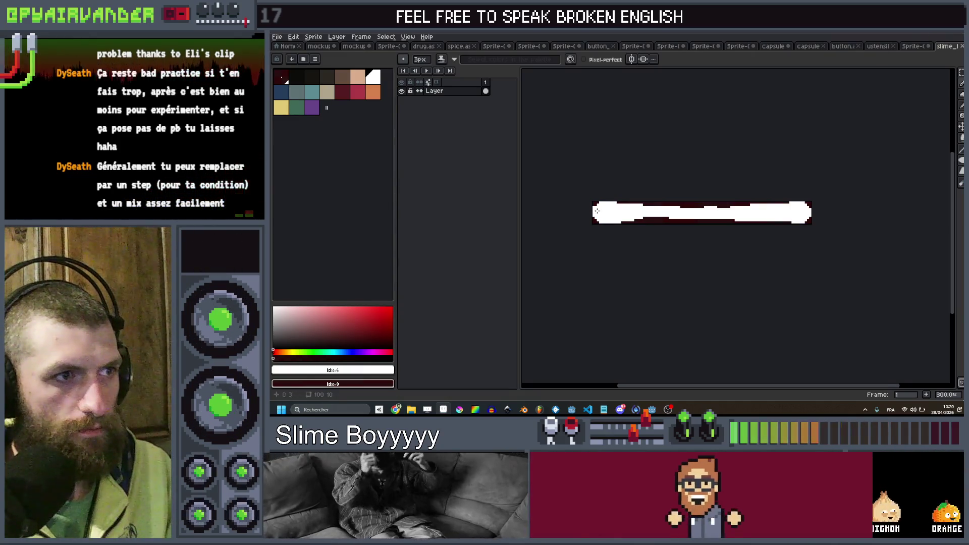
scroll(597, 211, up, 1)
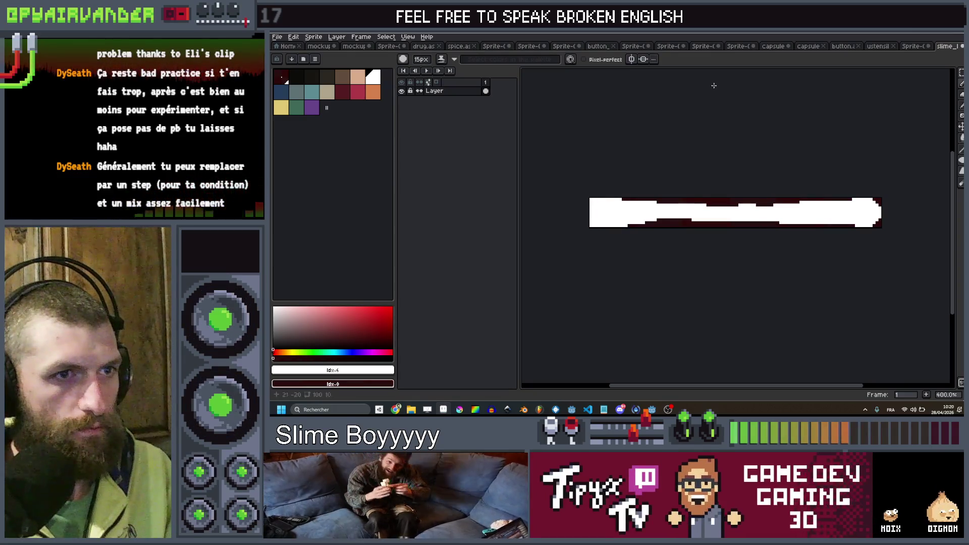
key(alt+Tab)
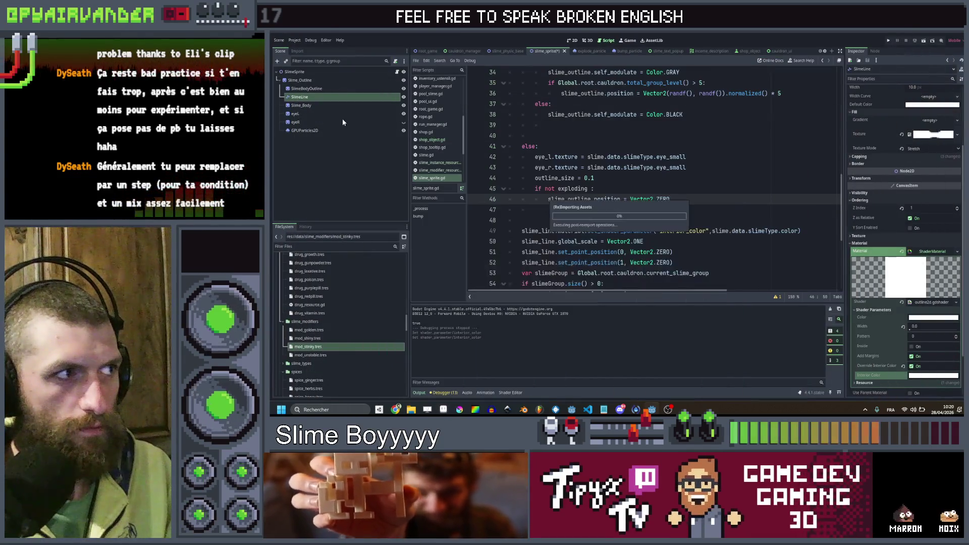
- Add a Sprite2D under Slime_Outline above Slime_Body and rename it Line
click(334, 82)
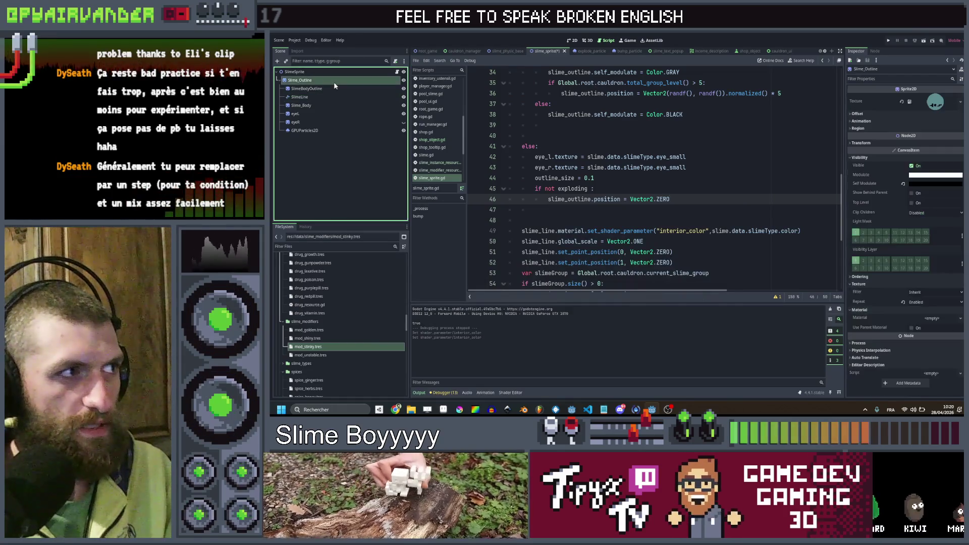
key(ctrl+a)
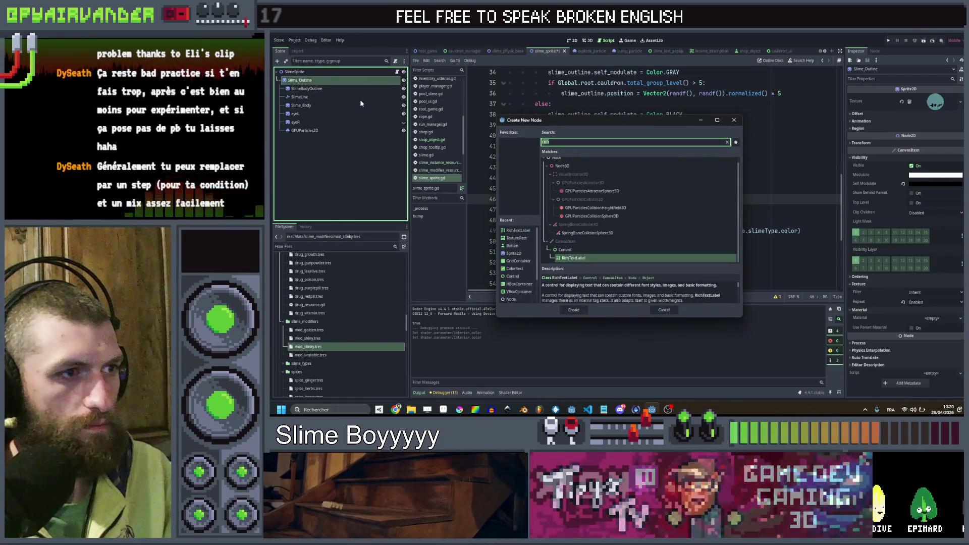
text(sprite)
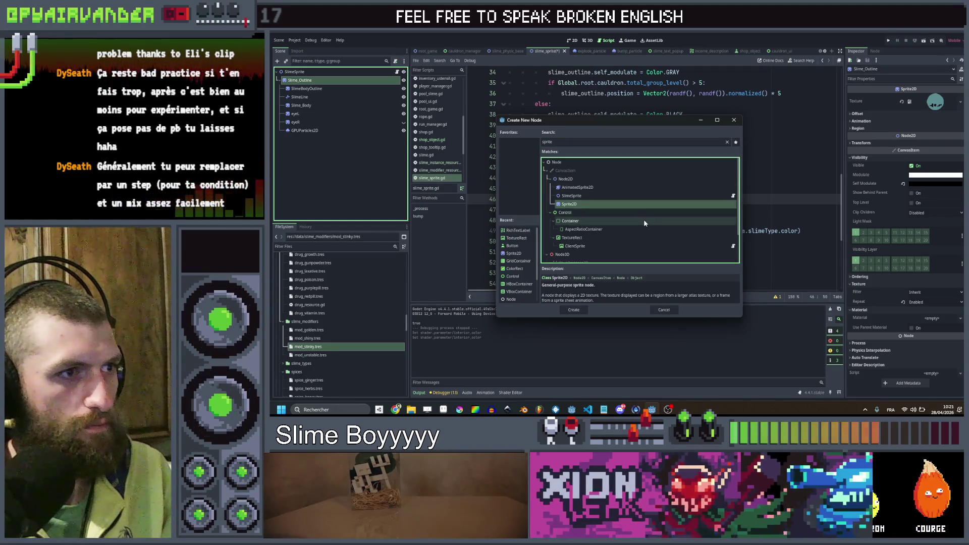
double_click(626, 209)
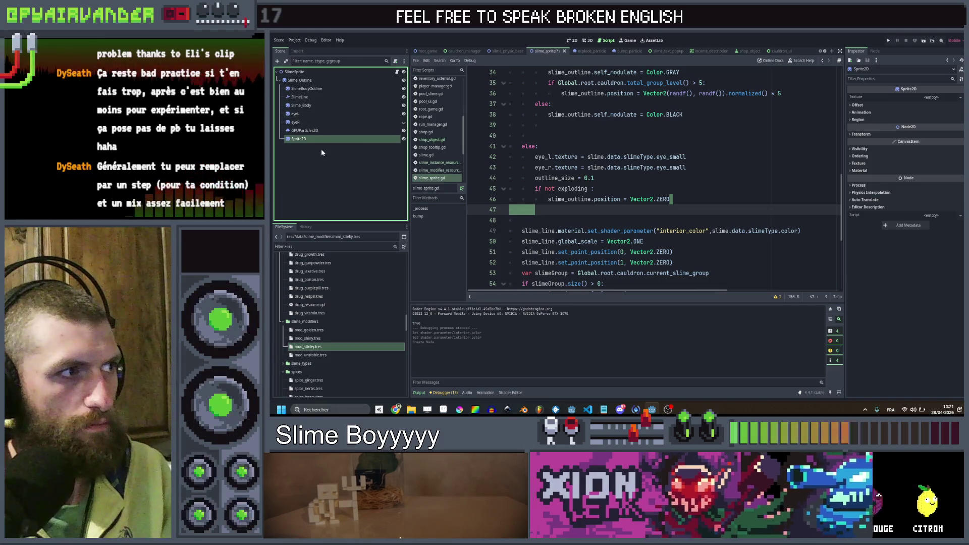
drag(318, 139, 317, 102)
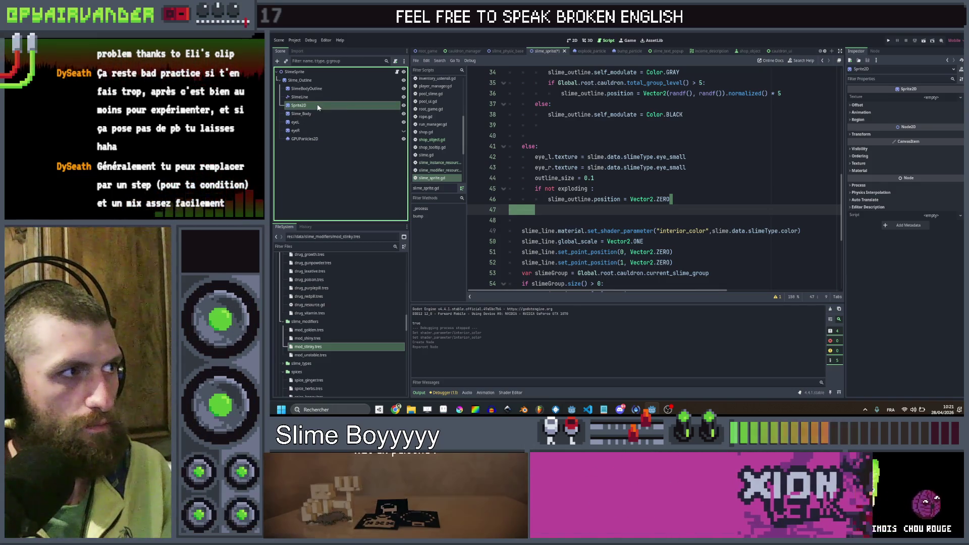
double_click(318, 104)
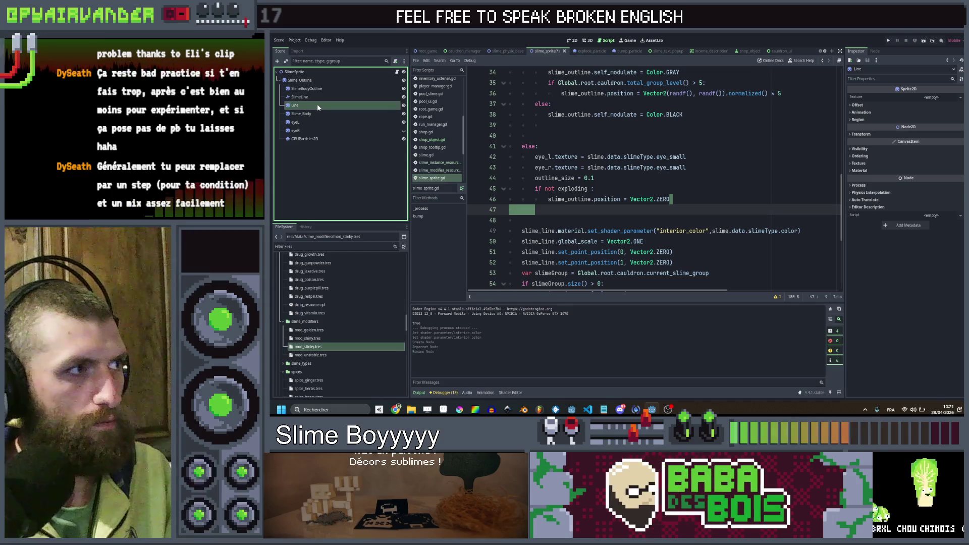
- Quick Load slime_line.png as the Line sprite's texture
click(574, 41)
click(941, 98)
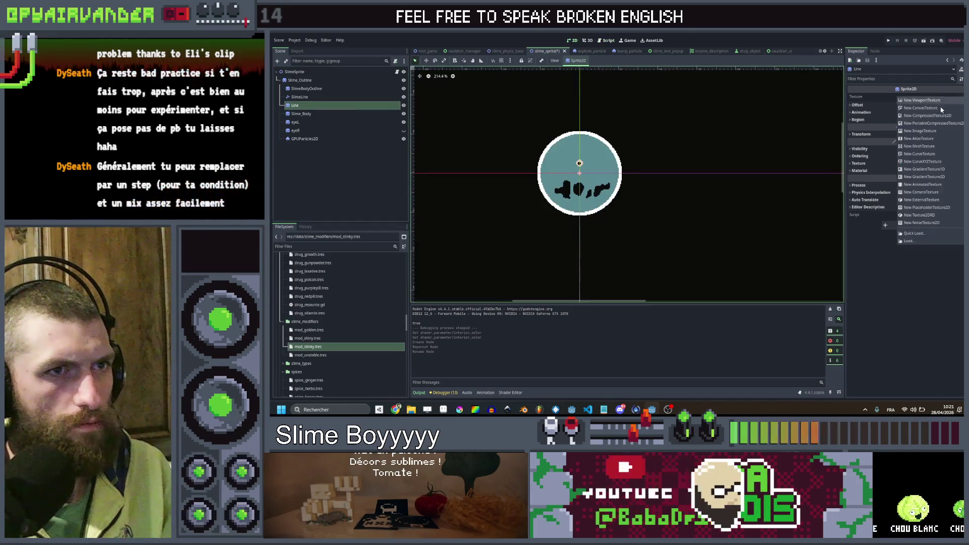
click(932, 231)
text(line)
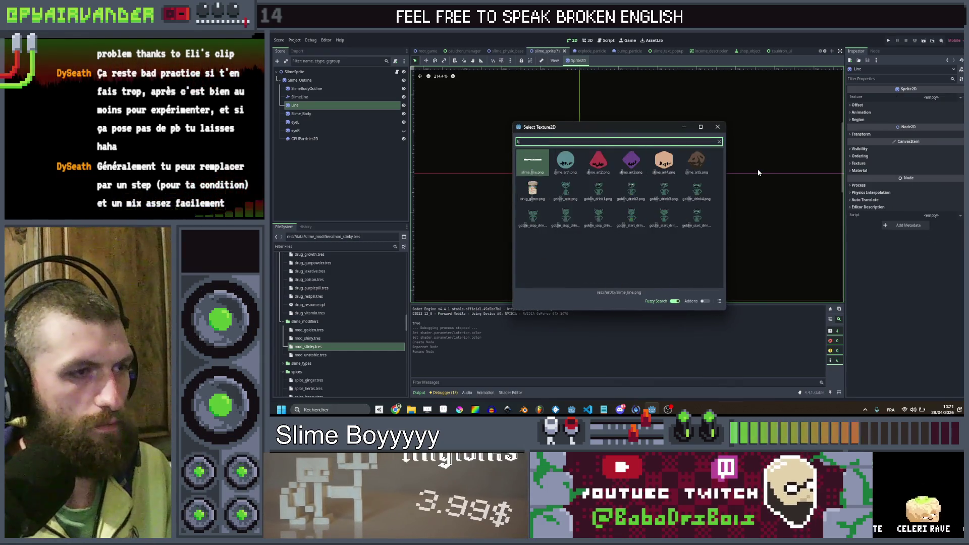
key(Return)
- Make the Line sprite uncentered with a vertical offset of -5
scroll(595, 174, up, 3)
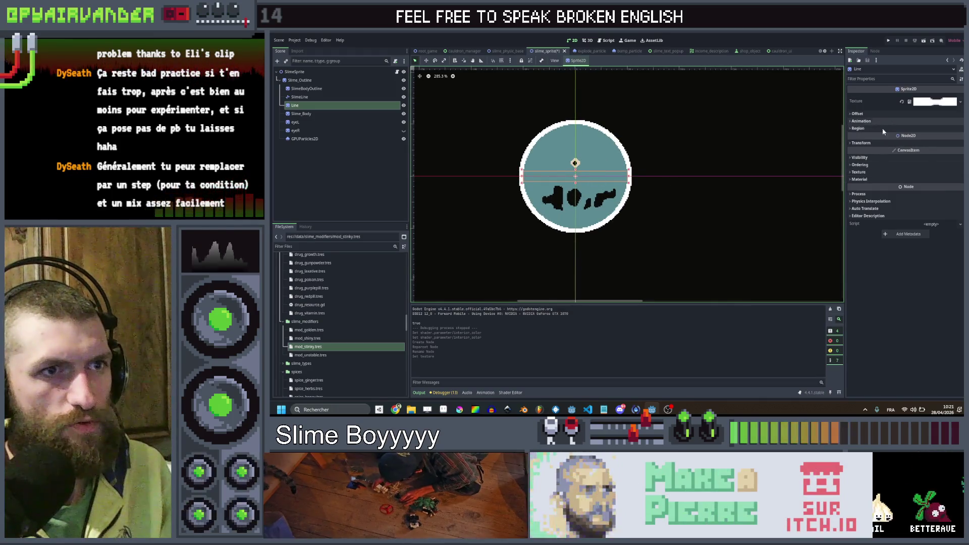
click(878, 114)
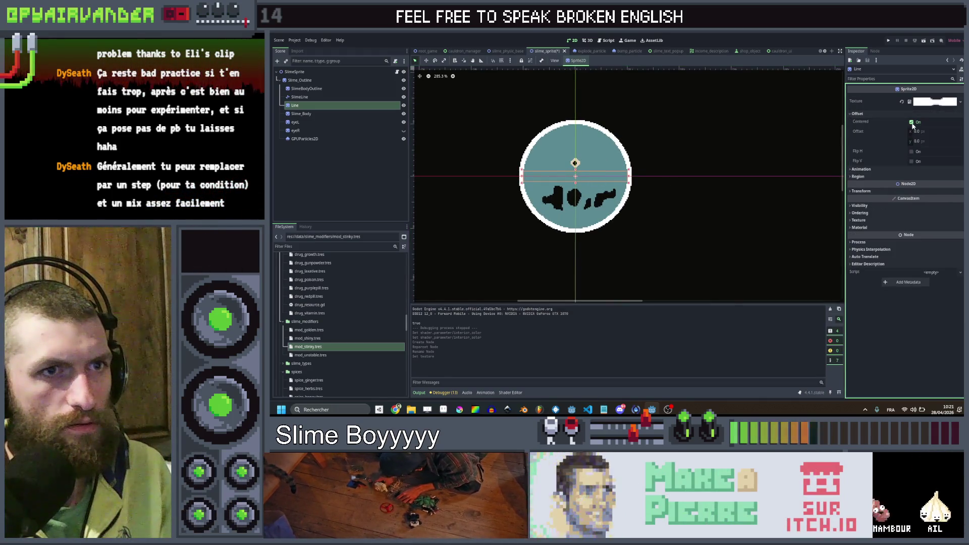
scroll(589, 182, up, 6)
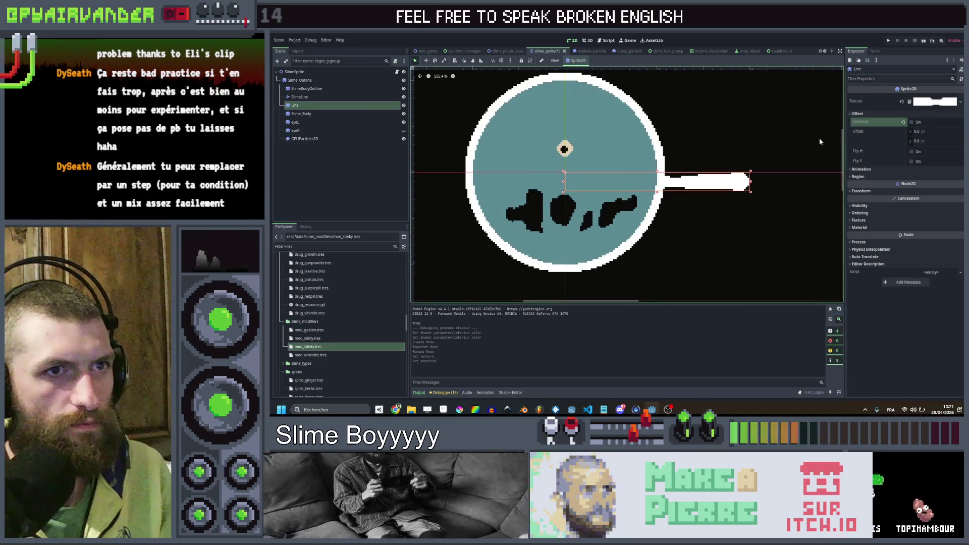
click(927, 131)
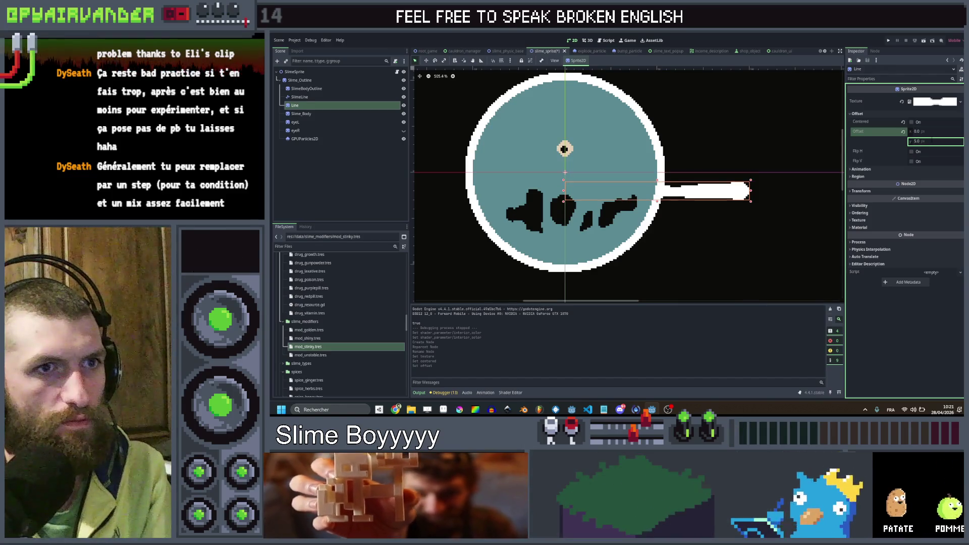
key(Return)
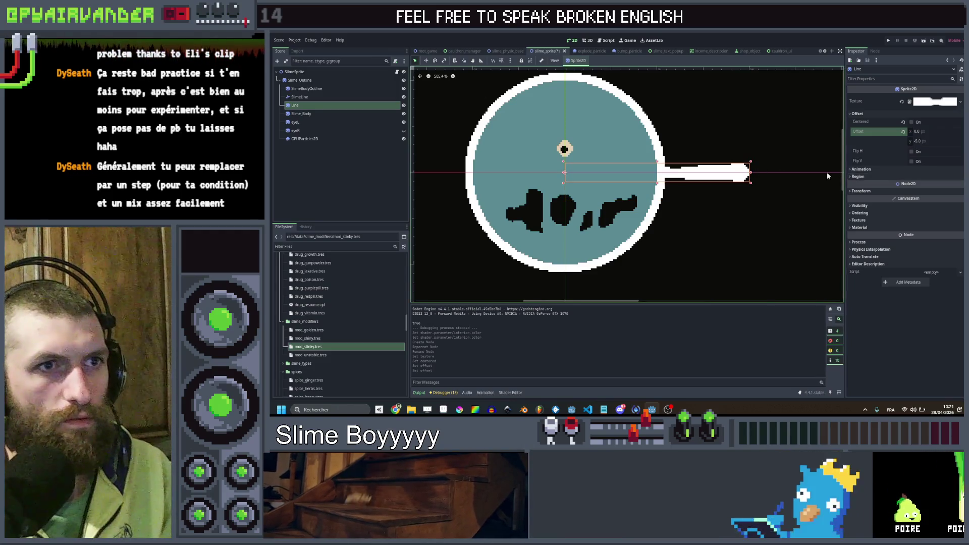
- Adjust the Line sprite's scale, ending at 0 so the white bar is hidden
mouse_move(752, 174)
mouse_down()
mouse_move(676, 176)
mouse_move(729, 176)
mouse_move(683, 187)
mouse_up()
key(ctrl+z)
click(853, 192)
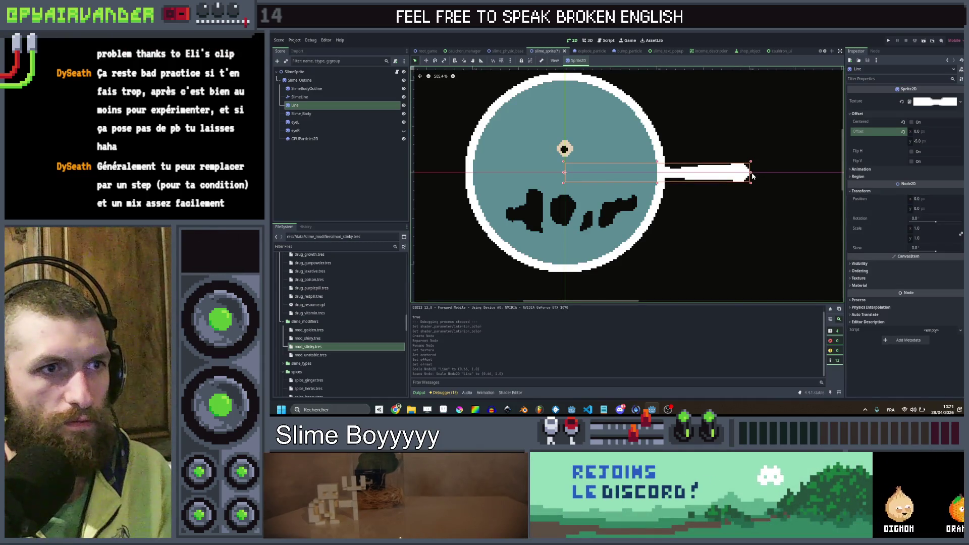
drag(662, 179, 626, 180)
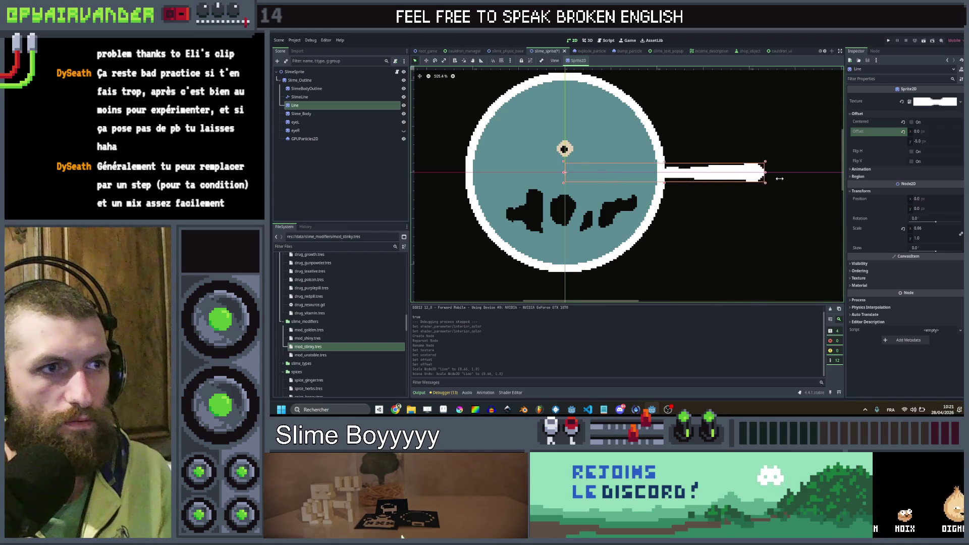
drag(780, 179, 642, 181)
drag(786, 183, 732, 187)
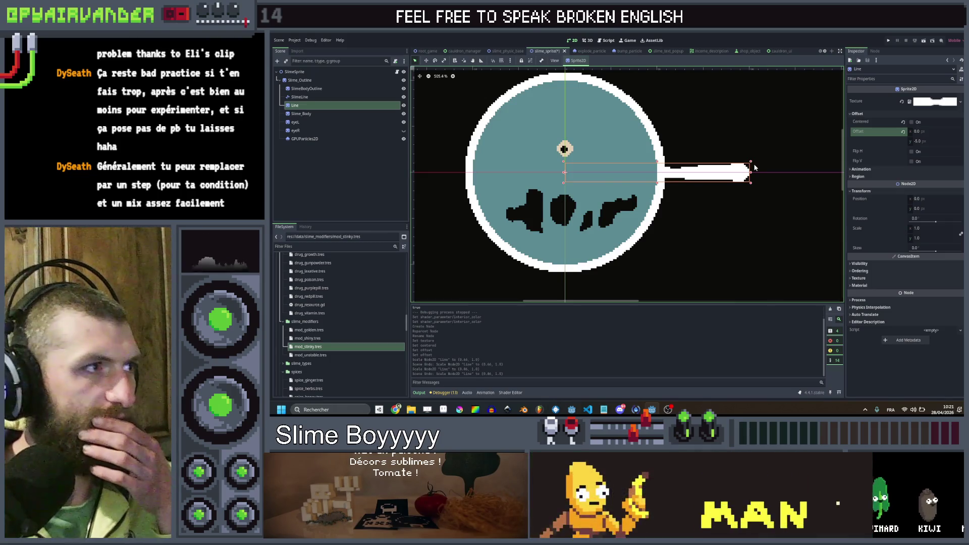
click(930, 229)
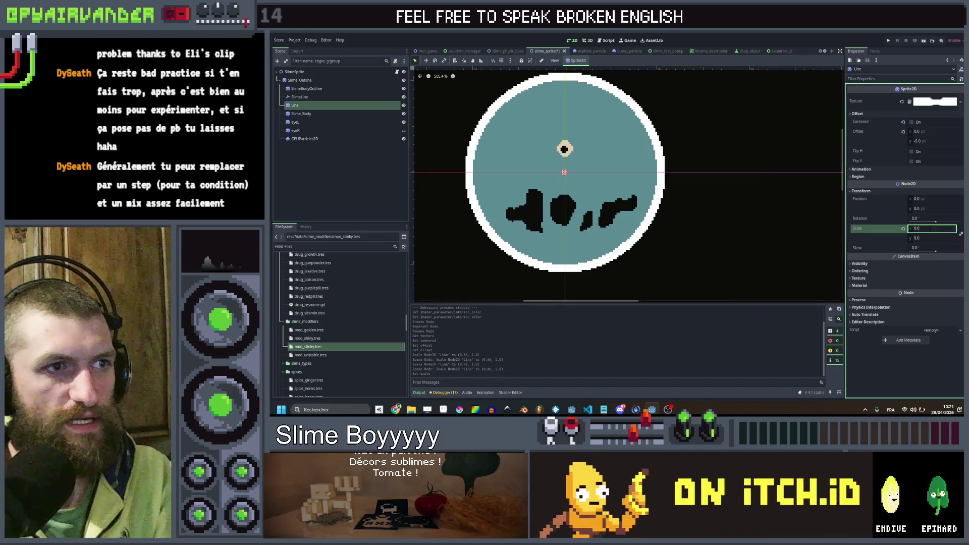
click(357, 180)
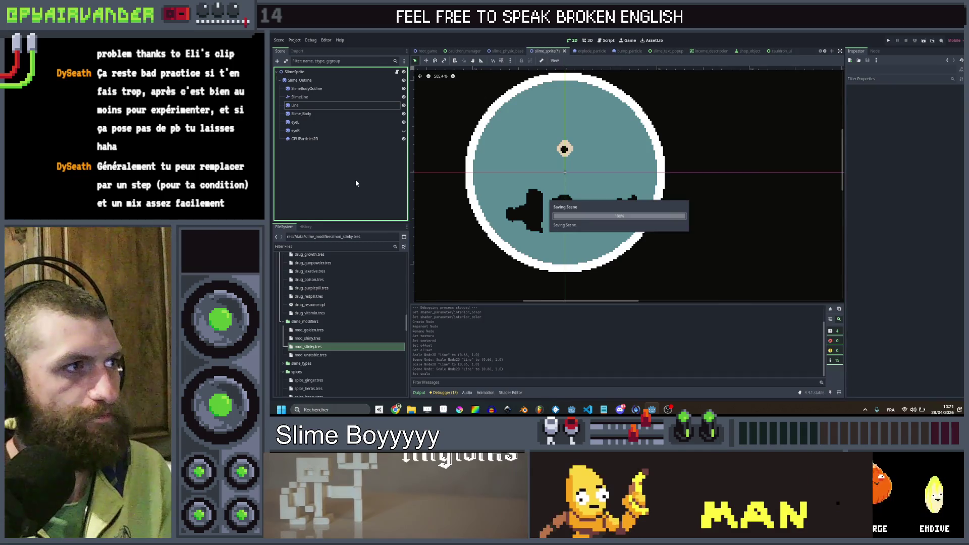
click(397, 72)
- Add an onready reference to the Line node in slime_sprite.gd
scroll(654, 177, down, 3)
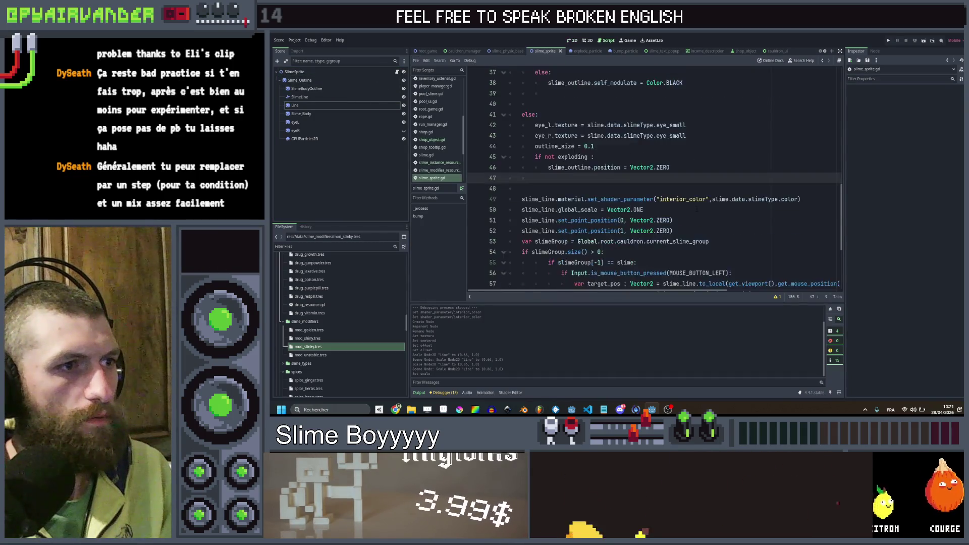
drag(677, 167, 574, 167)
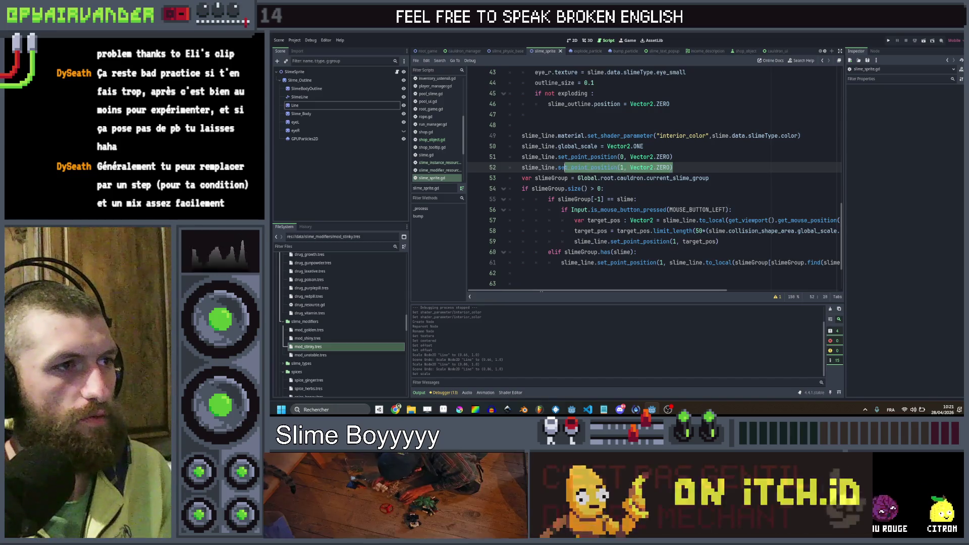
click(686, 165)
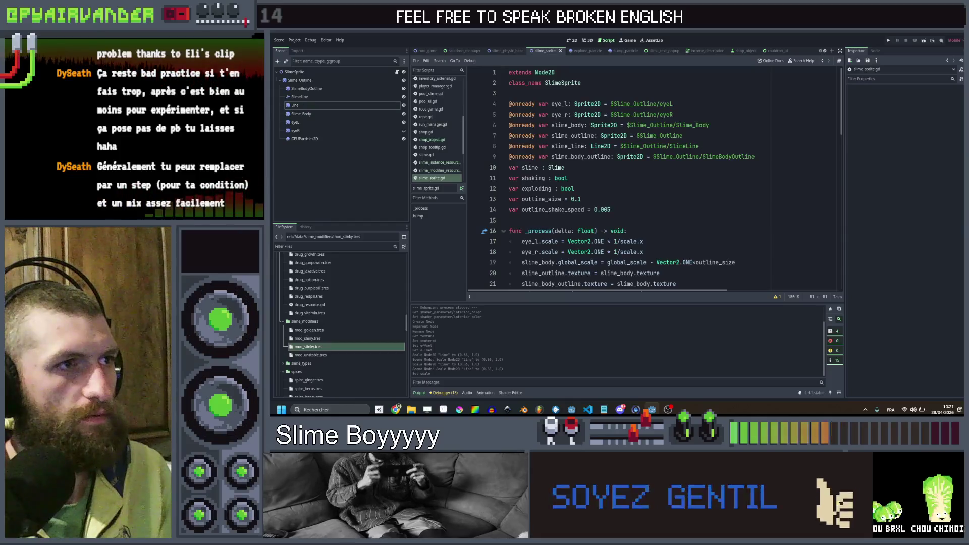
ctrl+drag(344, 103, 508, 172)
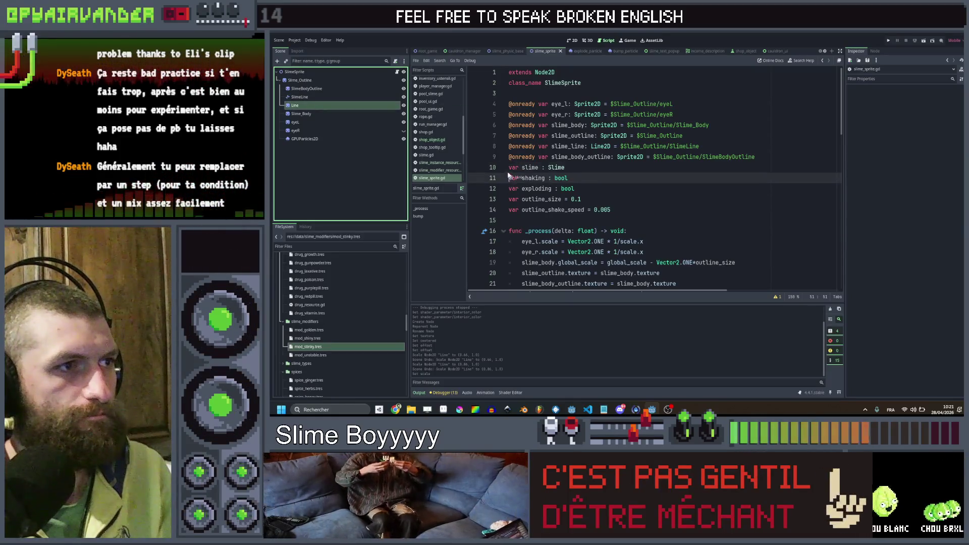
scroll(508, 171, down, 14)
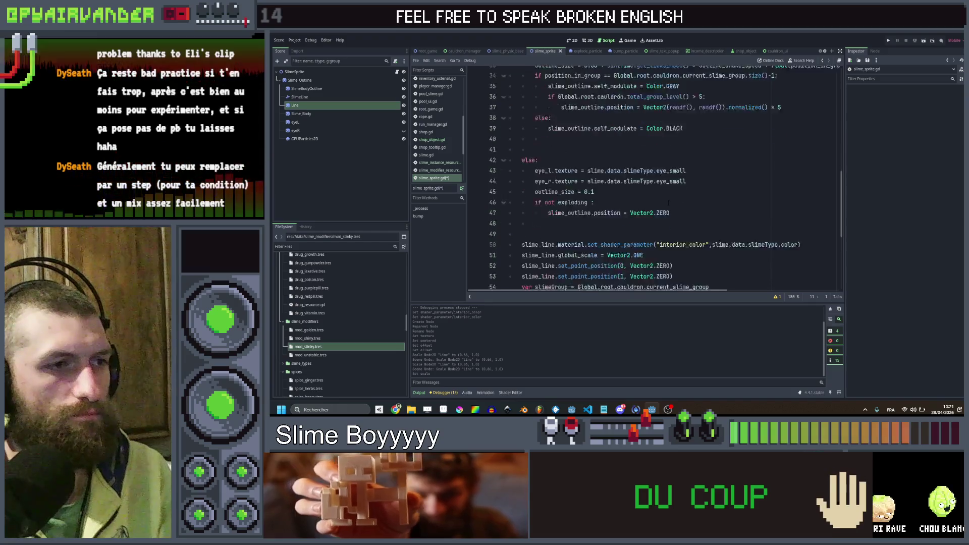
- Try a line.modulate assignment on line 50, then revert to the shader parameter call
drag(826, 145, 558, 146)
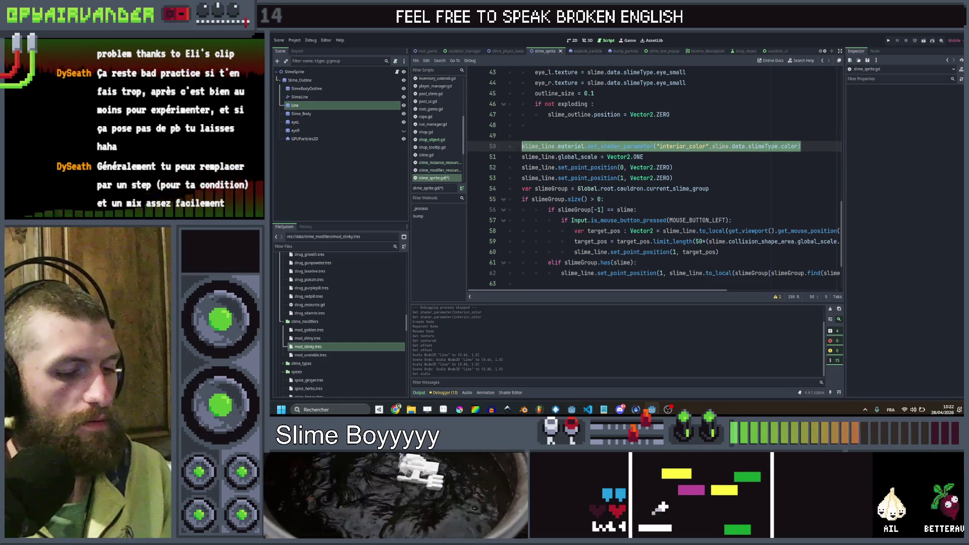
text(line.mo)
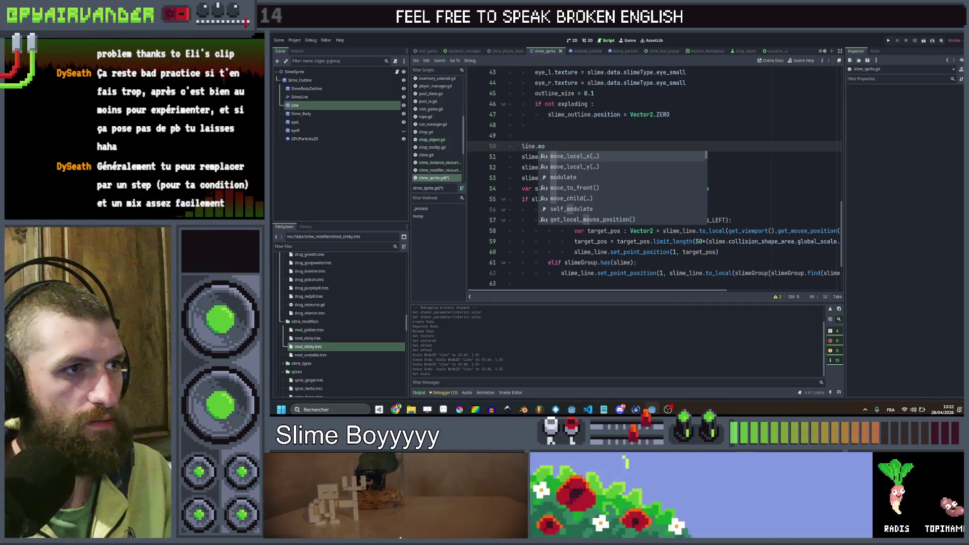
key(Return)
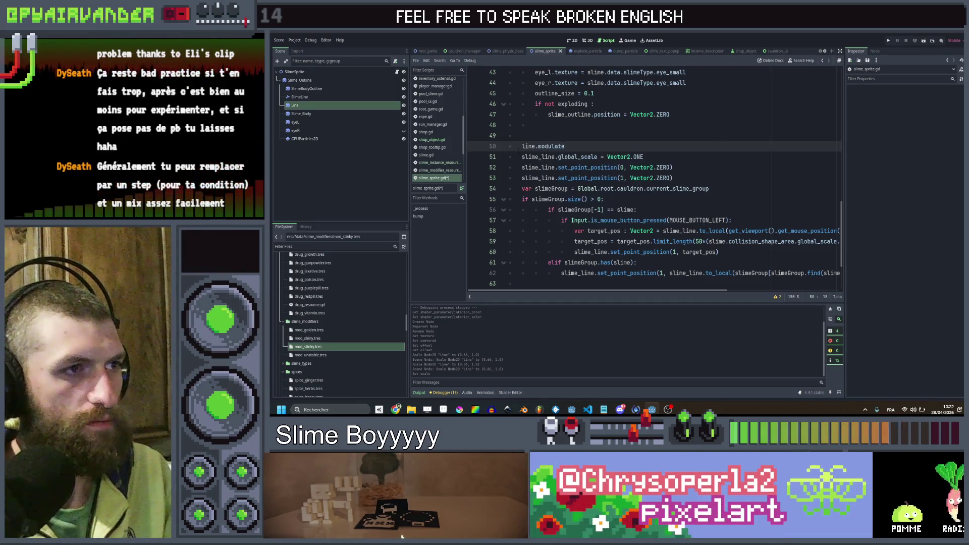
key(ctrl+space)
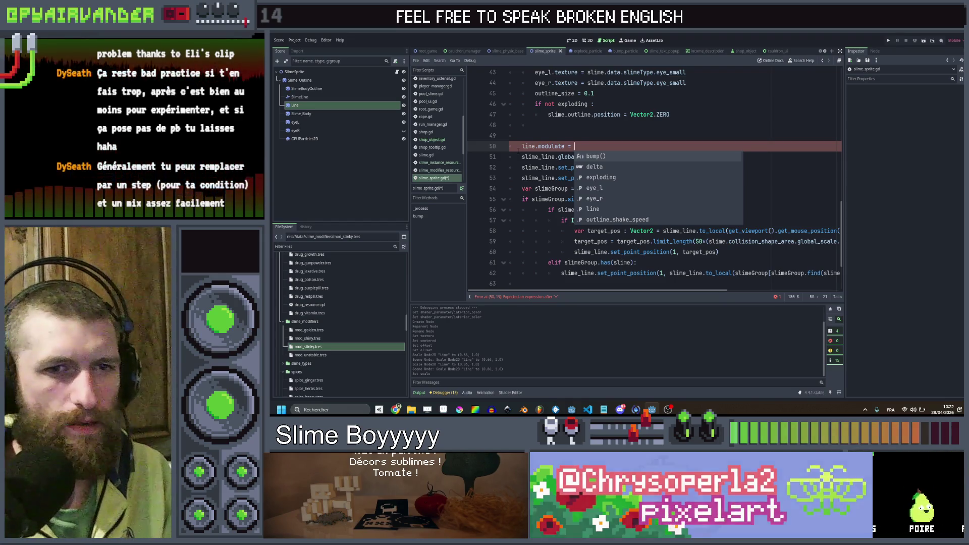
key(BackSpace)
key(BackSpace)
key(BackSpace)
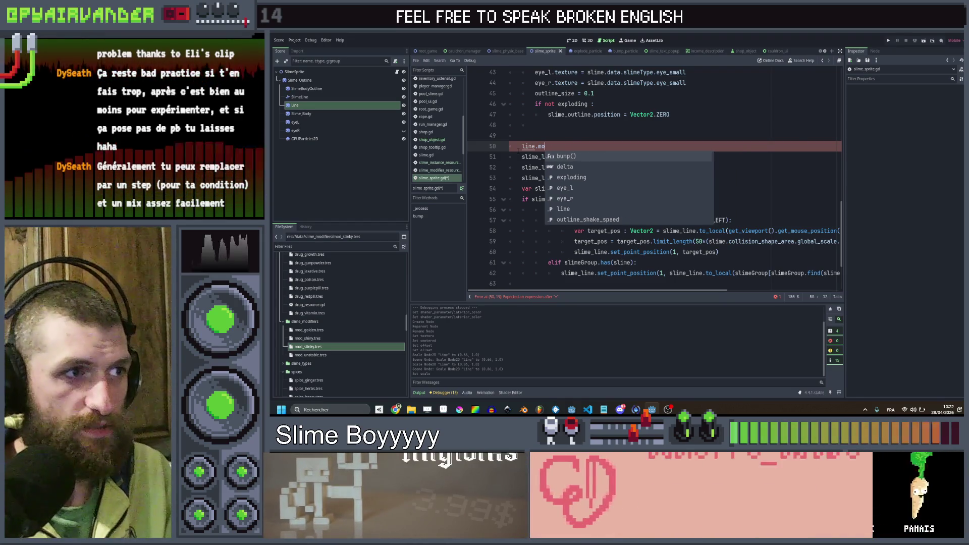
key(ctrl+z)
key(ctrl+z)
key(ctrl+z)
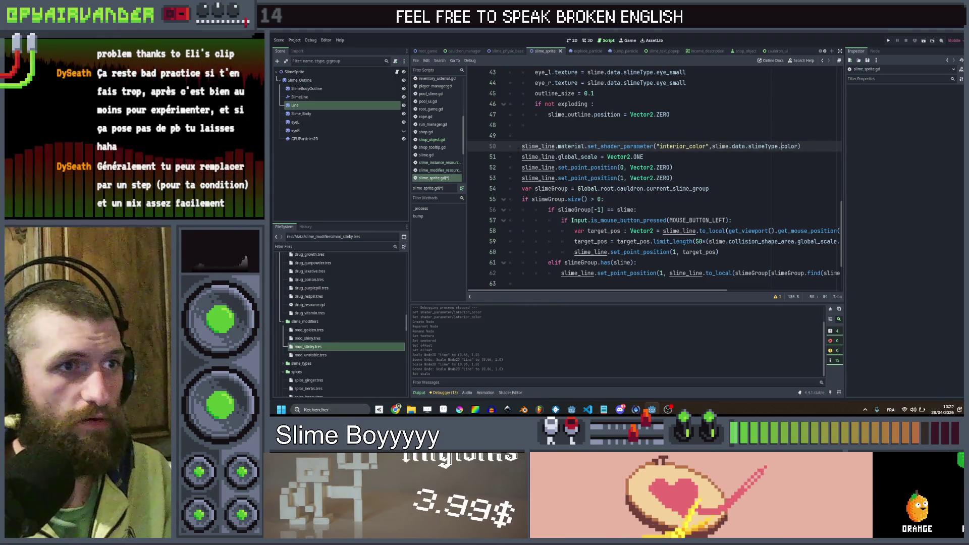
- Make line 50 set interior_color on line's material instead of slime_line's, and save
click(712, 146)
double_click(538, 146)
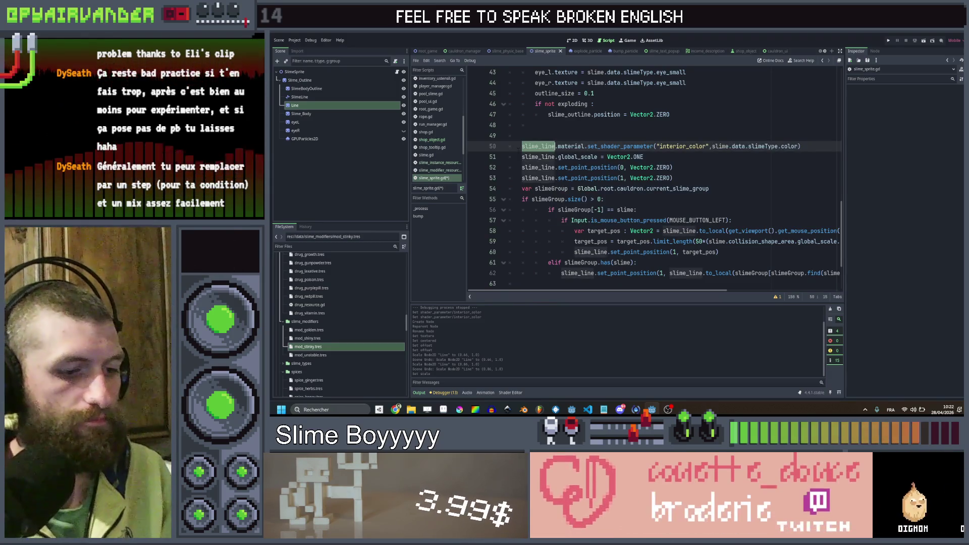
text(ne)
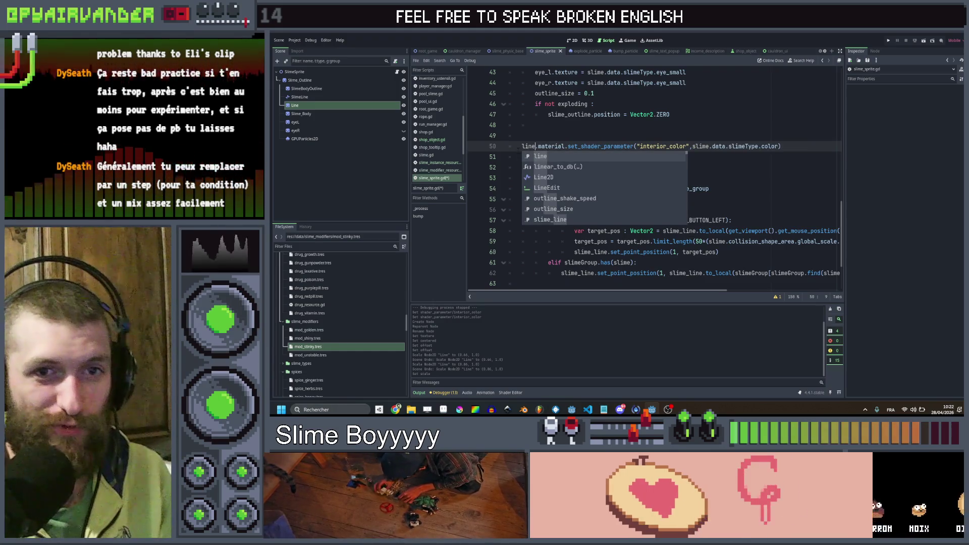
key(Escape)
key(ctrl+s)
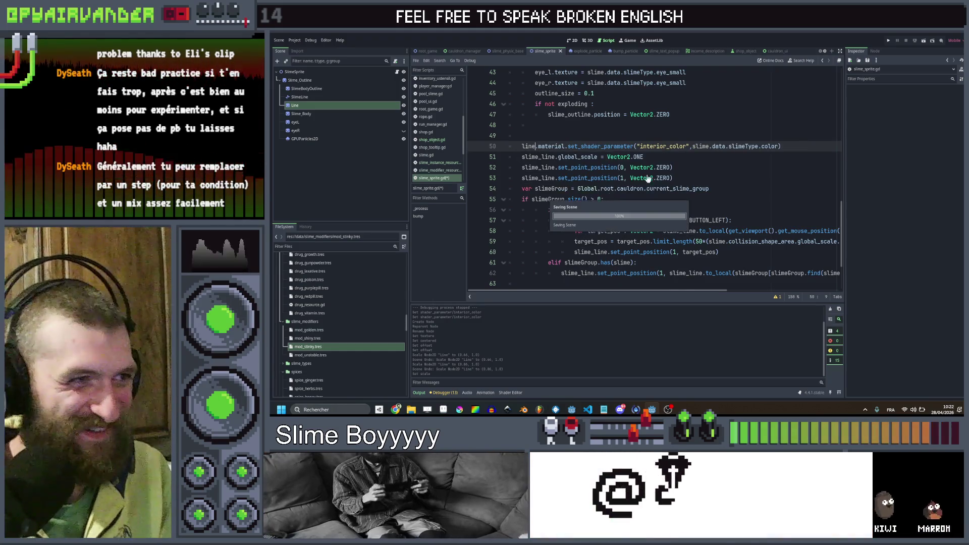
click(731, 157)
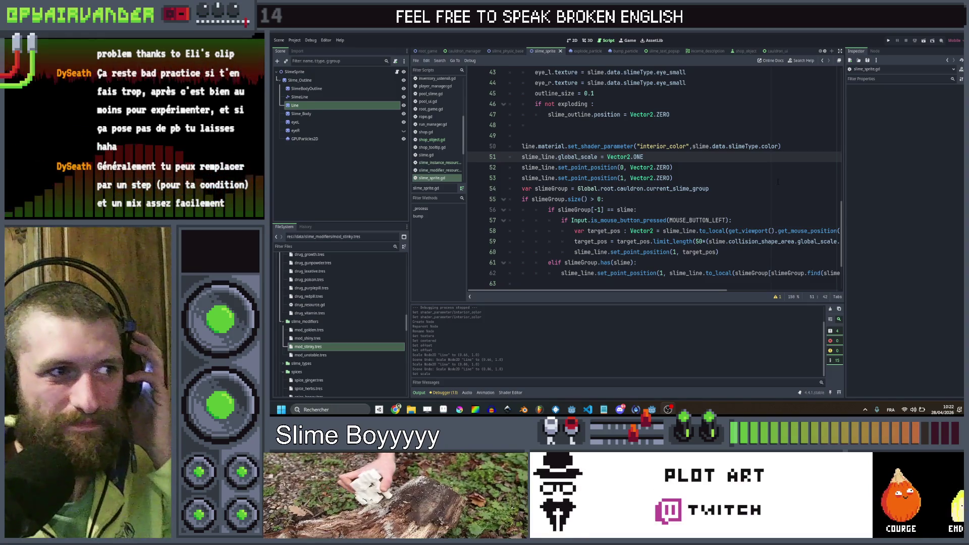
click(457, 410)
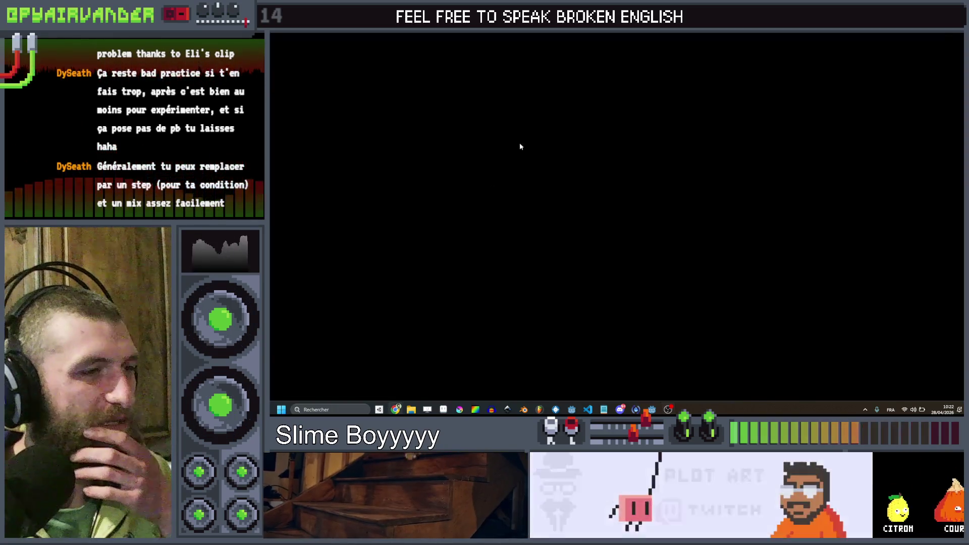
- Pause the current track and start Solomun's Boiler Room: Tulum set
key(space)
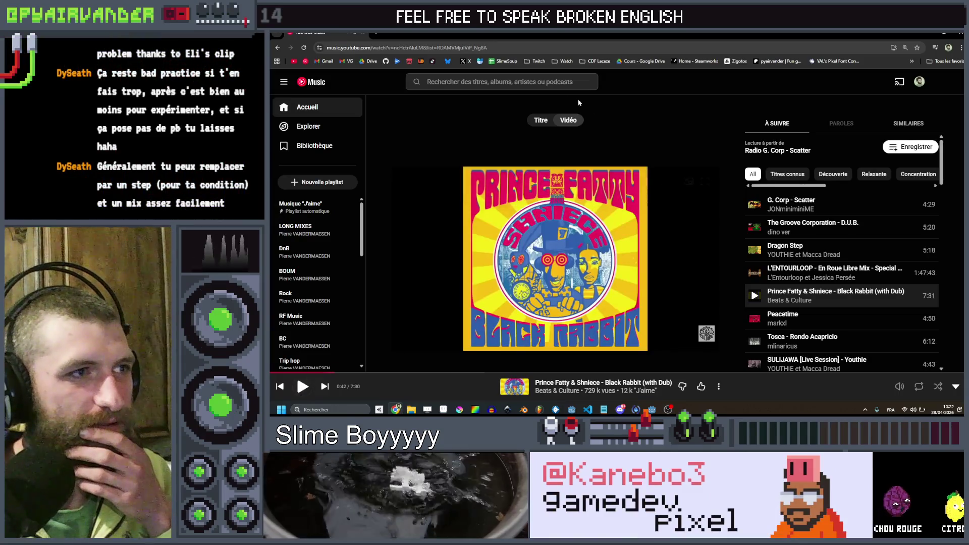
key(slash)
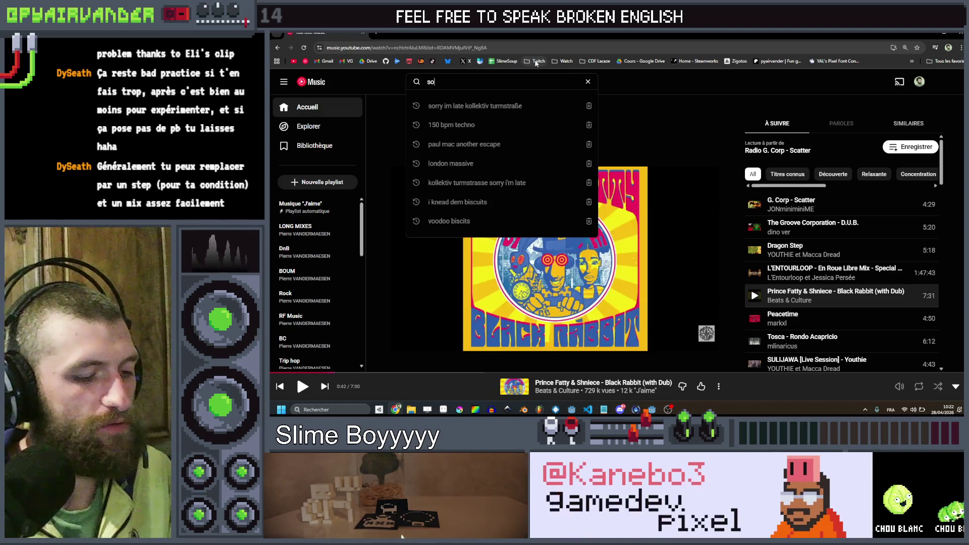
text(lom)
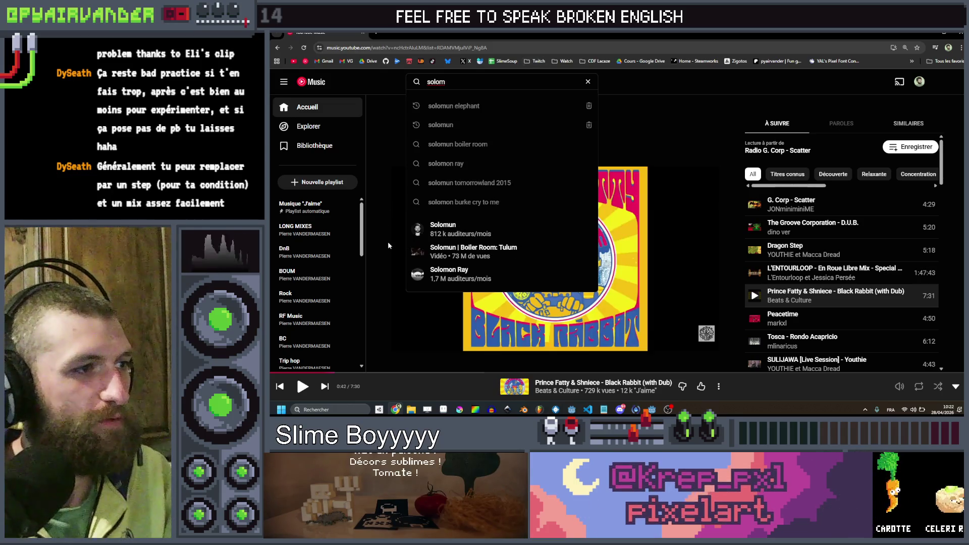
click(432, 250)
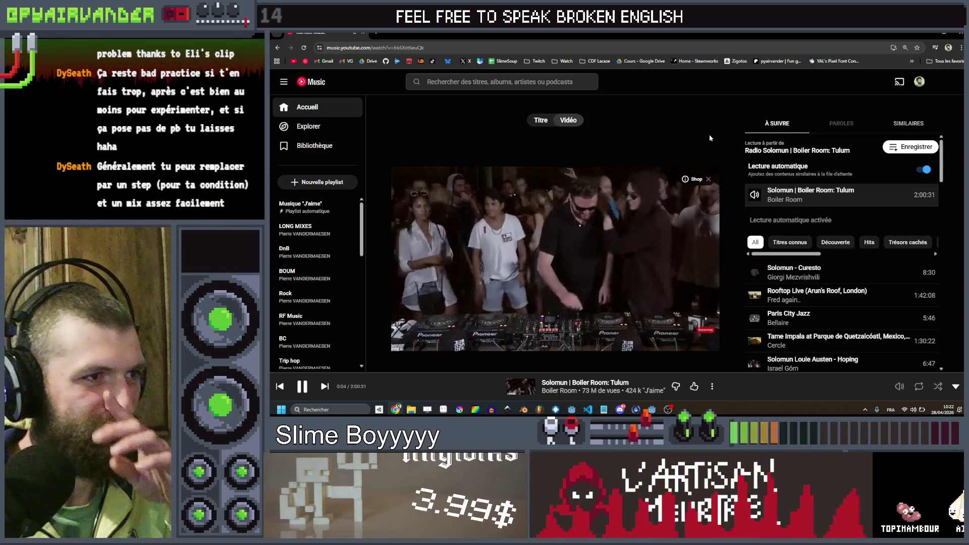
click(929, 33)
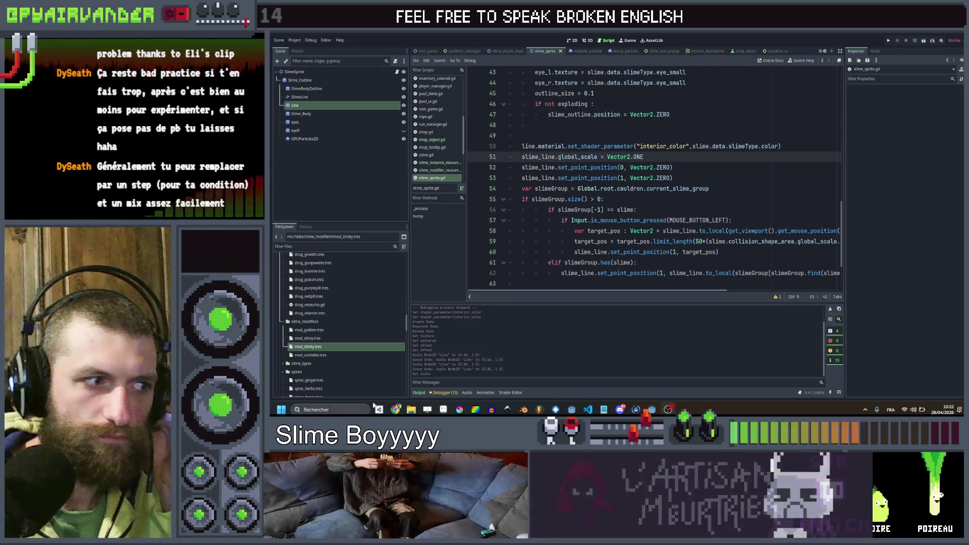
- Skip ahead in the Tulum set to about 4:27 and return to Godot
click(397, 410)
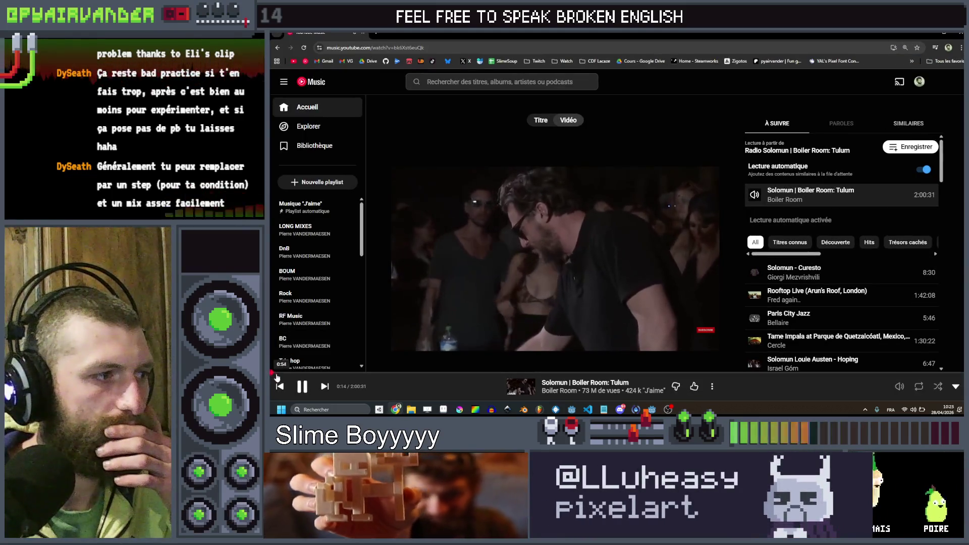
click(280, 374)
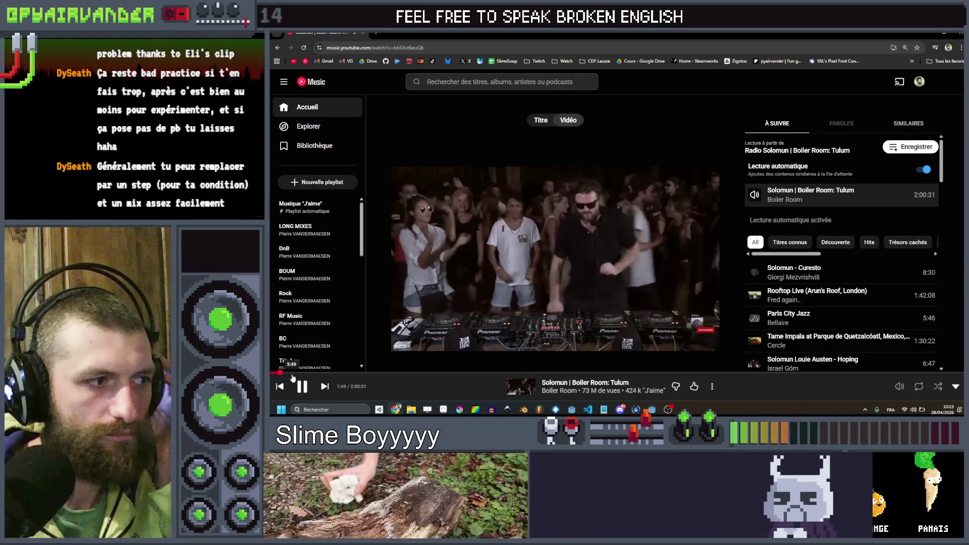
click(295, 374)
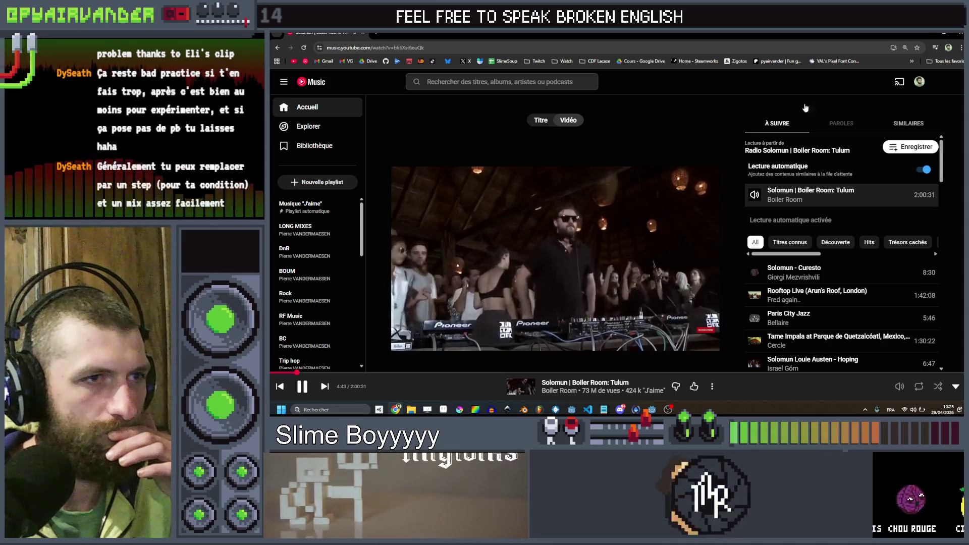
key(alt+Tab)
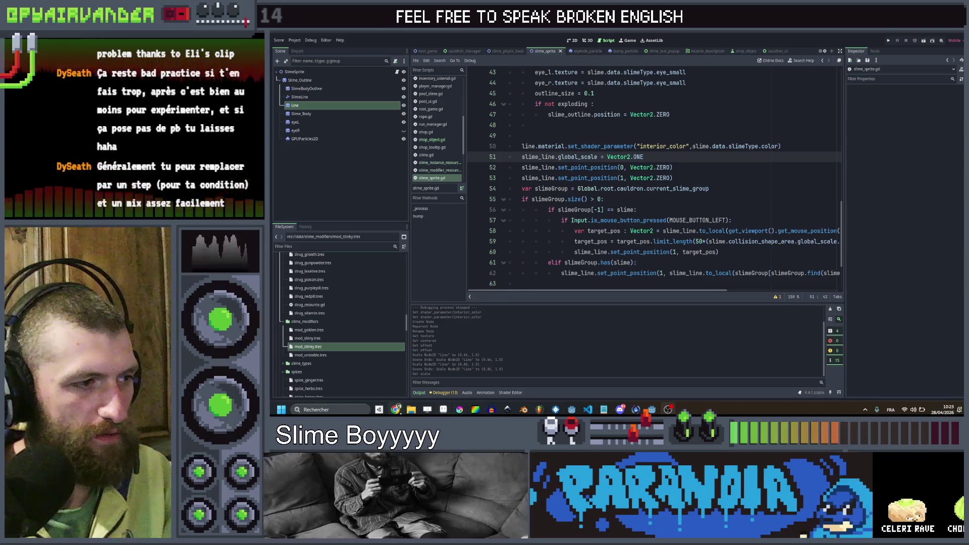
key(alt+Tab)
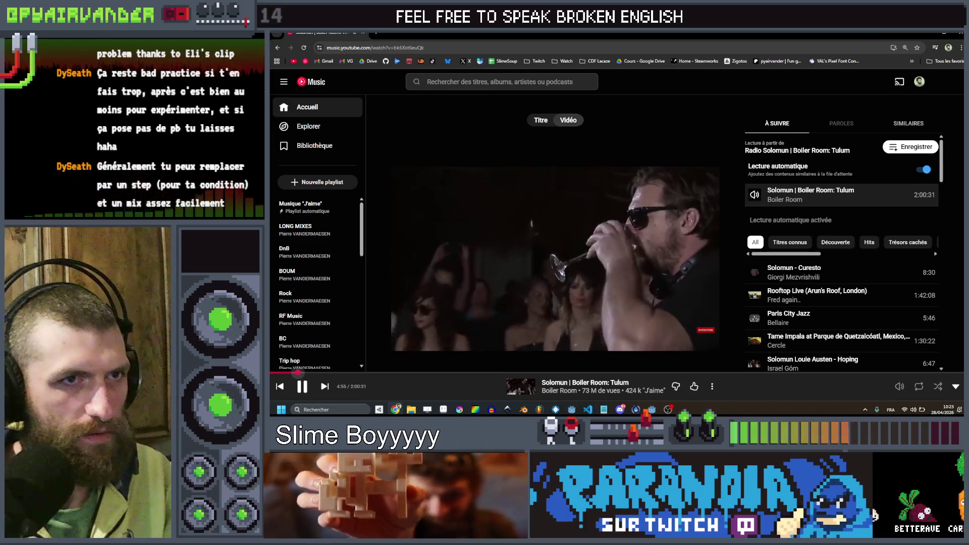
key(alt+Tab)
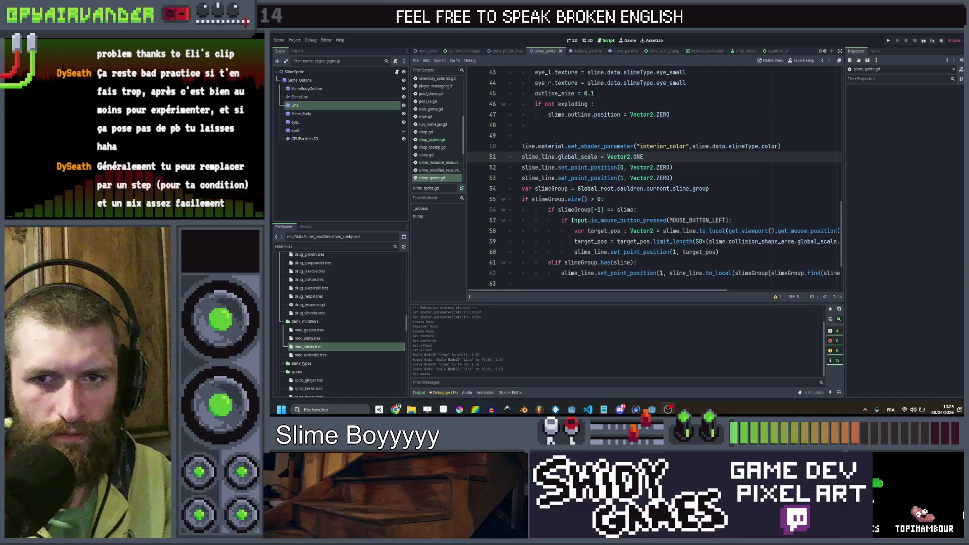
click(707, 178)
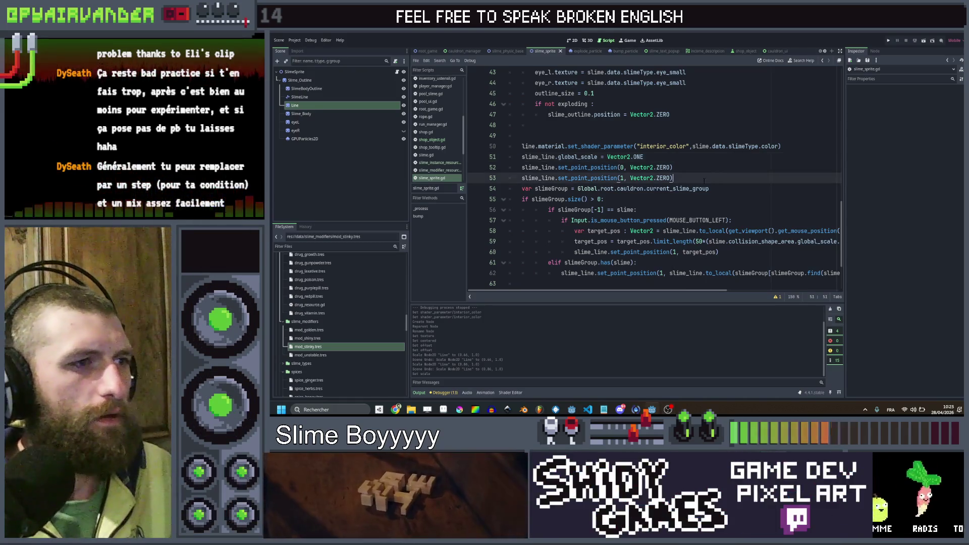
click(706, 158)
click(707, 135)
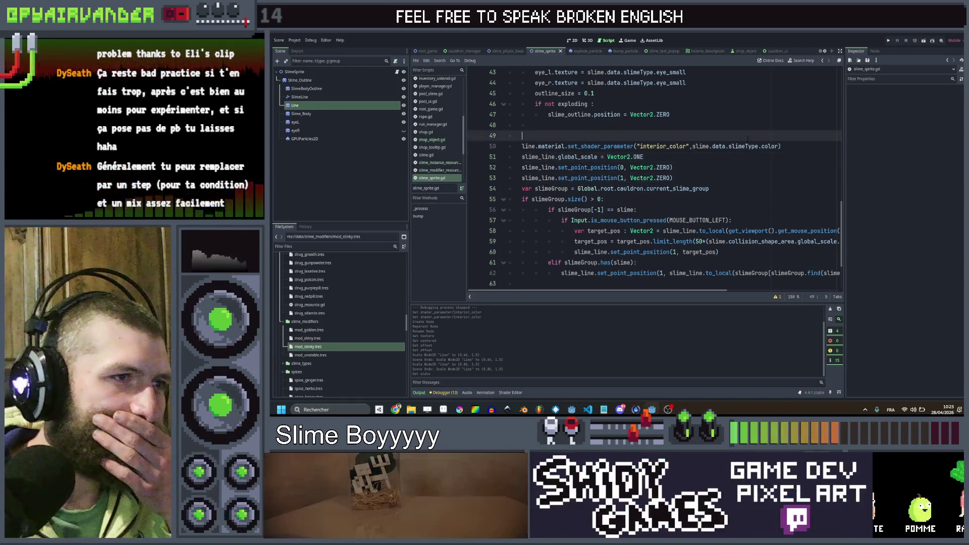
click(707, 167)
click(707, 178)
click(708, 161)
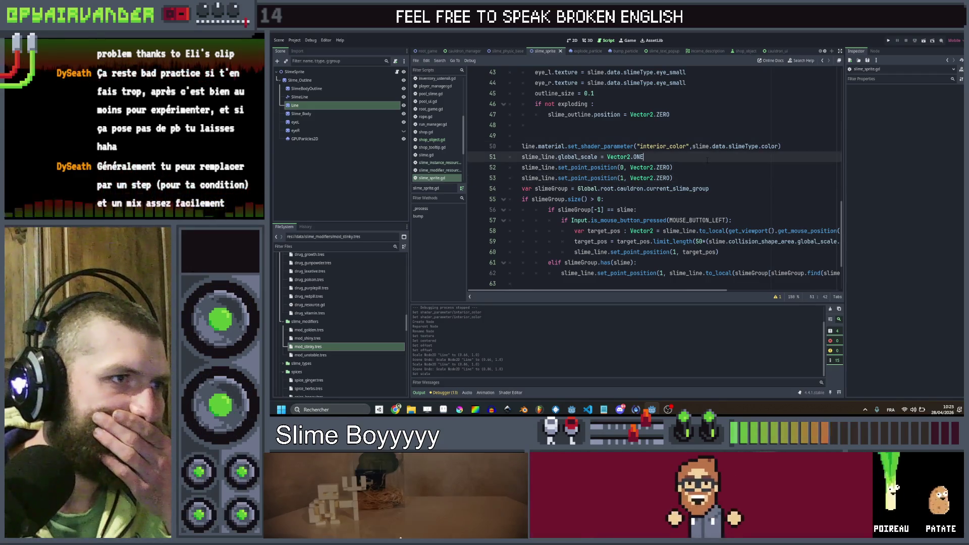
click(789, 147)
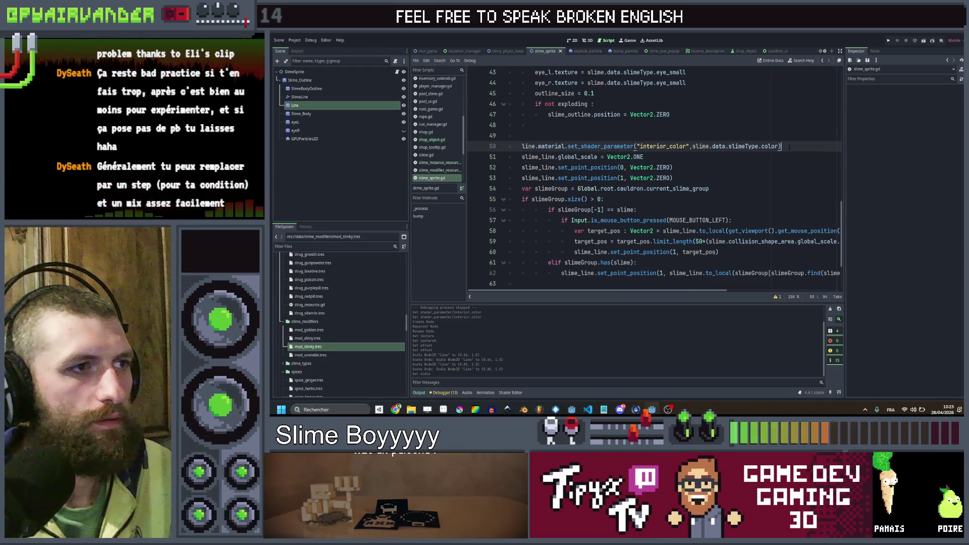
key(Down)
key(ctrl+Left)
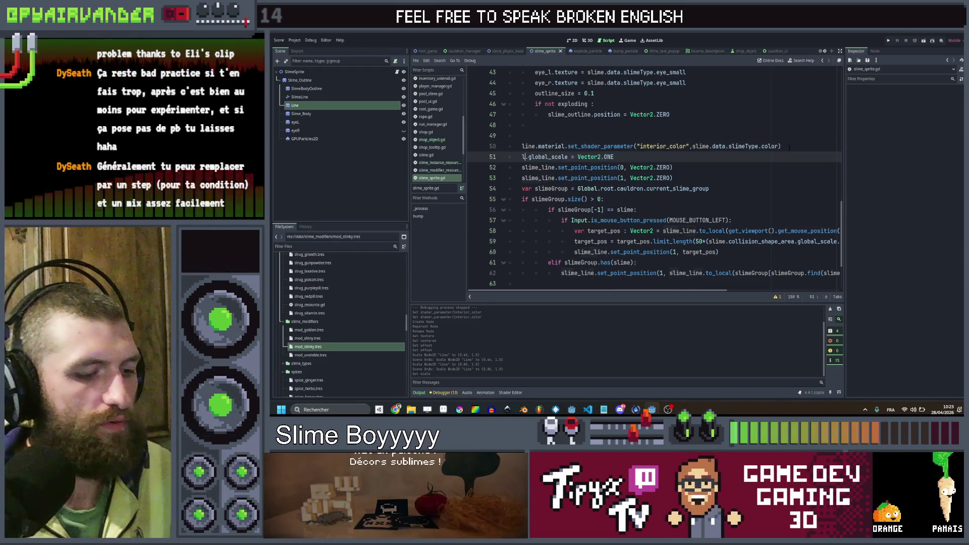
key(ctrl+space)
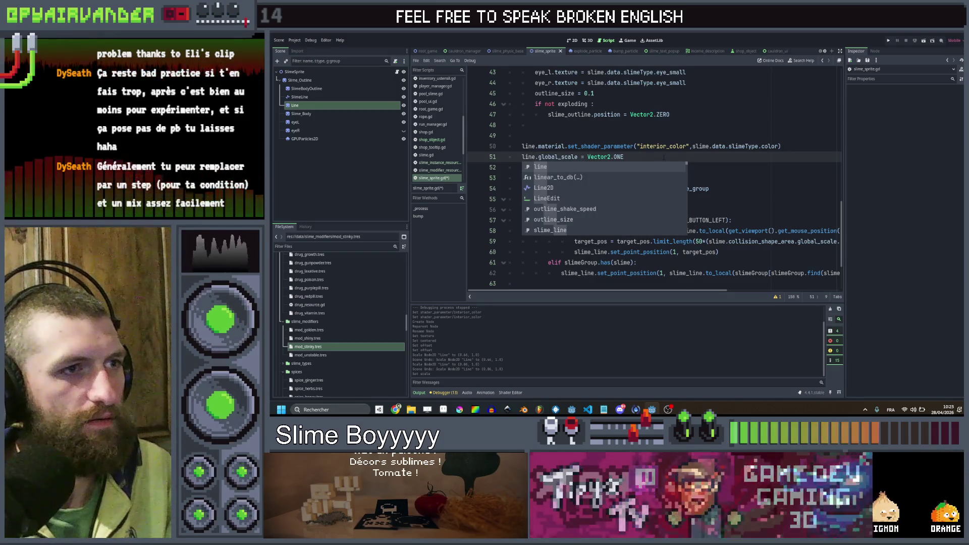
key(Escape)
key(End)
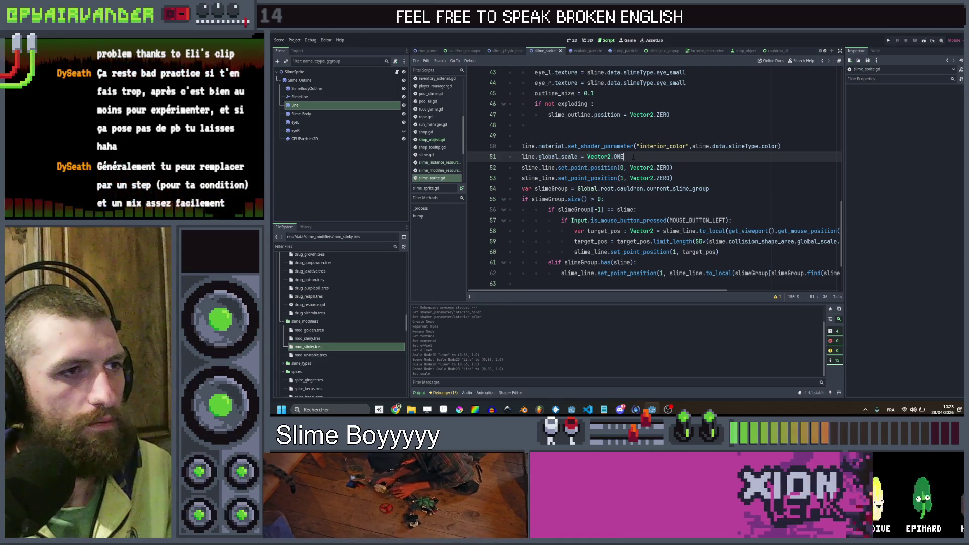
drag(674, 178, 536, 167)
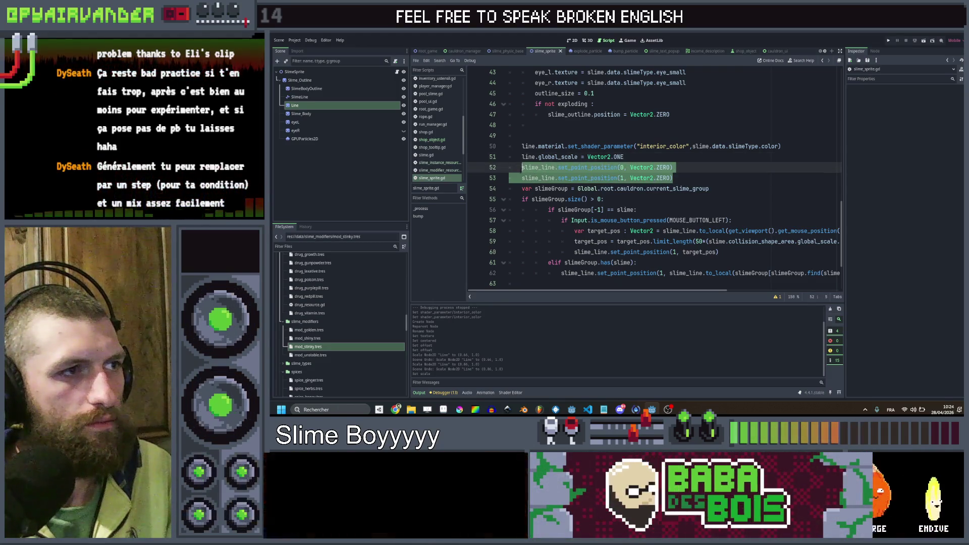
drag(624, 157, 564, 157)
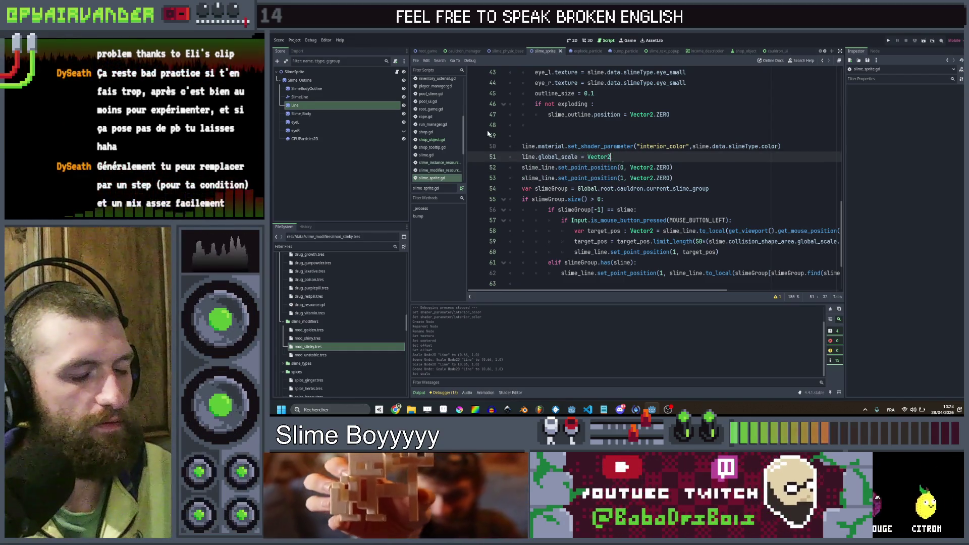
text((0,1)
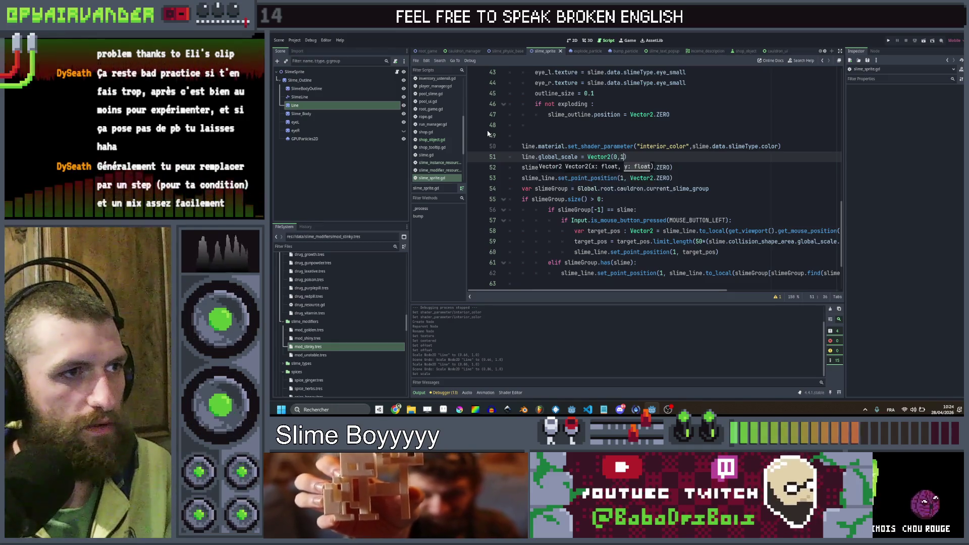
click(674, 178)
key(shift+Home)
key(shift+Up)
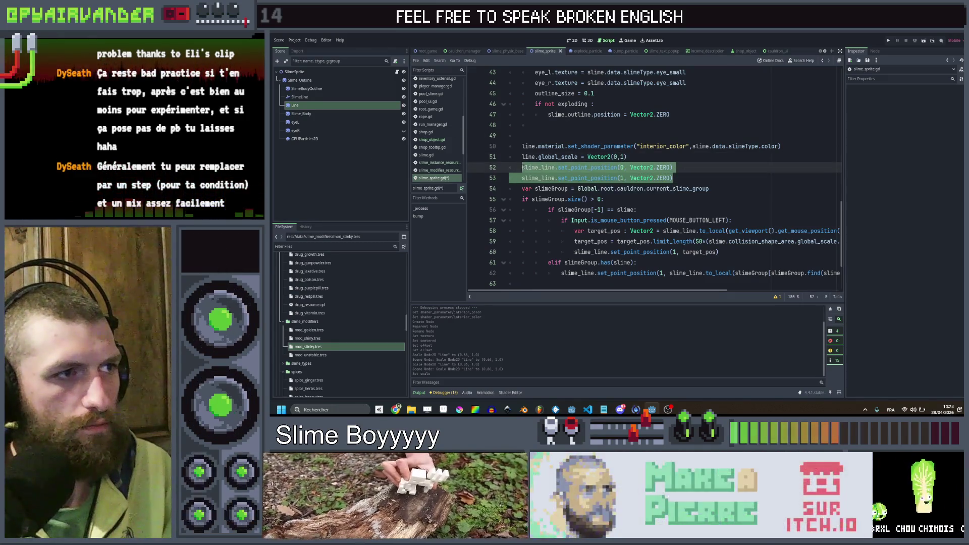
key(BackSpace)
key(ctrl+shift+k)
scroll(657, 177, down, 1)
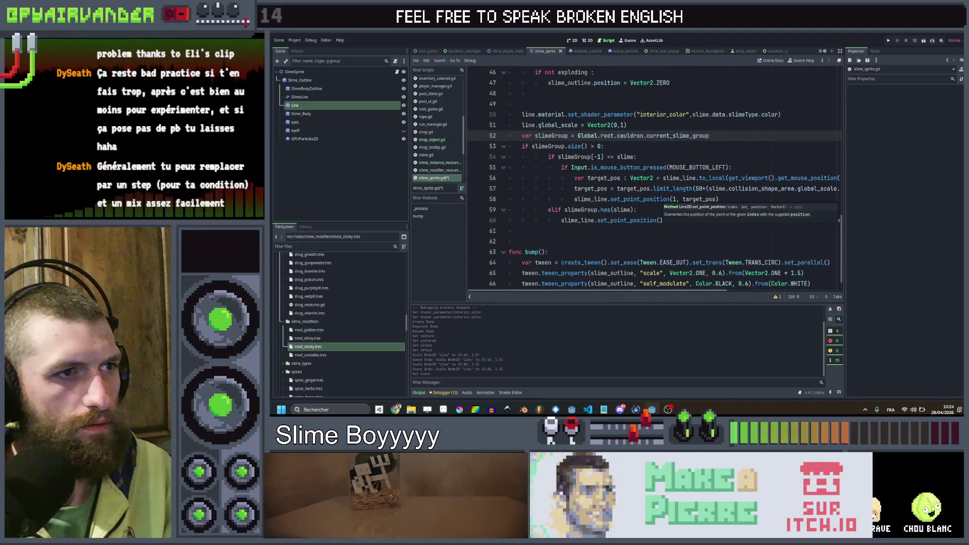
scroll(656, 177, right, 2)
scroll(697, 200, left, 2)
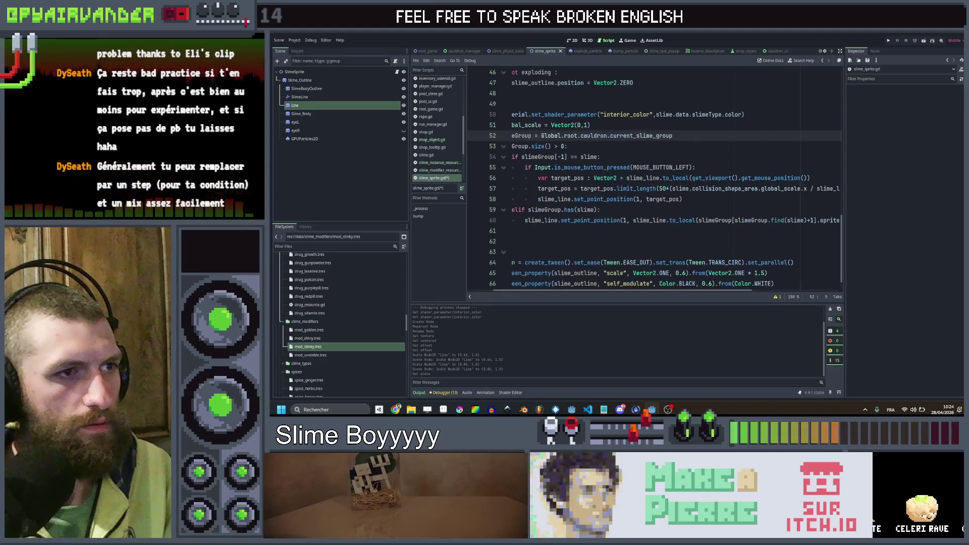
drag(727, 201, 588, 200)
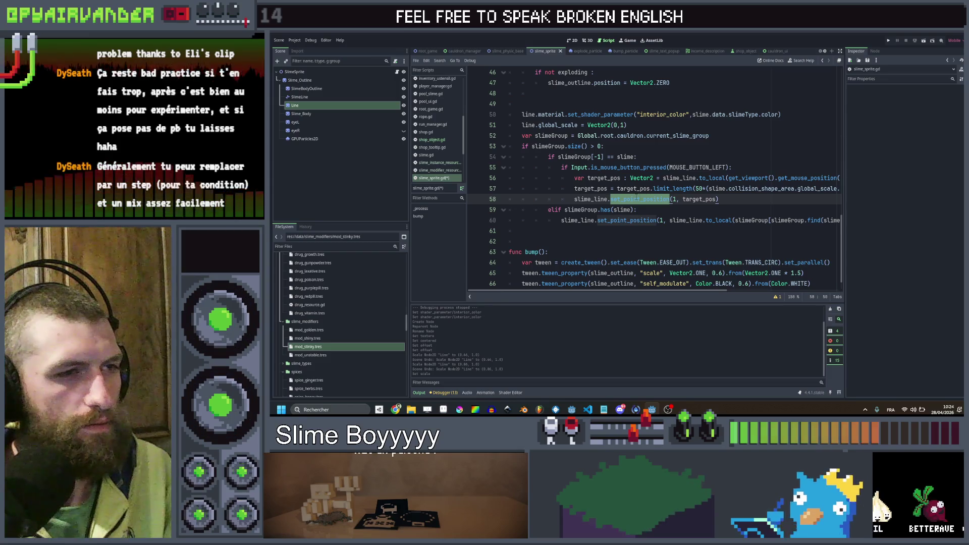
scroll(657, 177, right, 2)
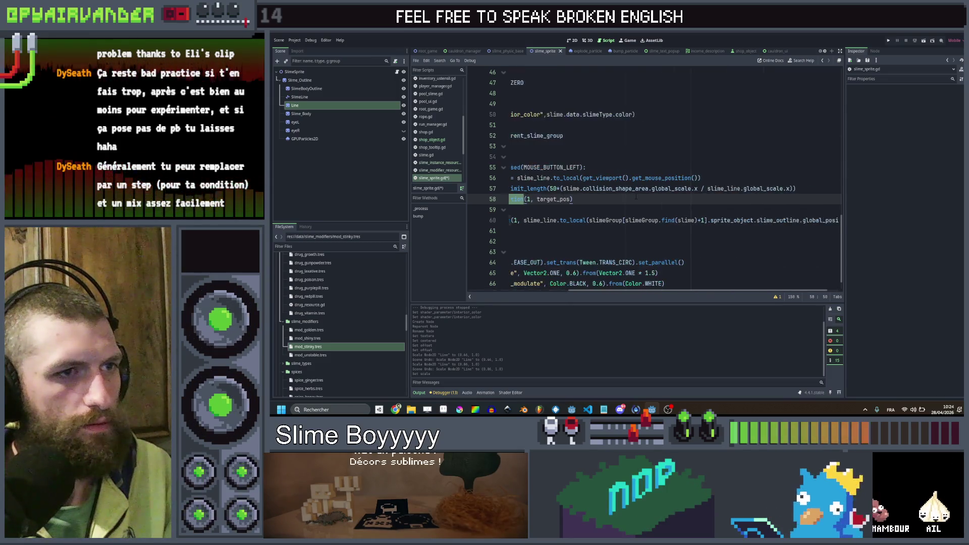
scroll(637, 198, left, 2)
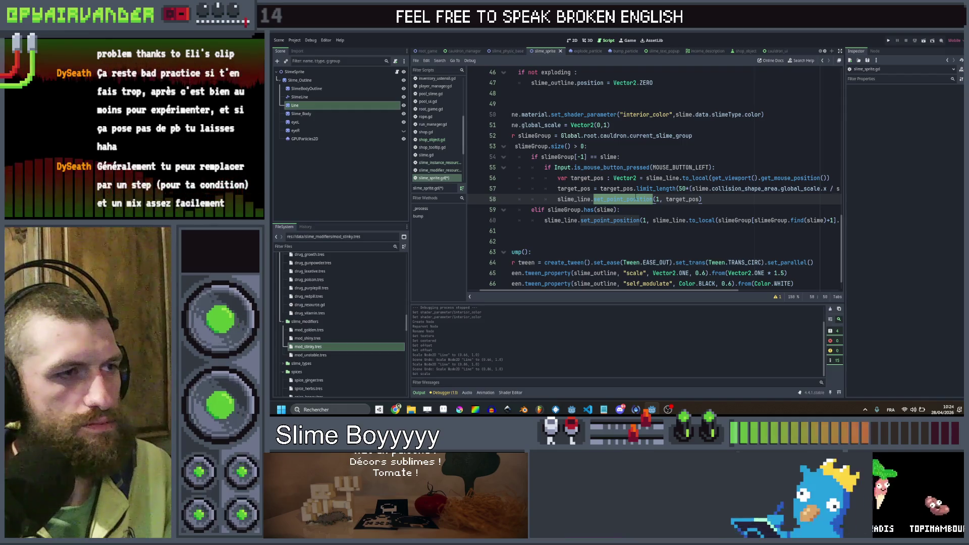
scroll(712, 195, right, 6)
click(711, 196)
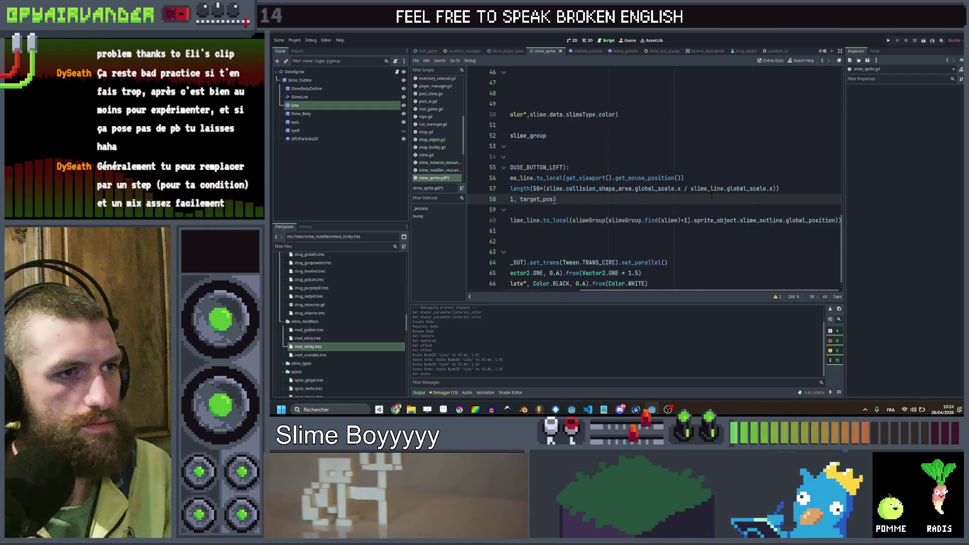
click(787, 188)
scroll(787, 188, left, 5)
scroll(672, 182, right, 4)
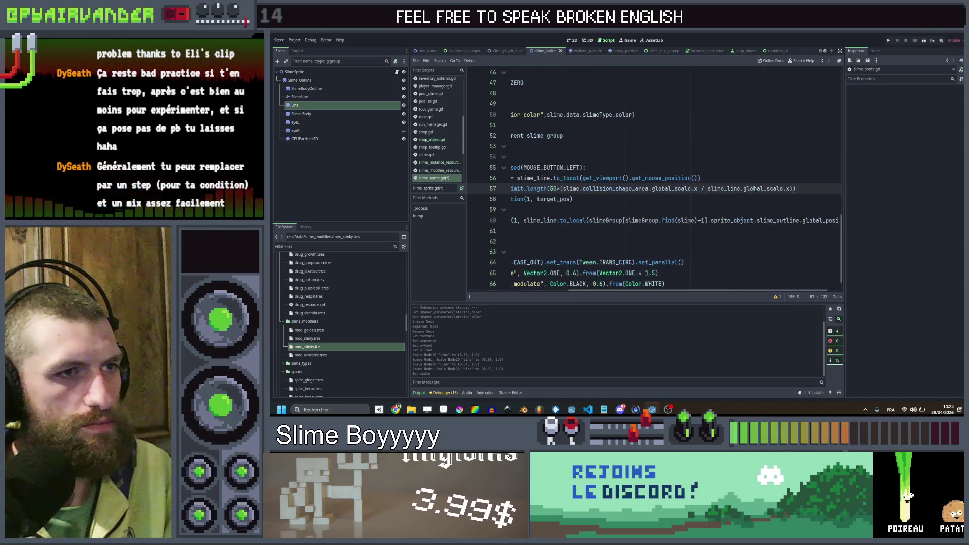
scroll(753, 196, left, 7)
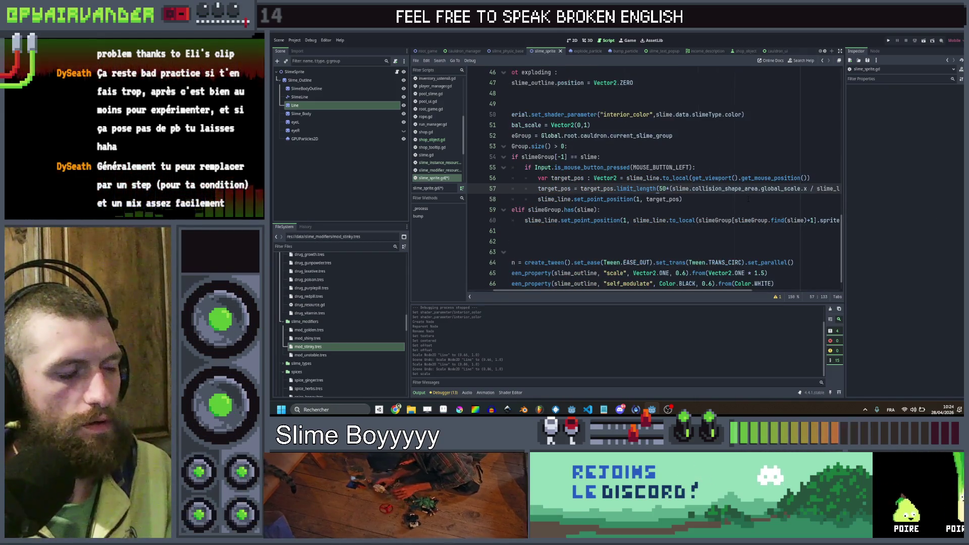
key(Return)
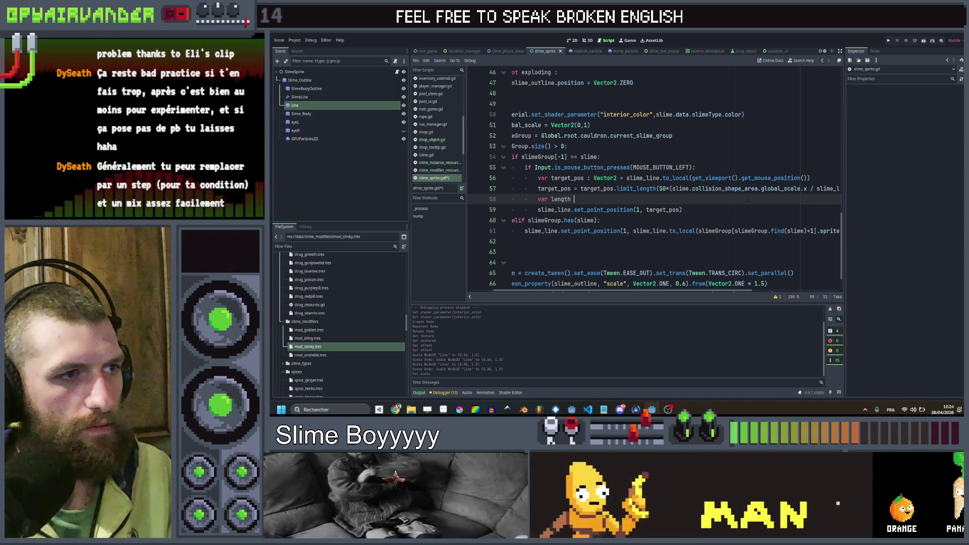
- Start the length assignment with '= slime.global_position'
text(=)
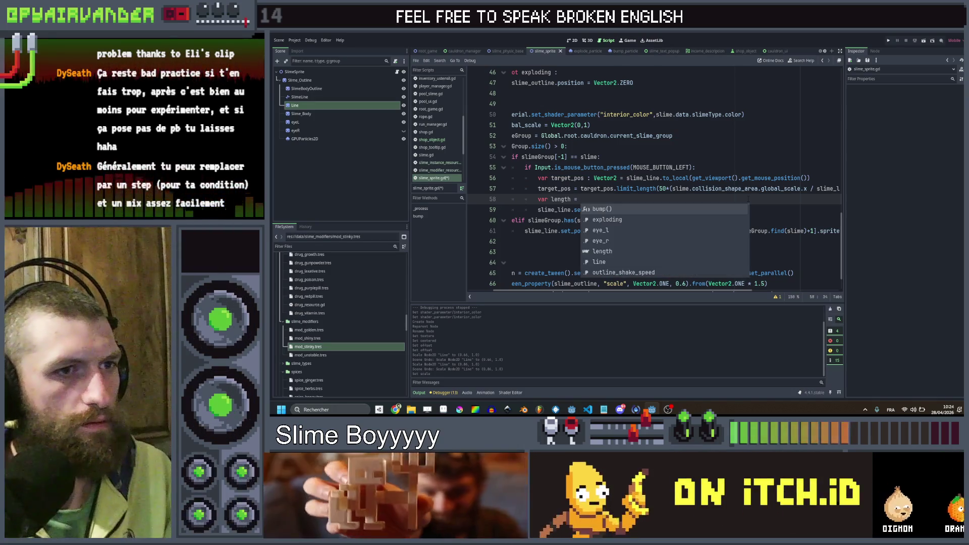
click(770, 209)
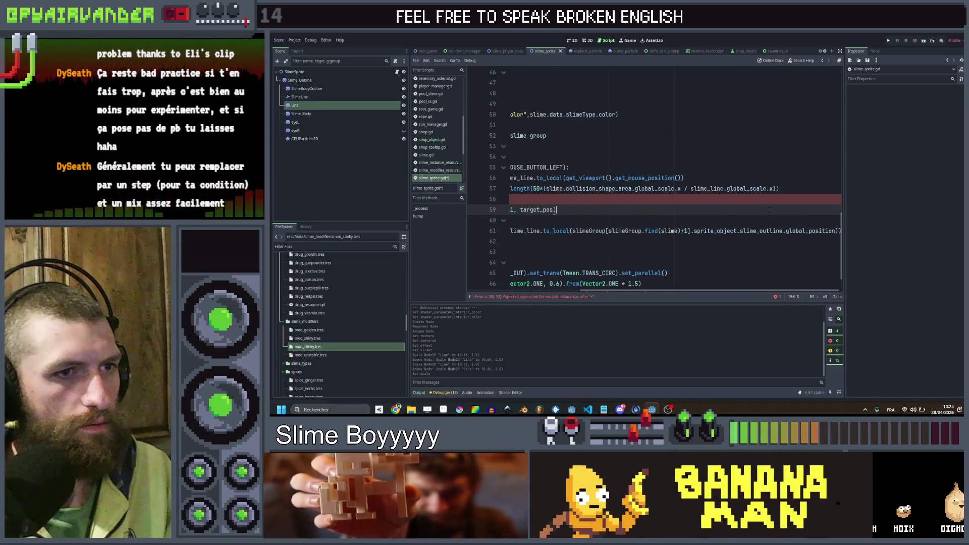
scroll(770, 209, left, 5)
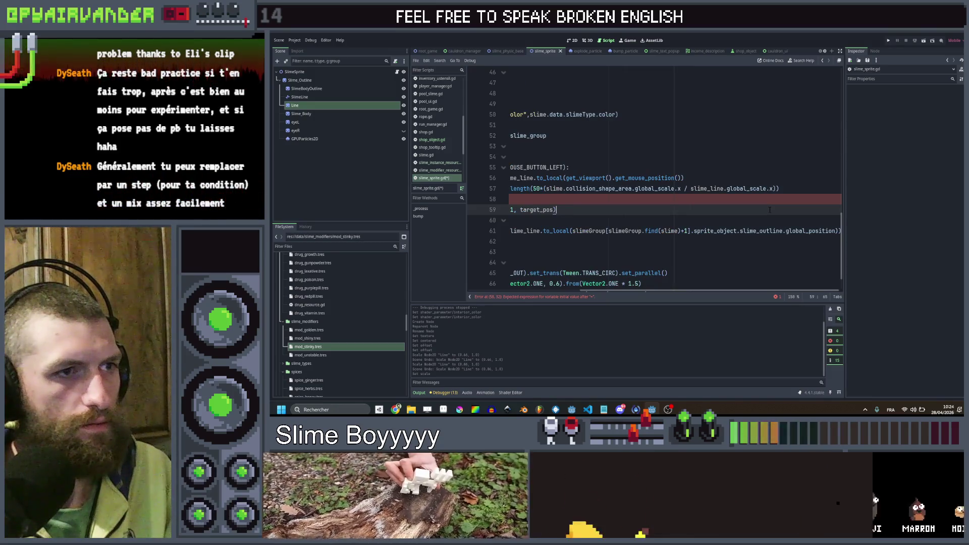
click(743, 199)
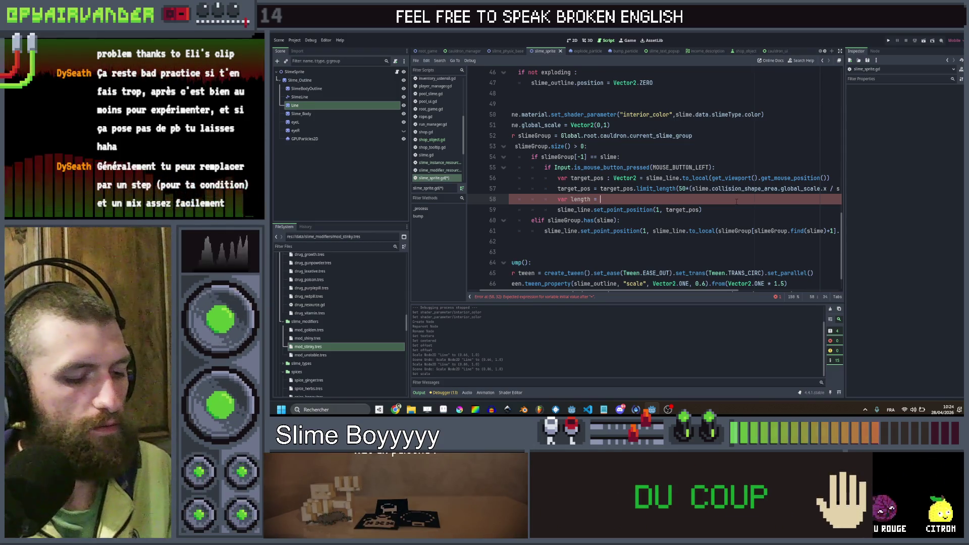
text(slime)
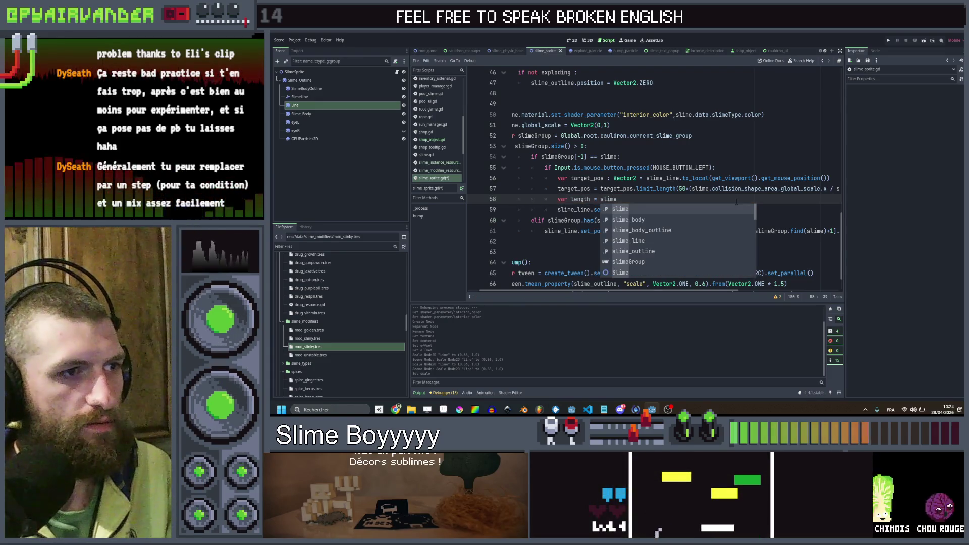
text(.)
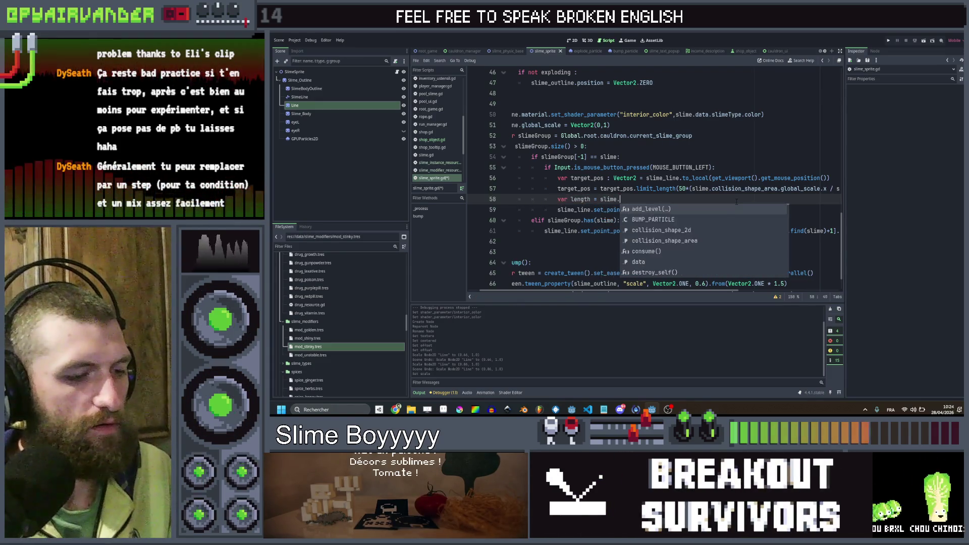
text(glo)
key(Return)
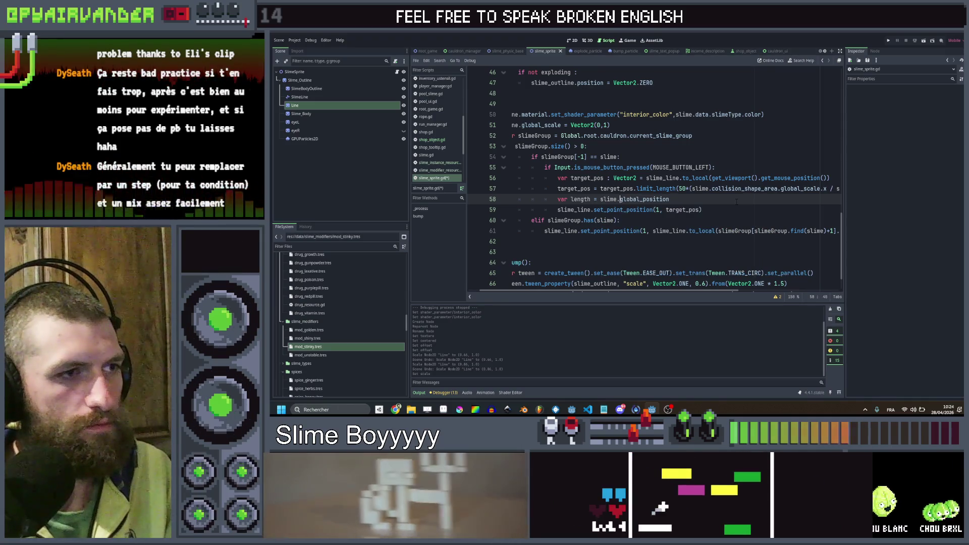
- Complete it as (target_pos - slime.global_position).normalized(), save, and open a new line
key(ctrl+Left)
key(ctrl+Left)
text(target)
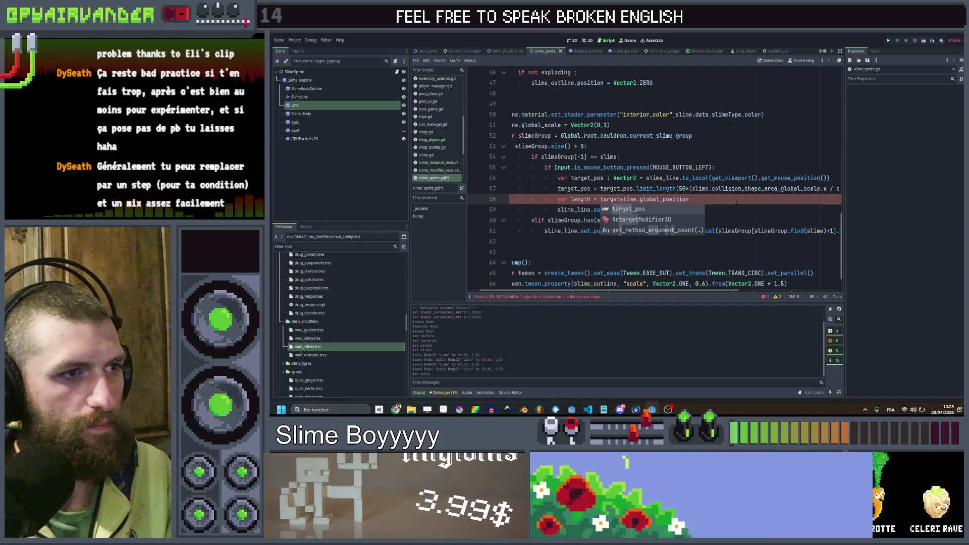
text(_pos -)
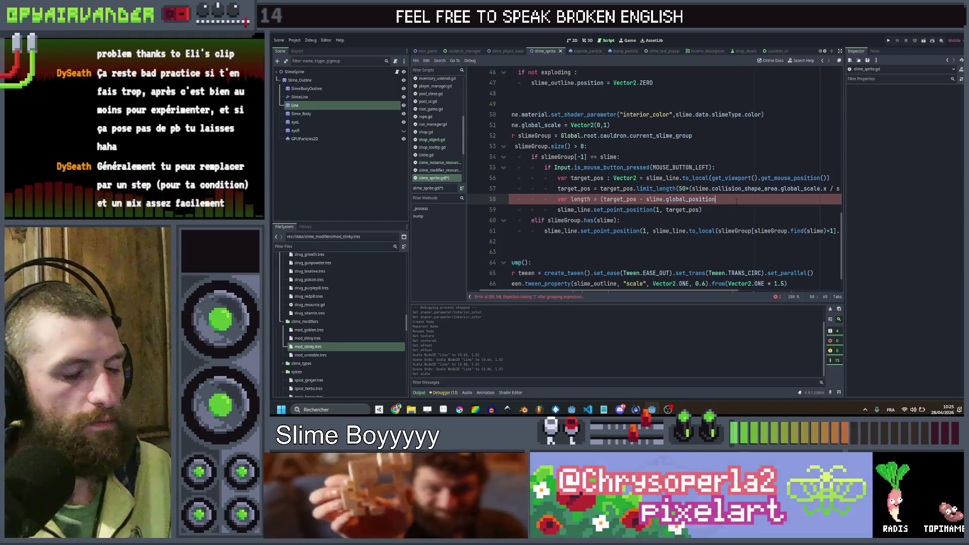
text())
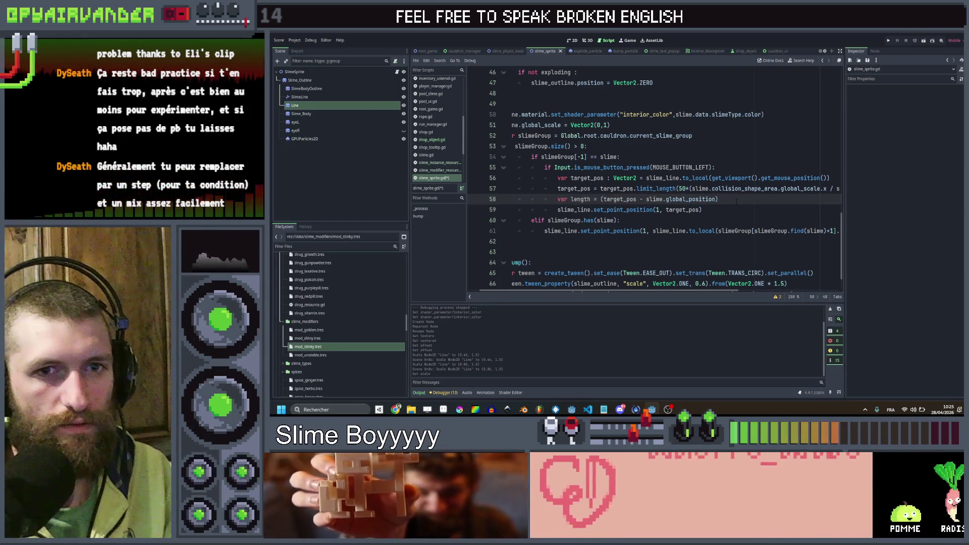
key(ctrl+Left)
key(ctrl+Left)
key(ctrl+Left)
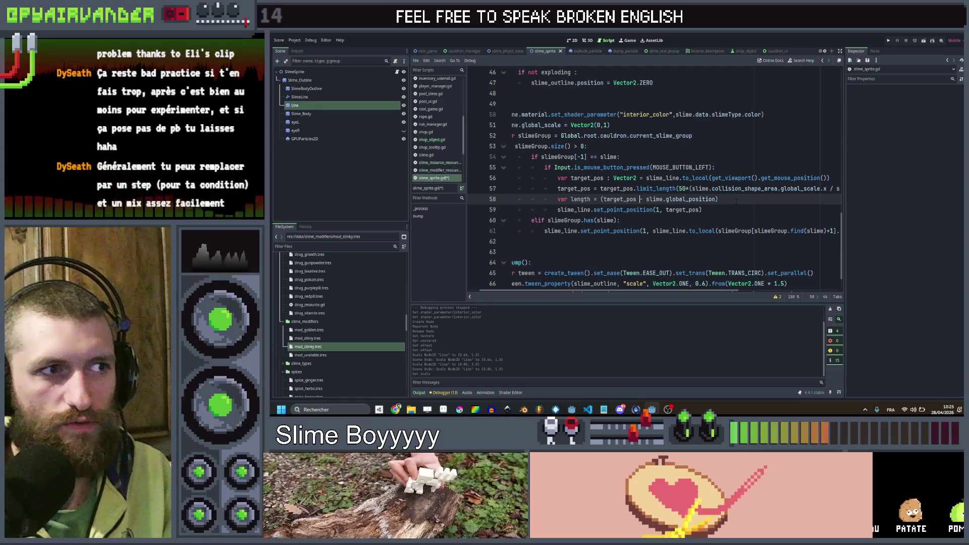
key(Right)
key(Right)
key(Right)
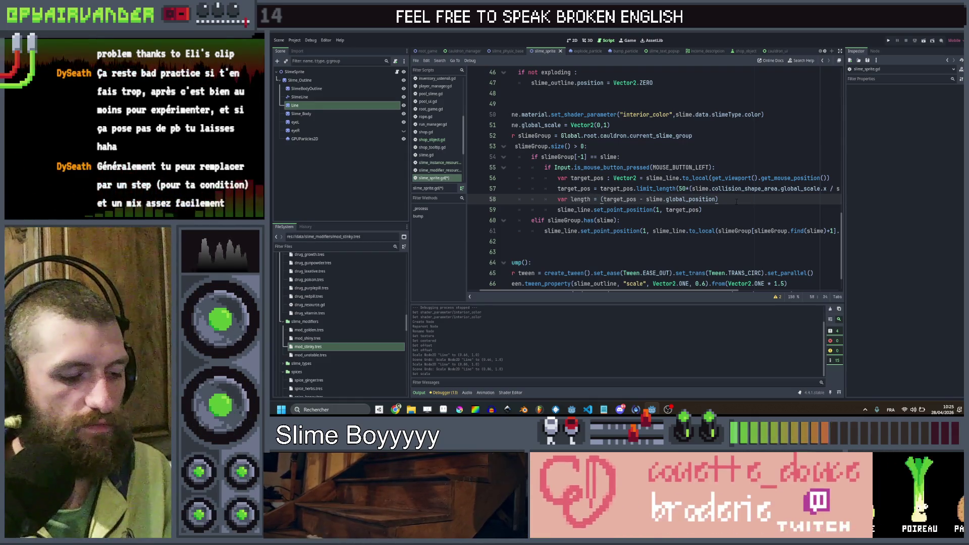
key(BackSpace)
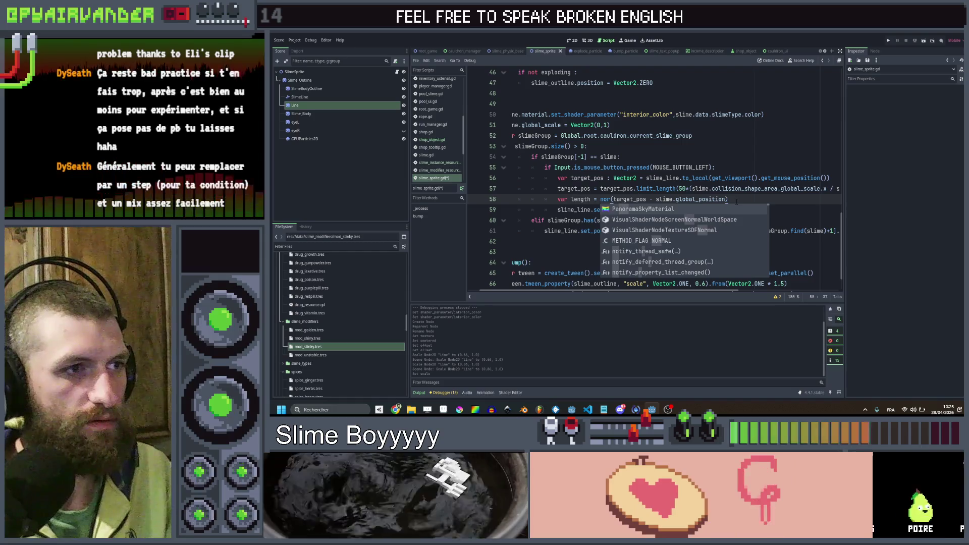
key(ctrl+Right)
key(ctrl+Right)
key(ctrl+Right)
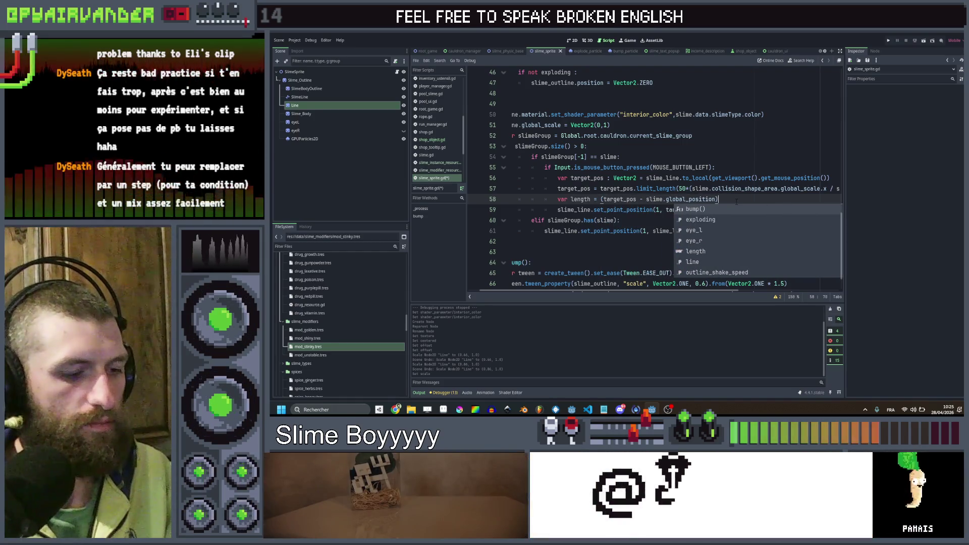
text(.normalized())
key(ctrl+s)
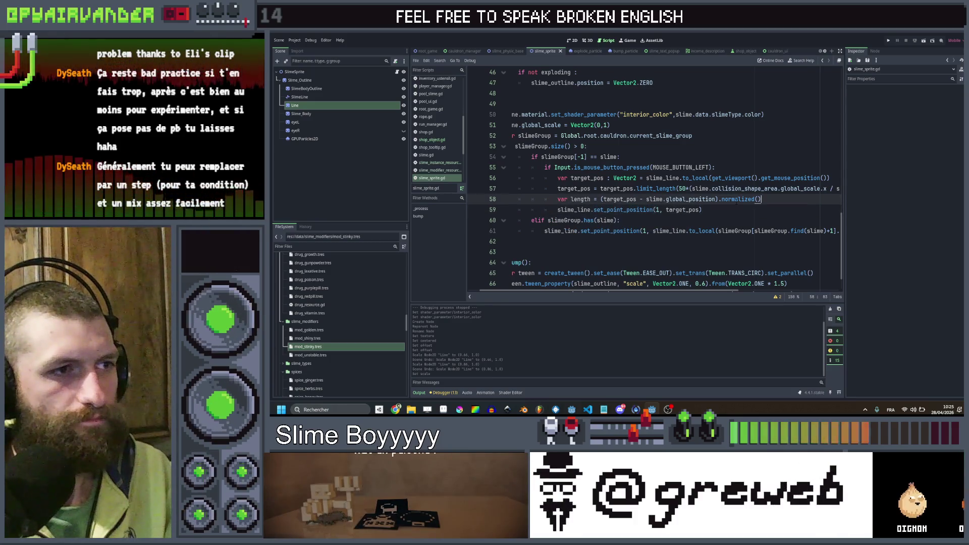
key(Return)
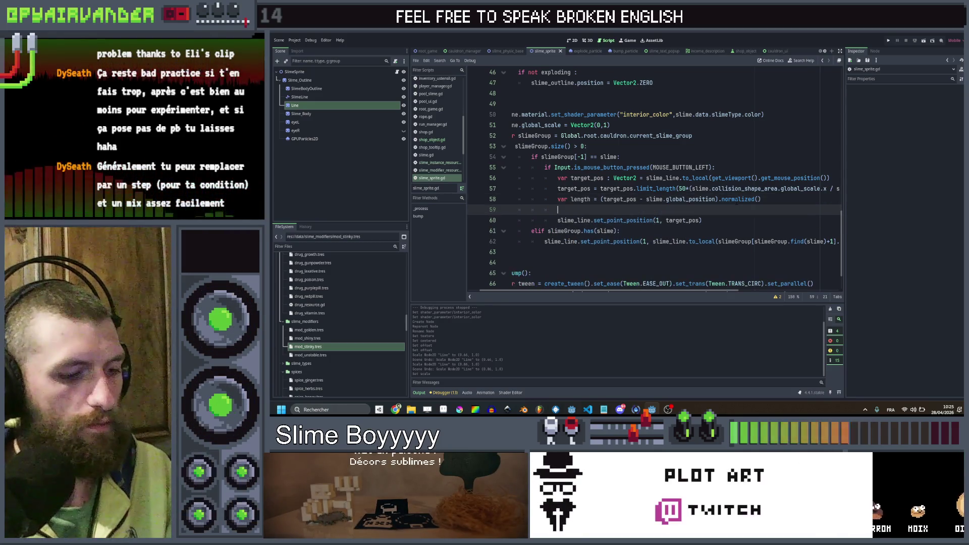
- Declare a rotation variable equal to (target_pos - slime.global_position).angle()
text(var rotation)
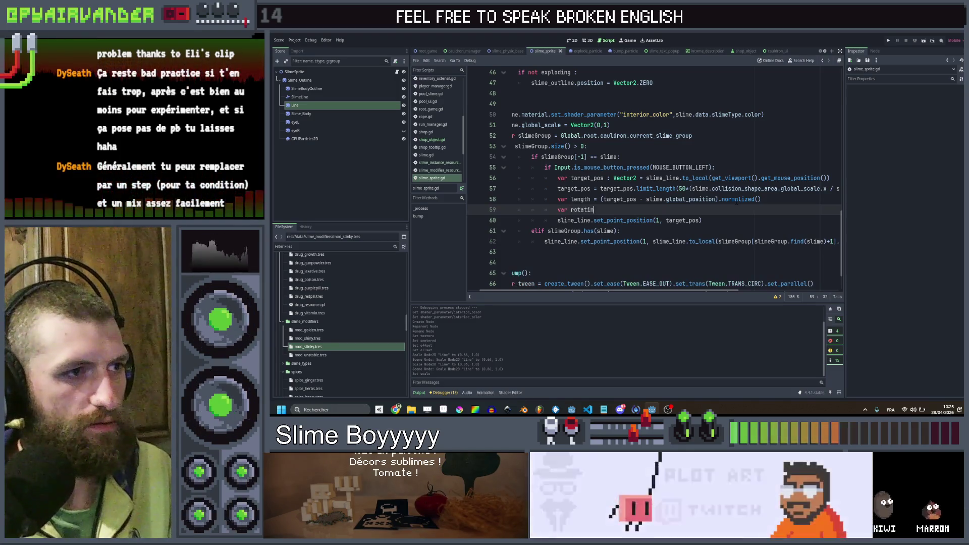
text( =)
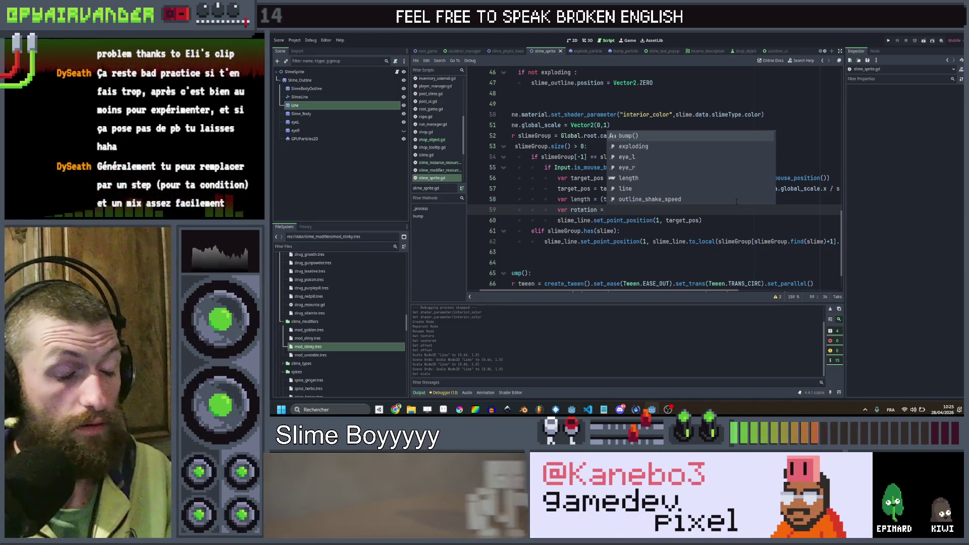
key(Down)
key(Down)
key(Down)
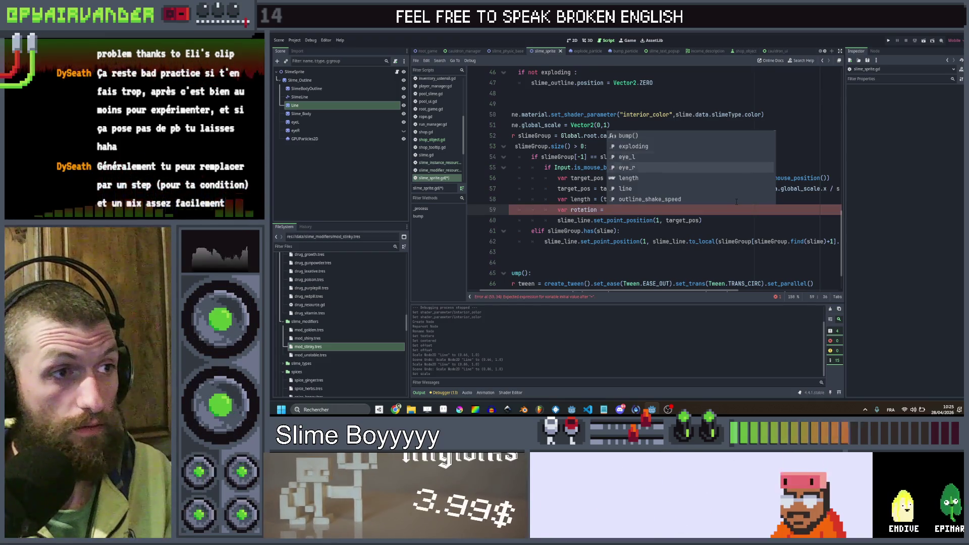
key(Down)
key(Down)
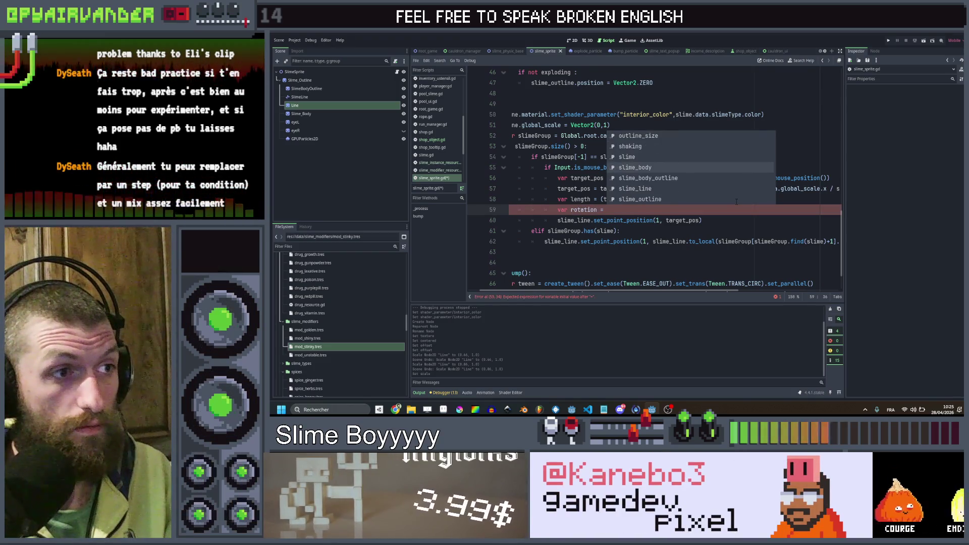
key(Escape)
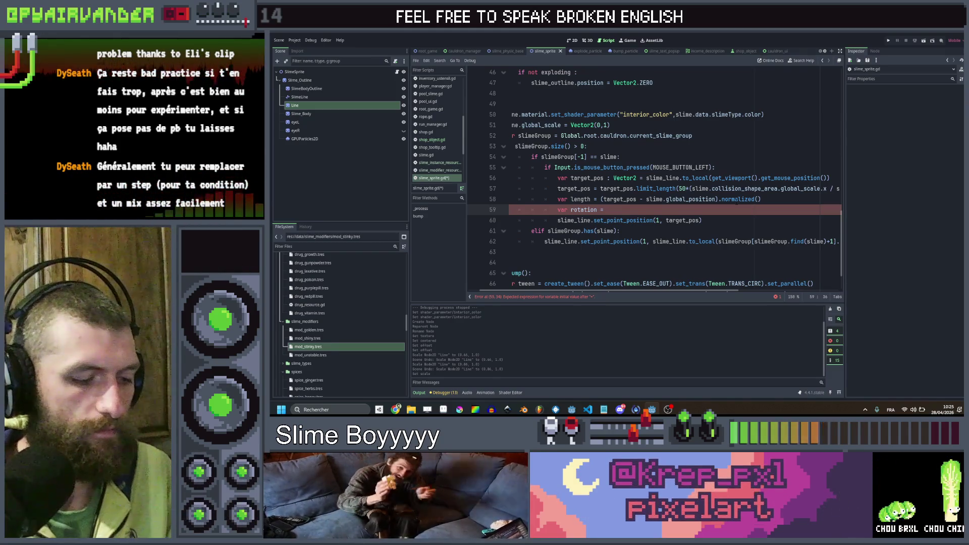
drag(601, 199, 716, 199)
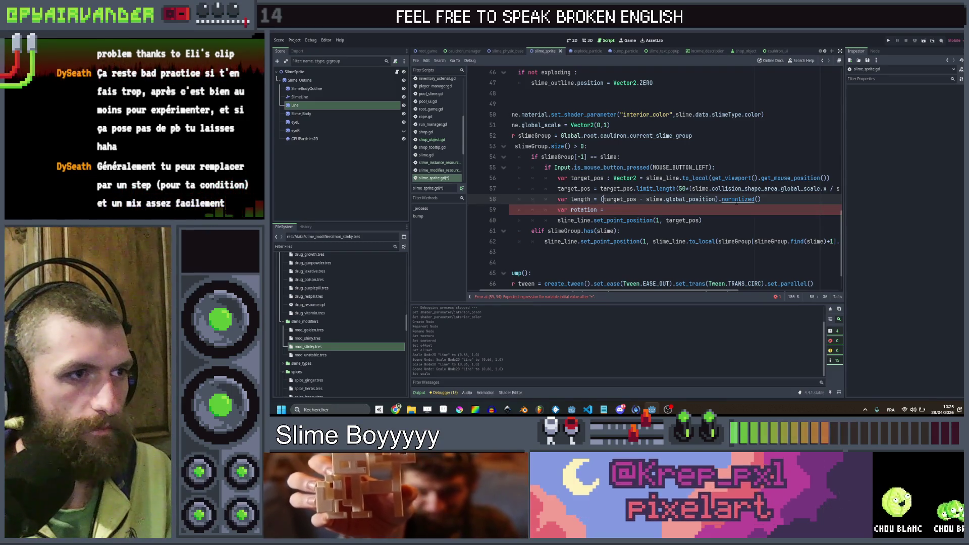
key(ctrl+c)
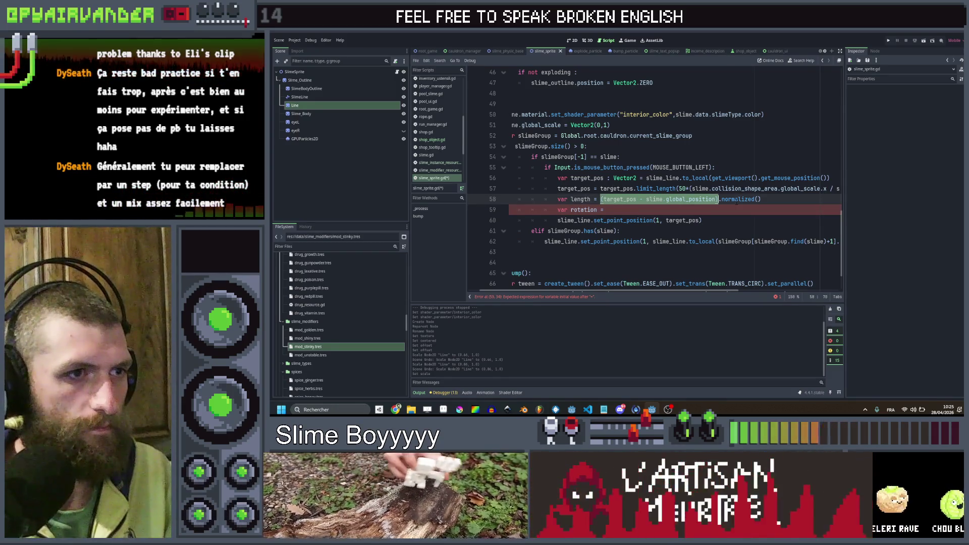
key(Down)
key(ctrl+v)
text(.rot)
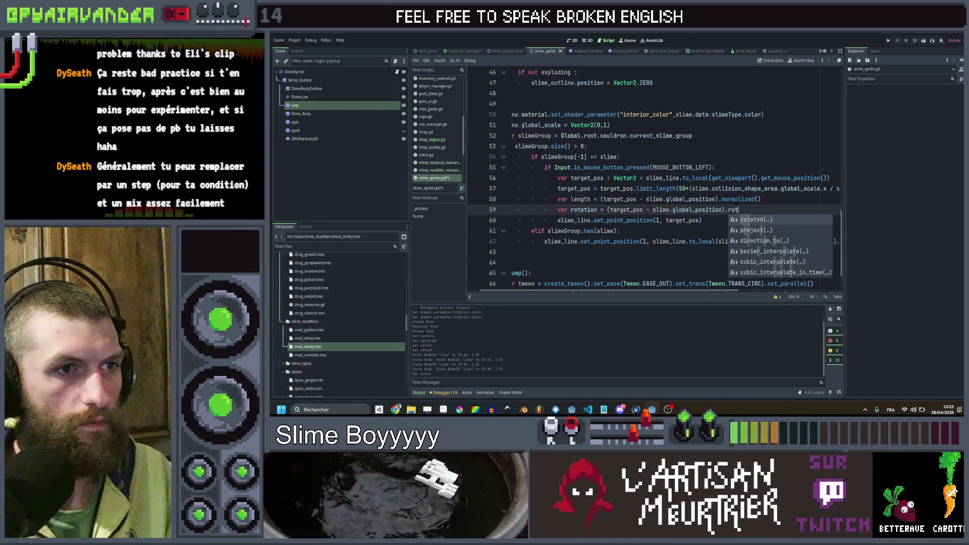
key(Down)
key(Return)
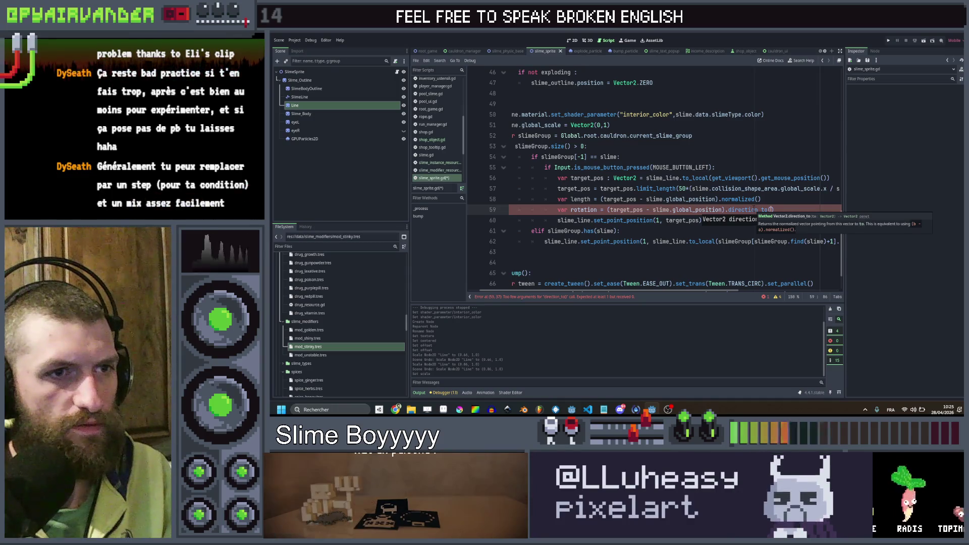
drag(752, 209, 726, 210)
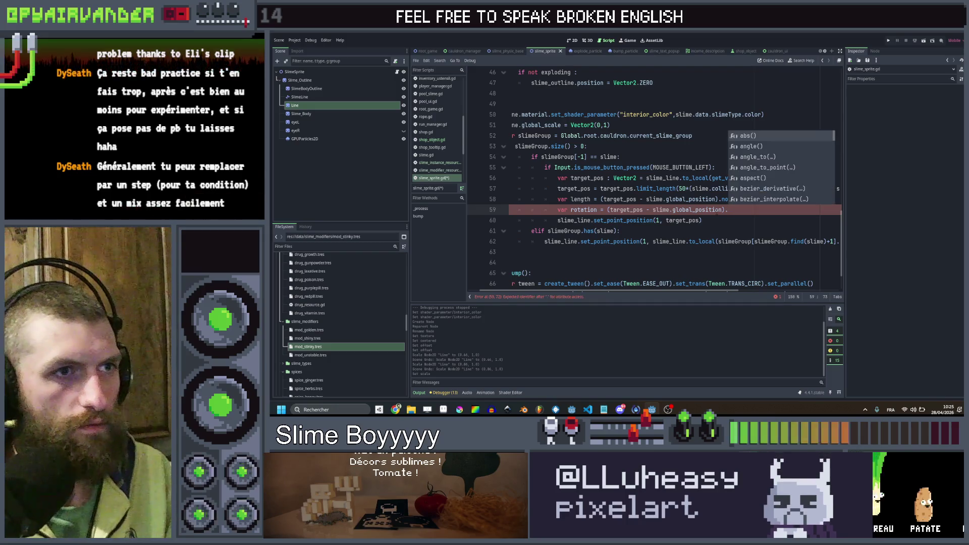
text(angle())
key(Return)
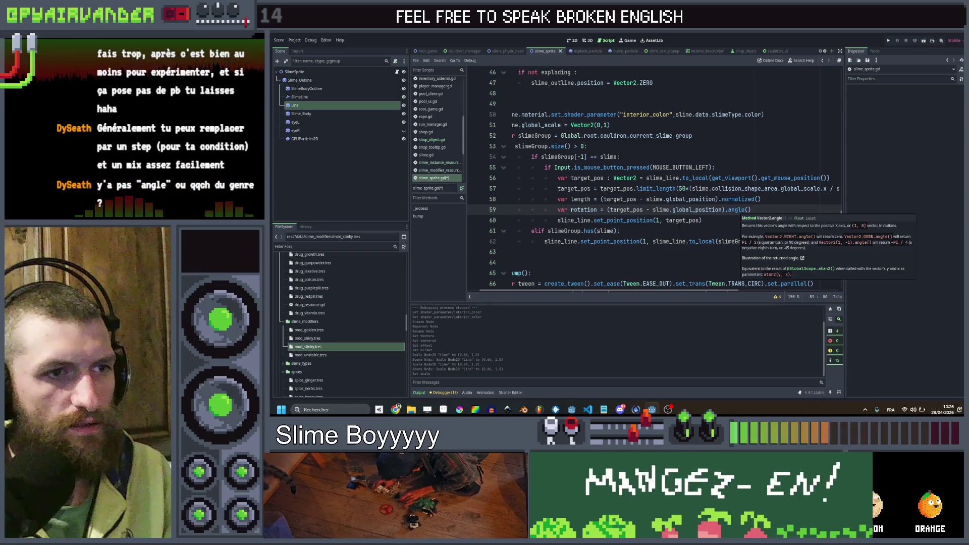
- Replace set_point_position with line.global_rotation and line.global_scale.x = length
drag(726, 220, 558, 221)
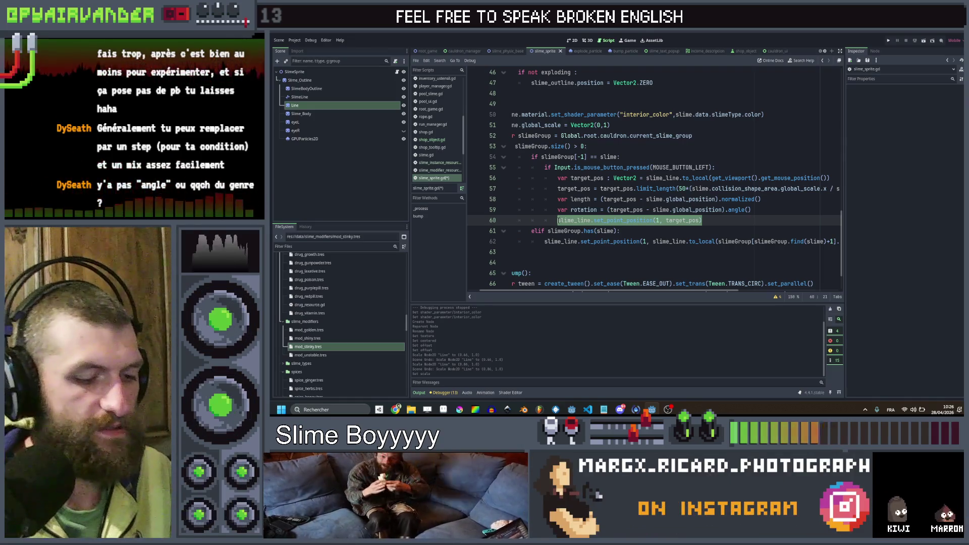
text(line.ro)
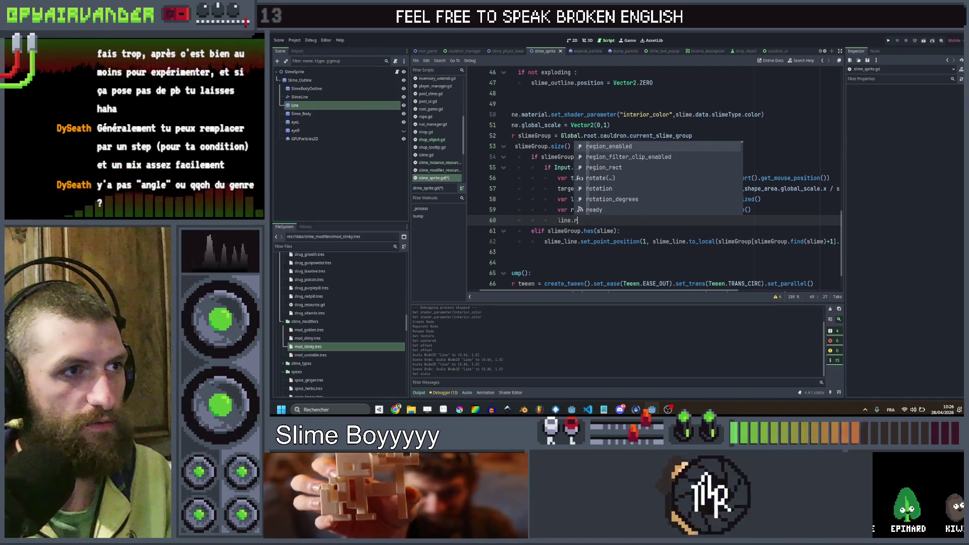
text(tation = angle_difference()
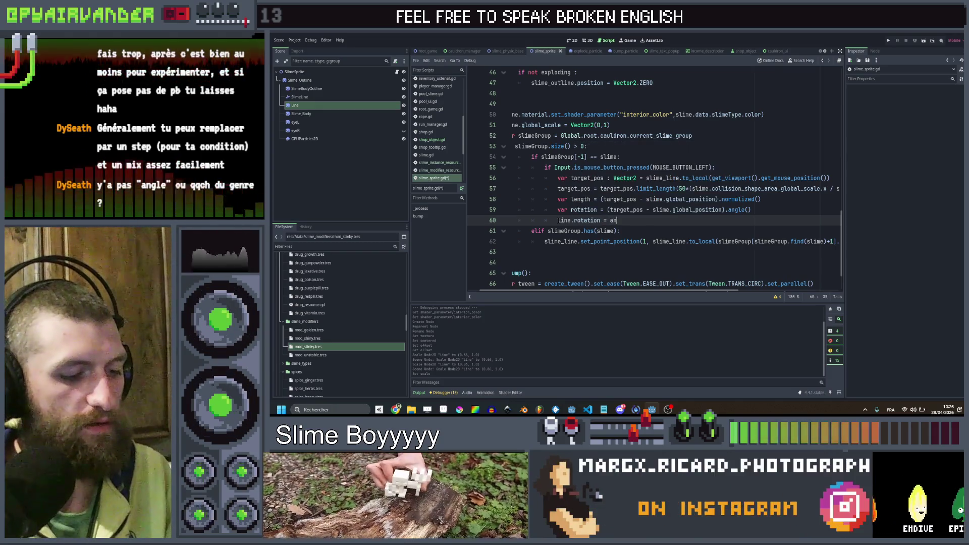
key(BackSpace)
key(BackSpace)
key(BackSpace)
key(Return)
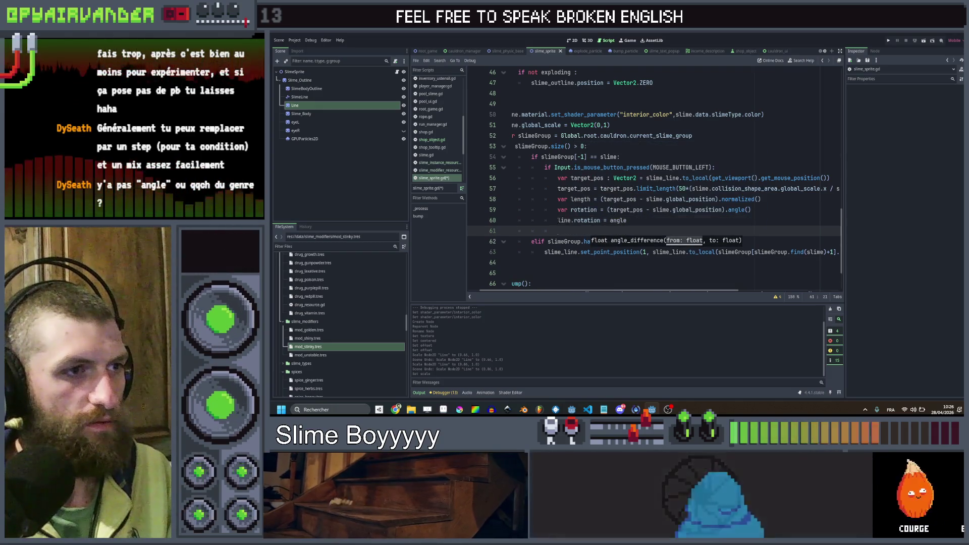
text(line.gloa)
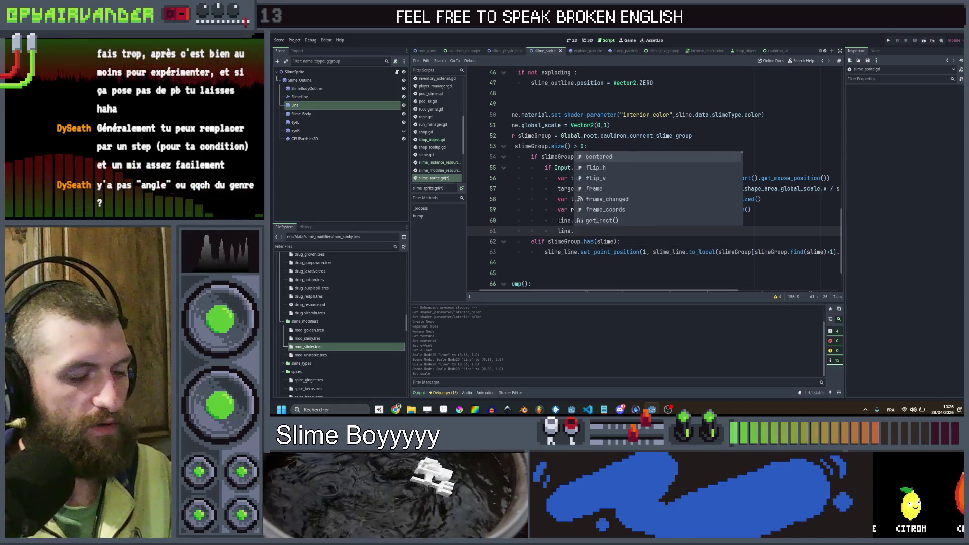
key(Up)
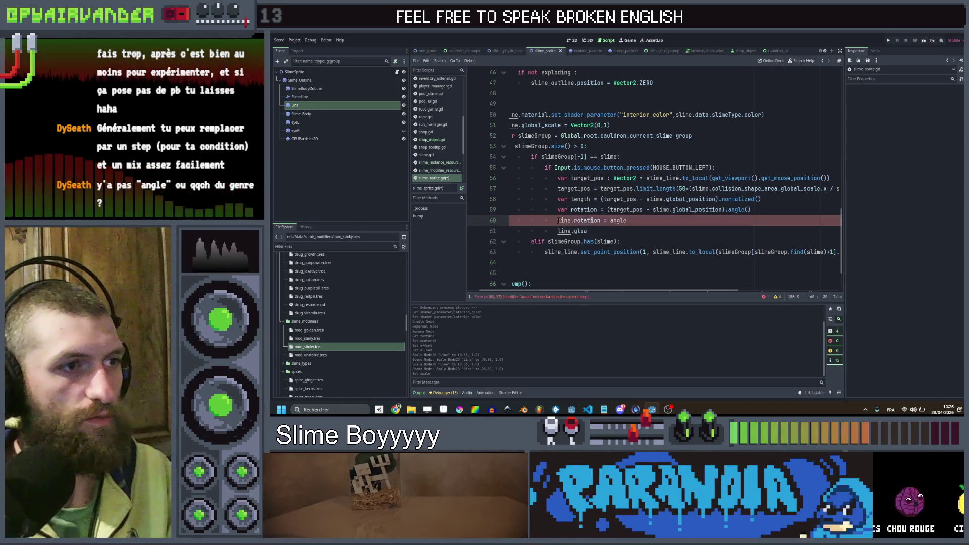
text(a)
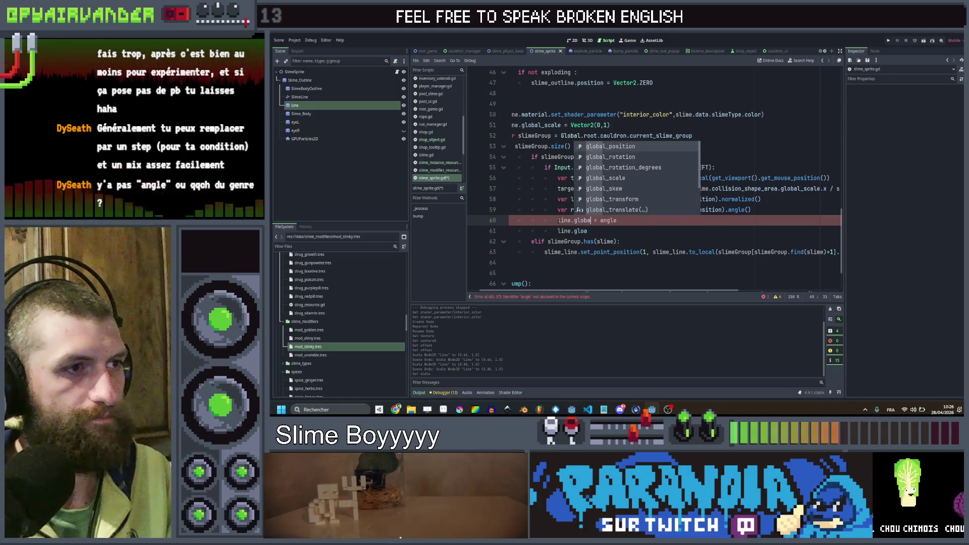
key(Return)
key(Down)
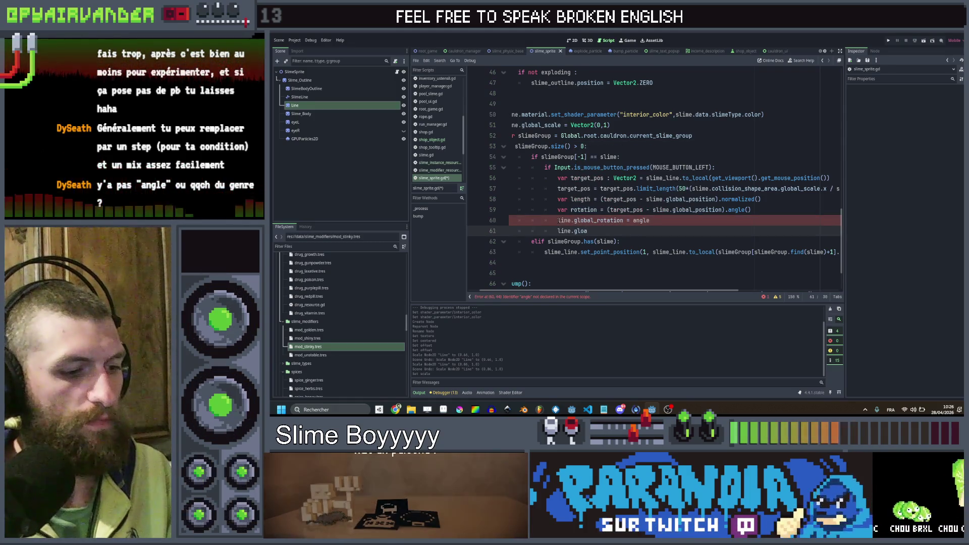
text(bal)
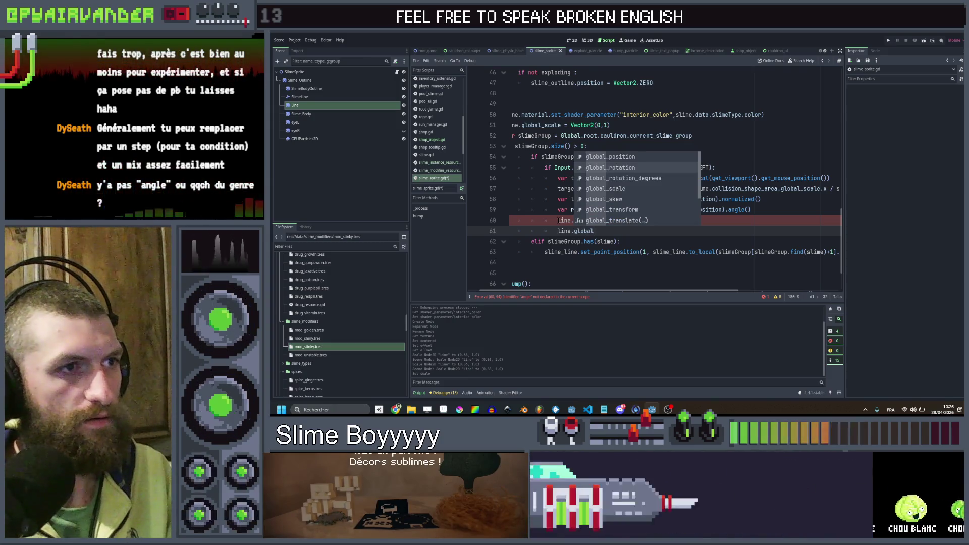
text(_scale.x = )
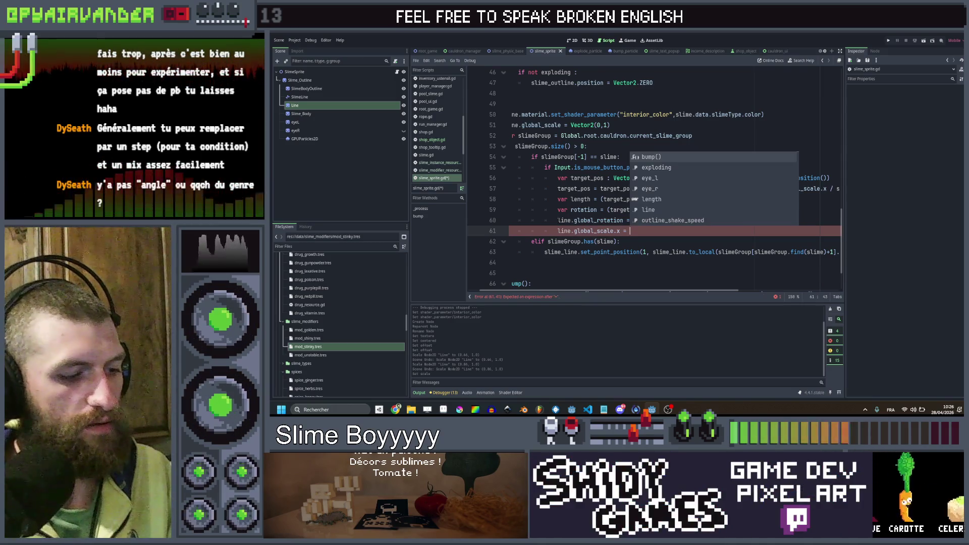
text(legth)
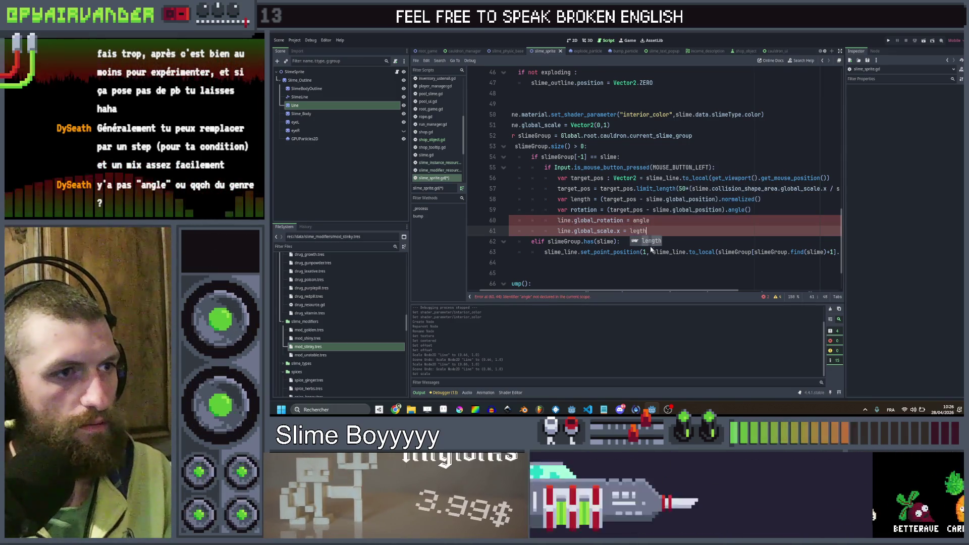
key(Return)
- Rename the variable to target_rotation and fix its misspelled reference in the rotation assignment
click(676, 220)
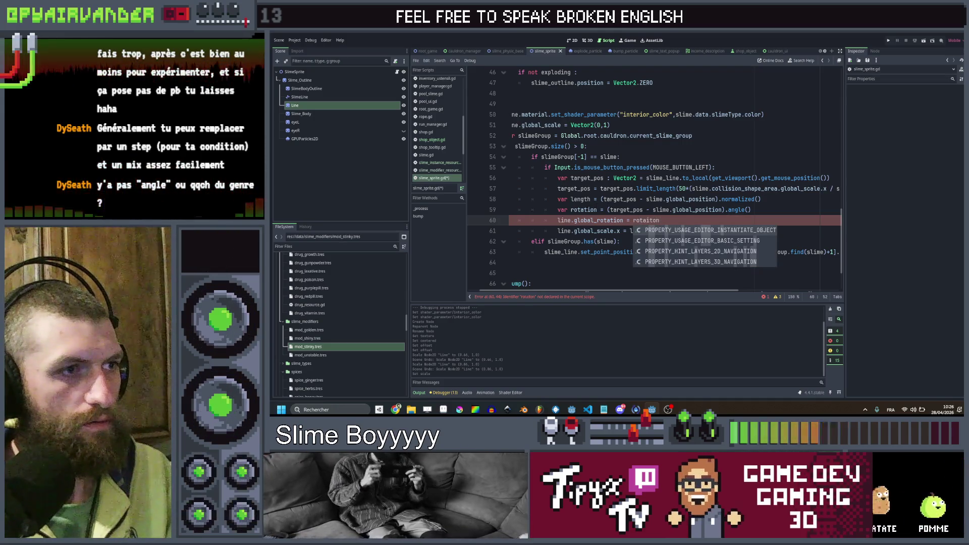
double_click(584, 210)
text(target_)
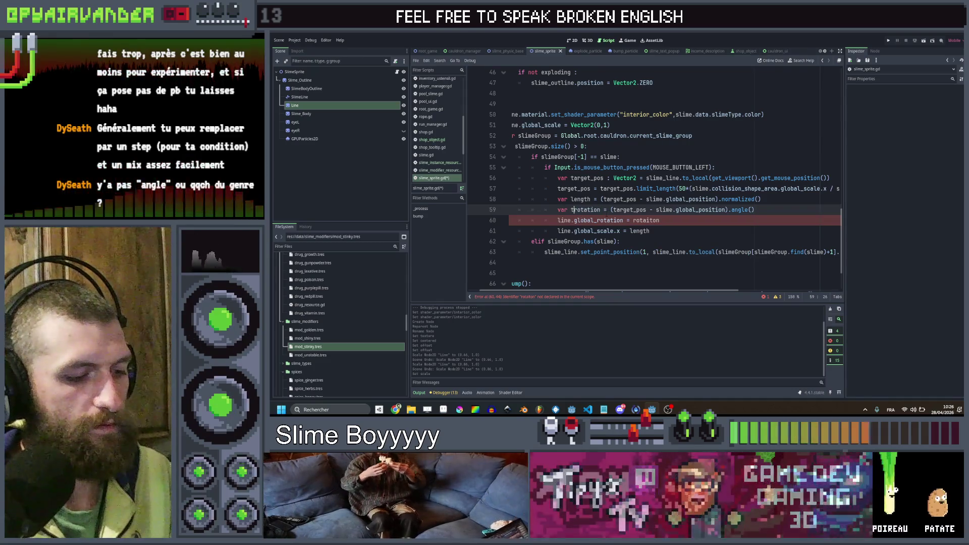
double_click(593, 210)
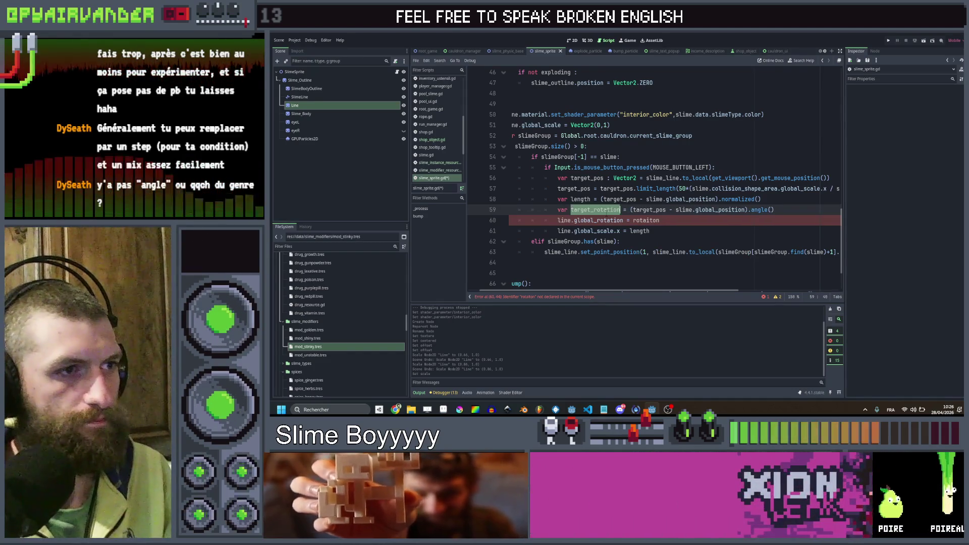
click(711, 221)
key(ctrl+BackSpace)
text(target)
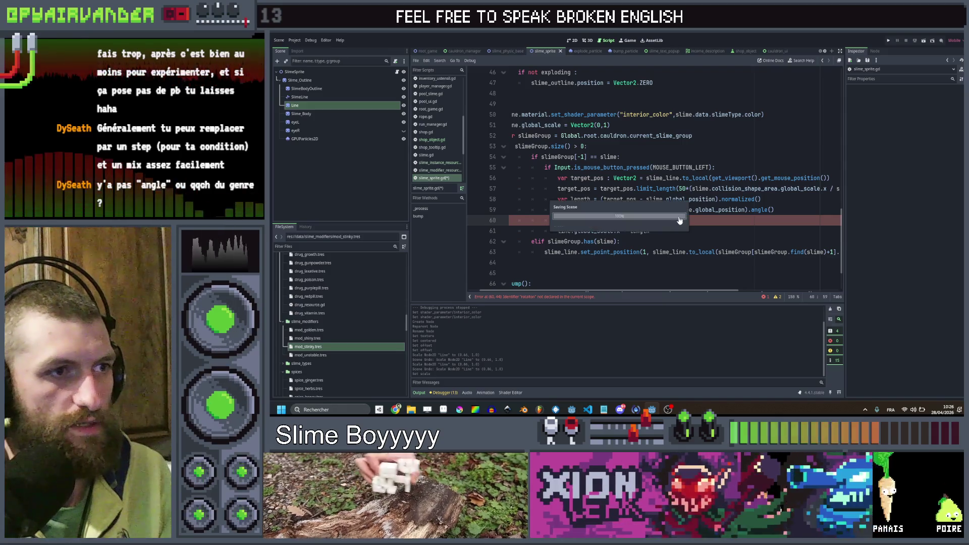
key(Return)
mouse_move(651, 231)
mouse_down()
mouse_move(606, 220)
mouse_move(557, 188)
mouse_up()
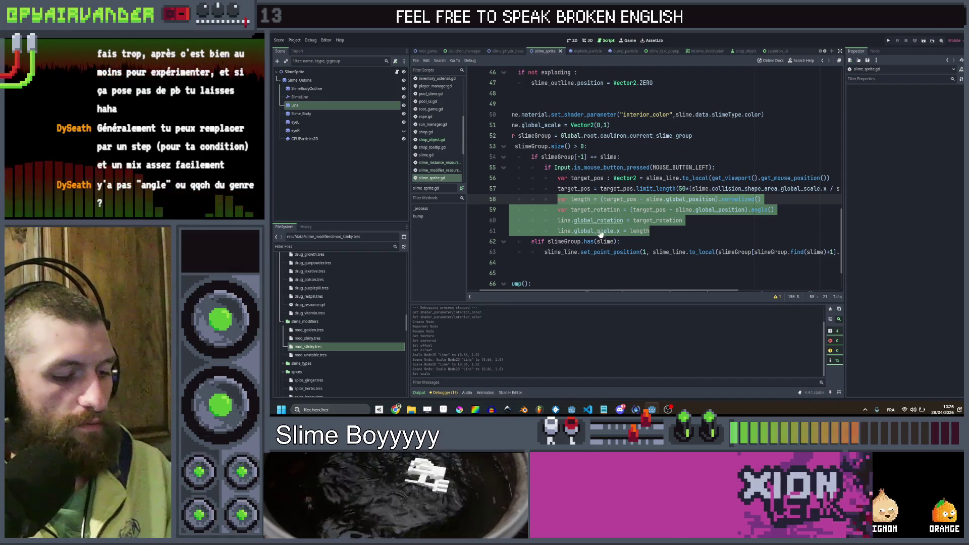
click(574, 262)
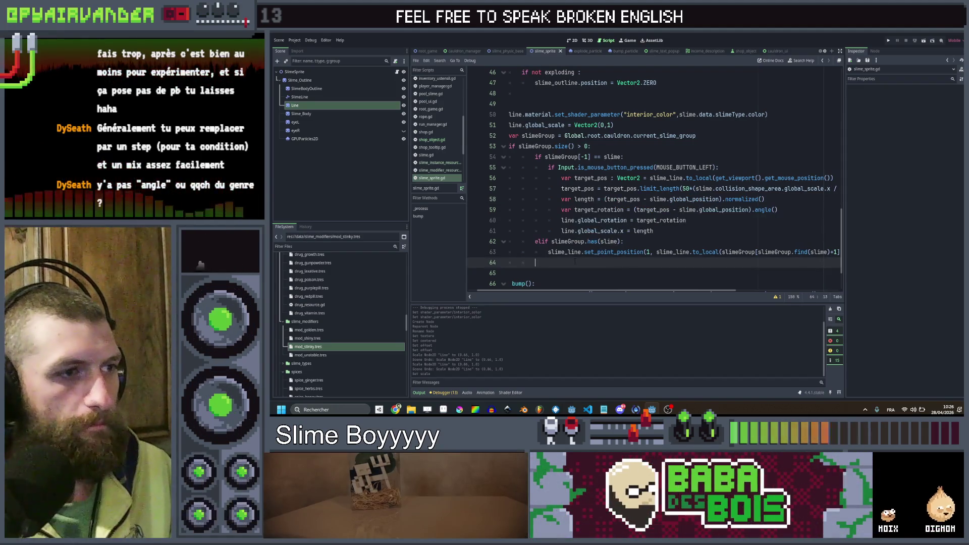
- Paste the rotation and scale lines into the next-slime branch, targeting the next slime's outline position
text(var length = (target_pos - slime.global_position).normalized() 					var target_rotation = (target_pos - slime.global_position).angle() 					line.global_rotation = target_rotation 					line.global_scale.x = length)
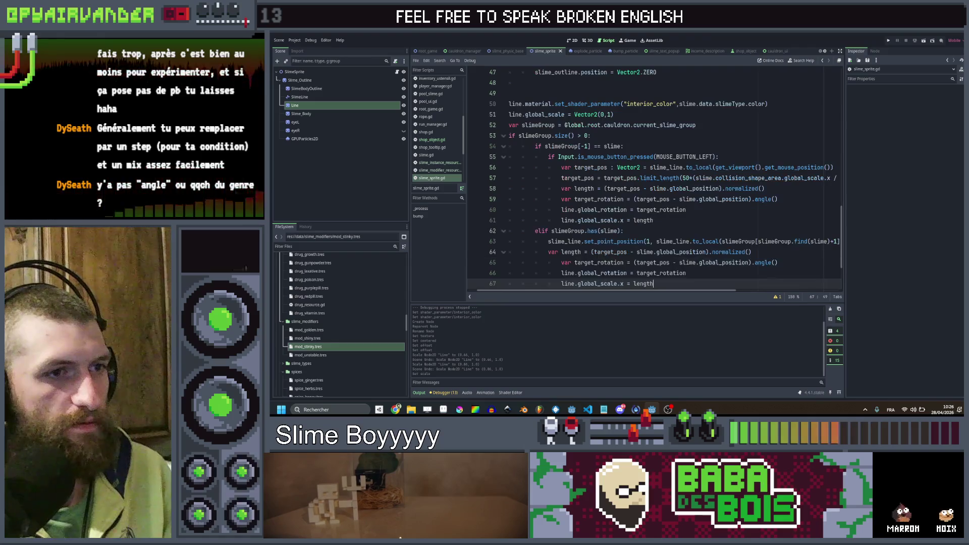
drag(668, 286, 561, 262)
key(shift+Tab)
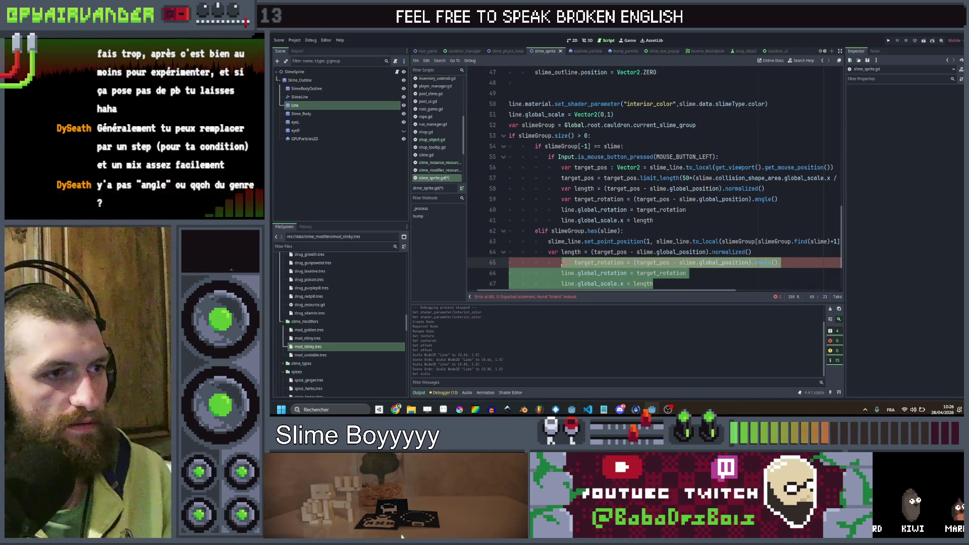
click(683, 252)
scroll(656, 202, right, 3)
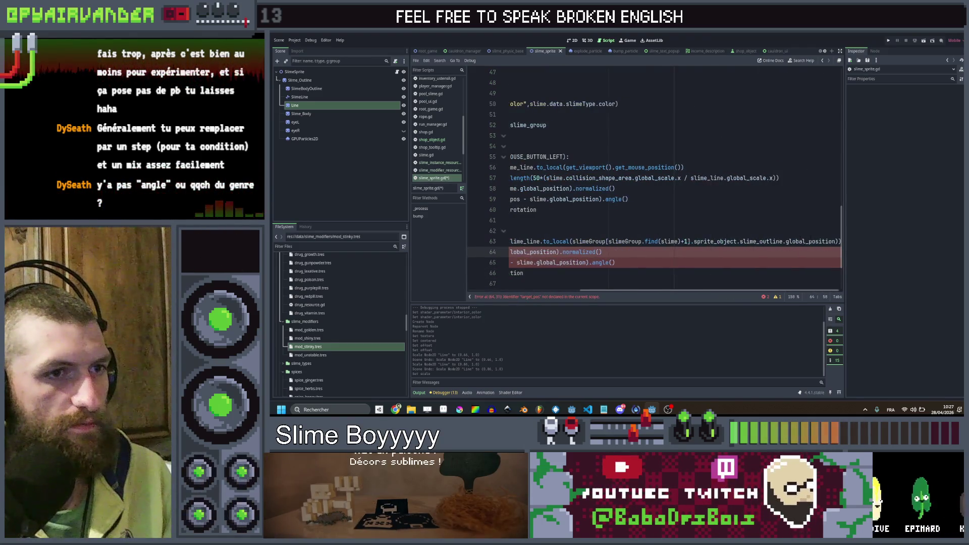
drag(735, 242, 836, 242)
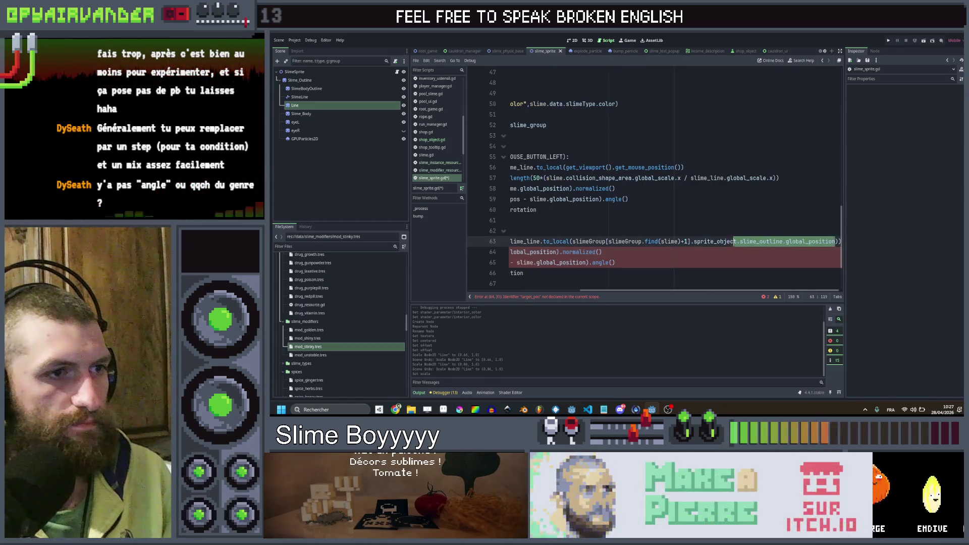
scroll(657, 202, left, 3)
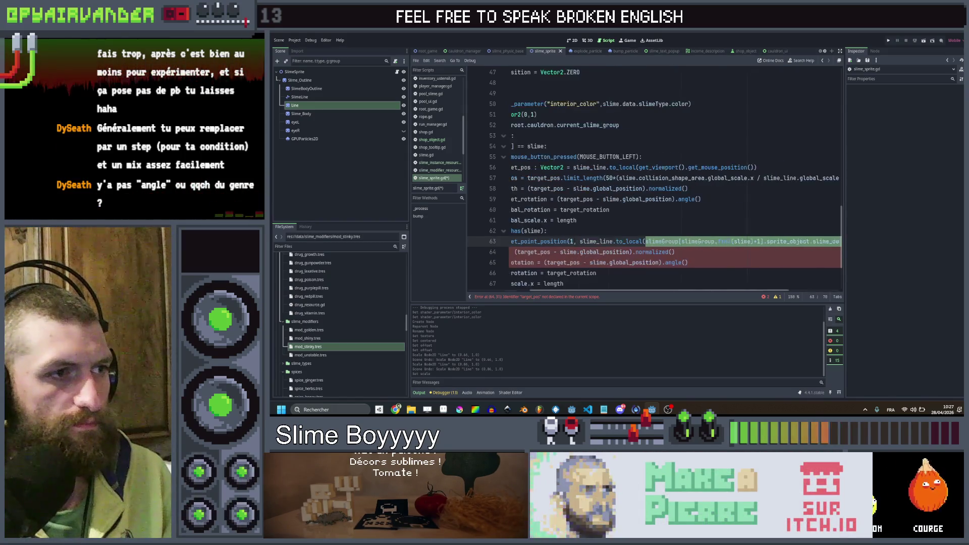
mouse_move(679, 241)
mouse_down()
mouse_move(850, 246)
mouse_move(574, 242)
mouse_up()
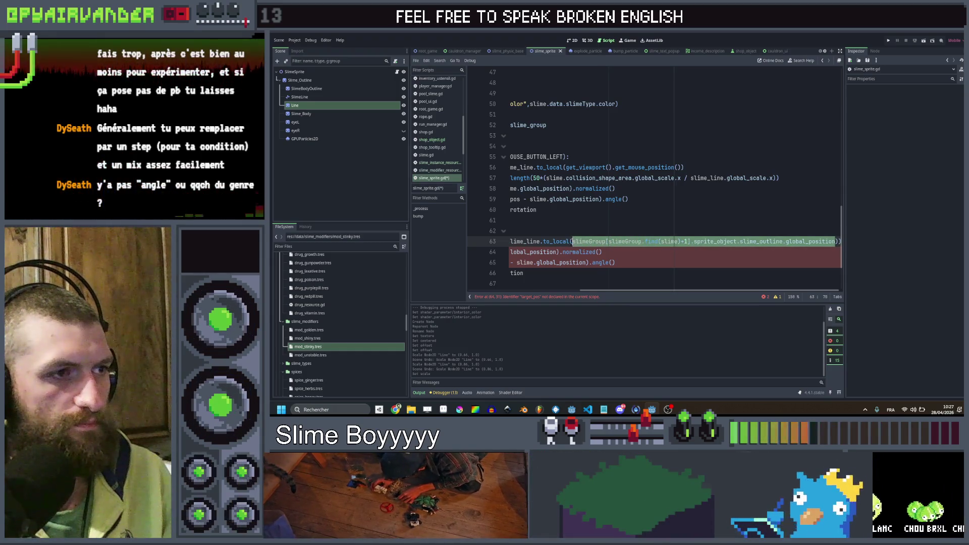
key(ctrl+c)
double_click(586, 252)
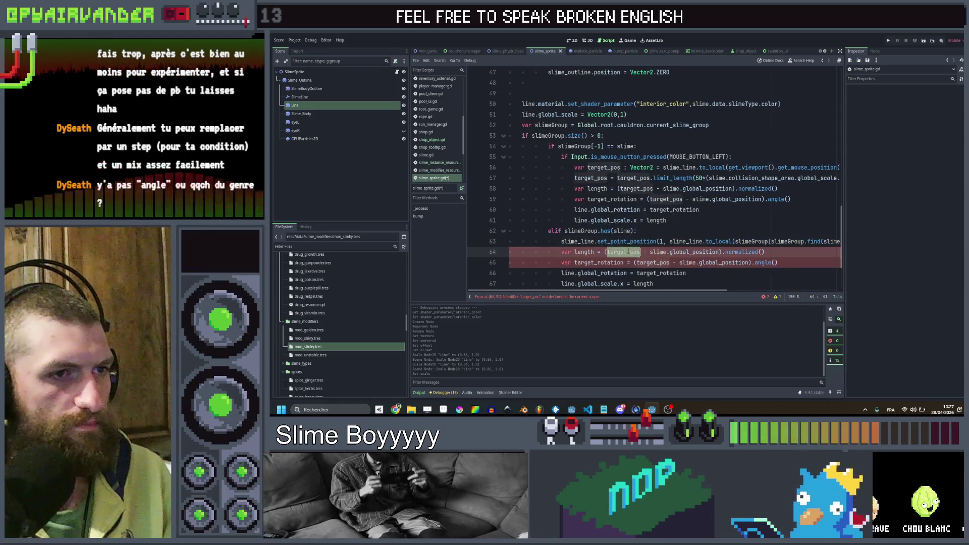
key(ctrl+v)
- Delete the old set_point_position statement, join wrapped line 64 and remove its leftover call prefix
click(622, 242)
key(ctrl+shift+k)
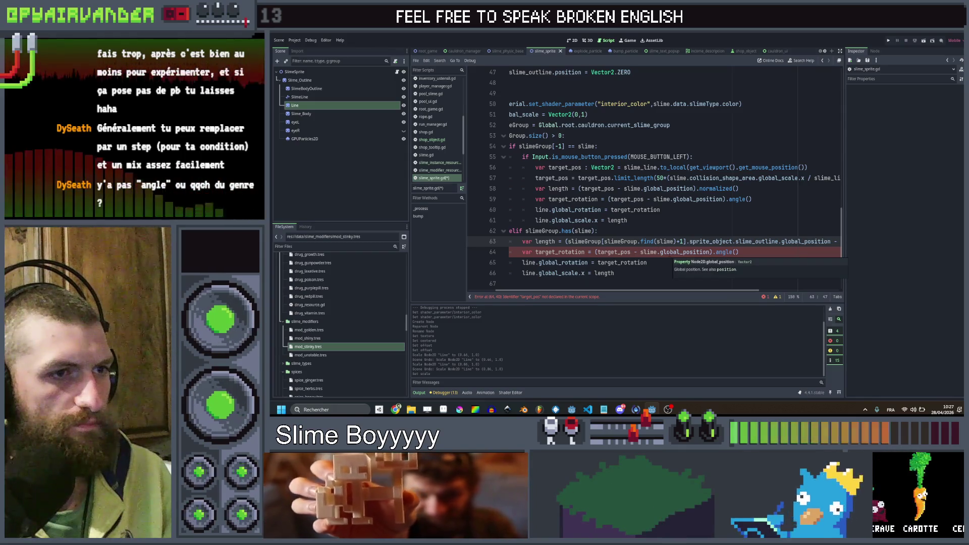
click(631, 252)
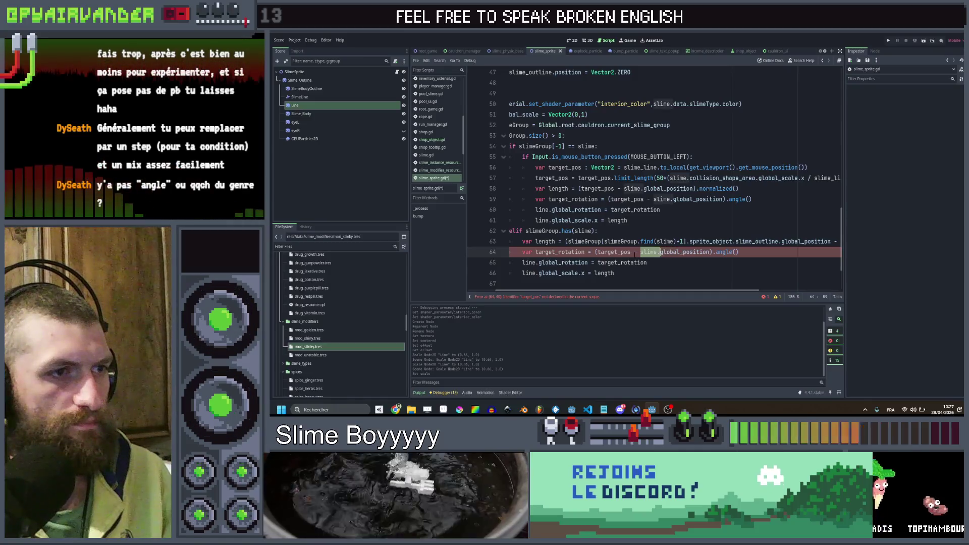
drag(631, 252, 597, 252)
key(ctrl+v)
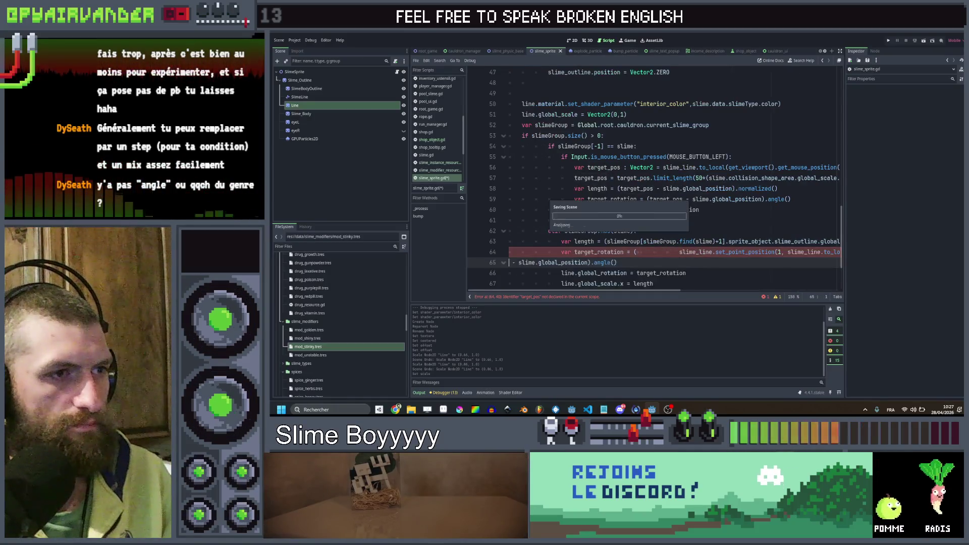
click(637, 252)
key(Delete)
key(Delete)
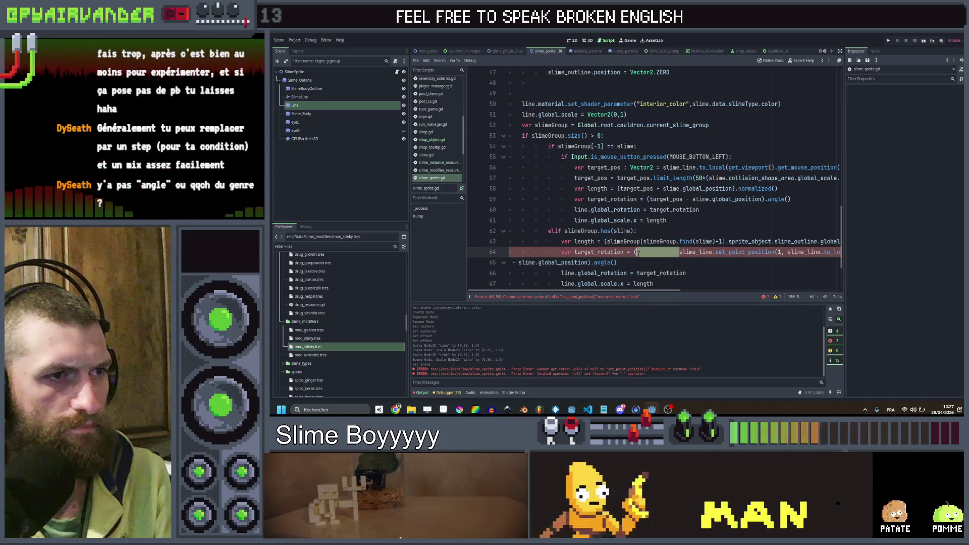
click(651, 263)
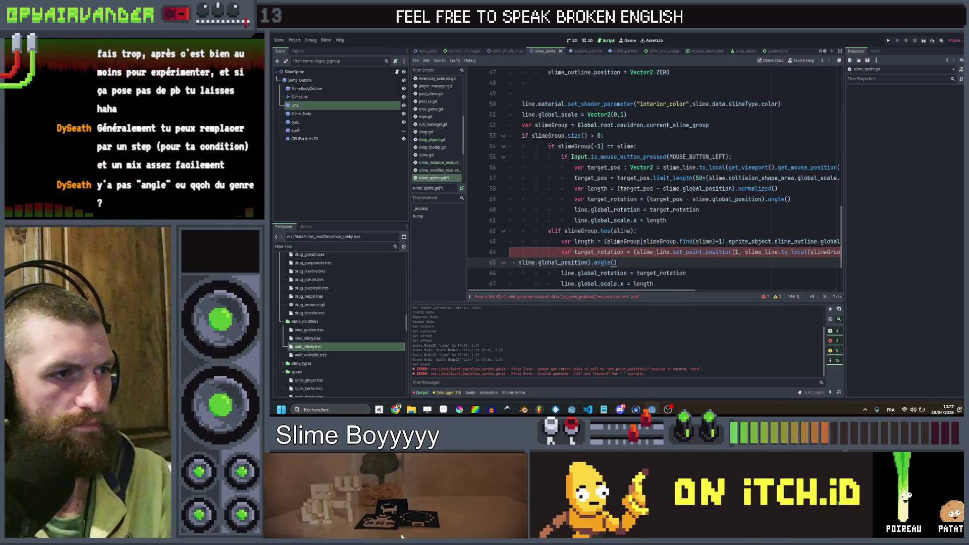
key(Home)
key(BackSpace)
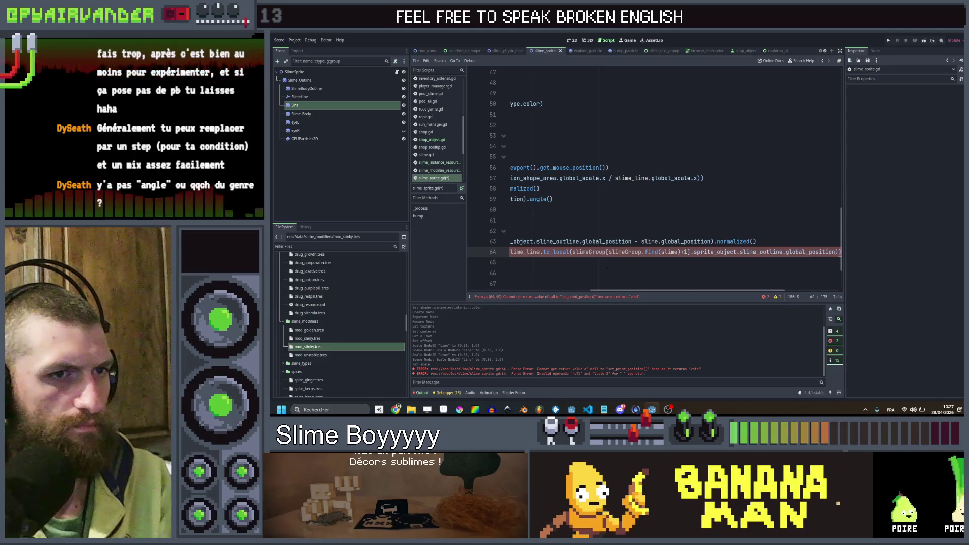
click(619, 263)
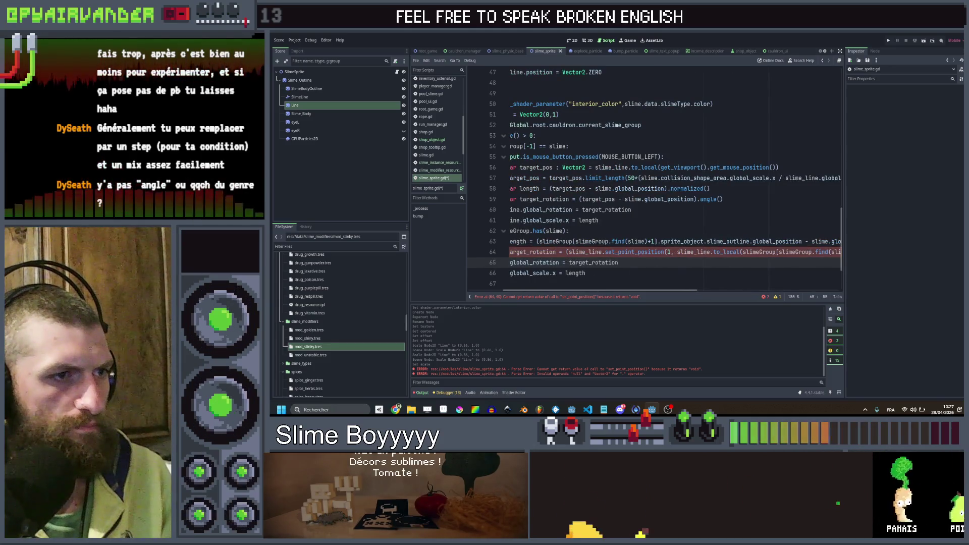
drag(677, 252, 569, 252)
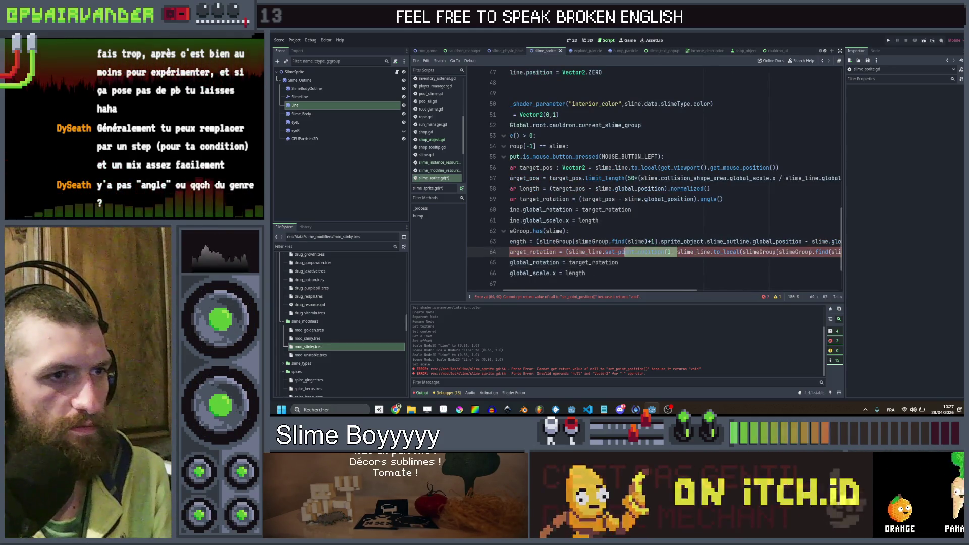
scroll(681, 252, right, 5)
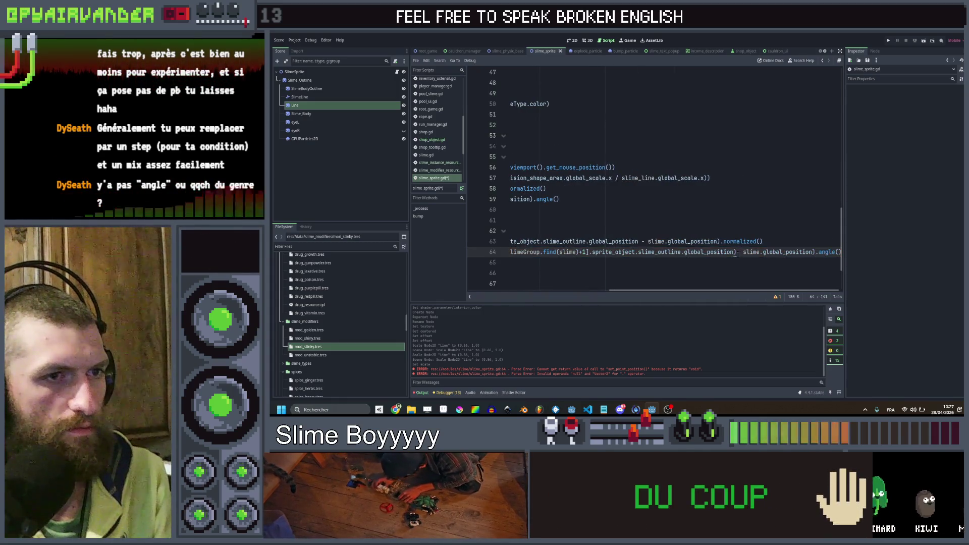
click(729, 263)
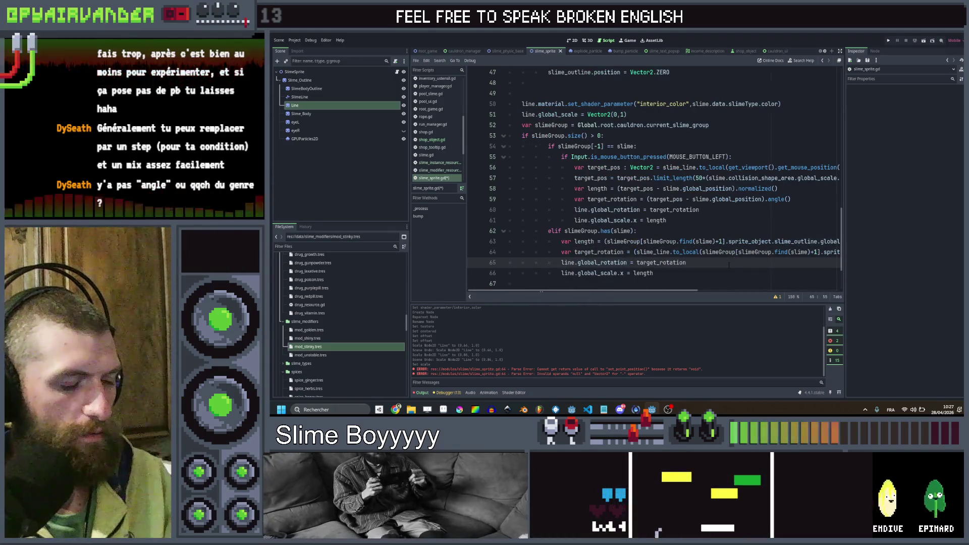
- Save slime_sprite.gd, check SlimeLine's shader material, and run the project
key(ctrl+s)
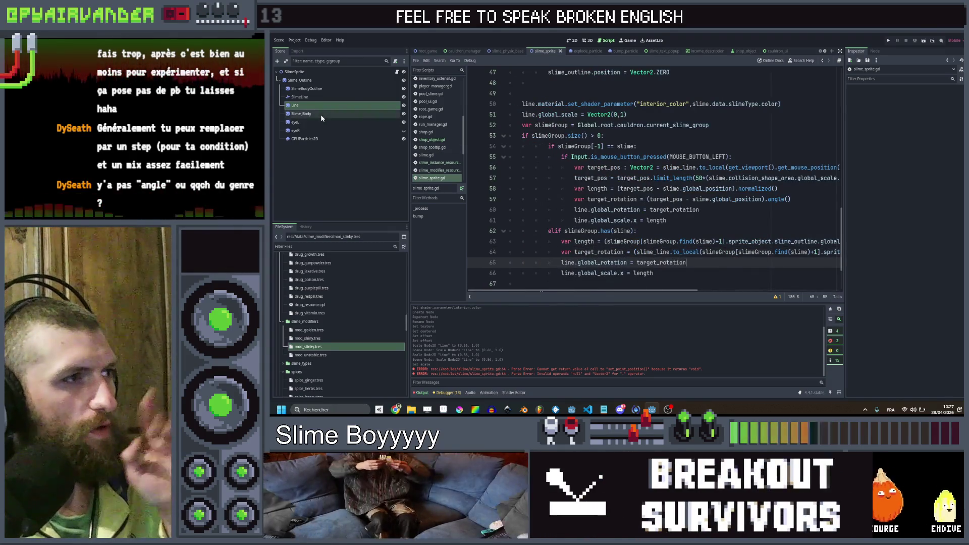
click(299, 97)
click(404, 97)
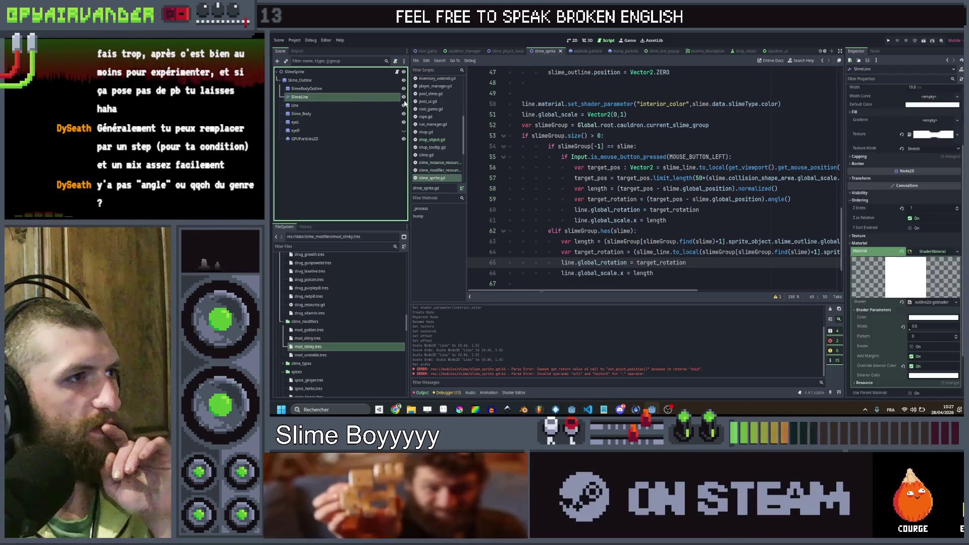
click(386, 152)
key(ctrl+s)
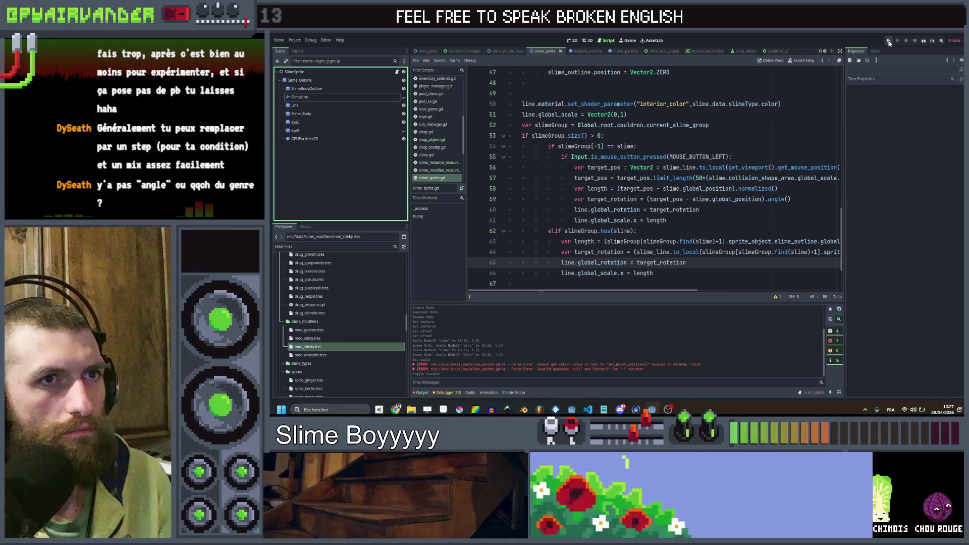
click(888, 40)
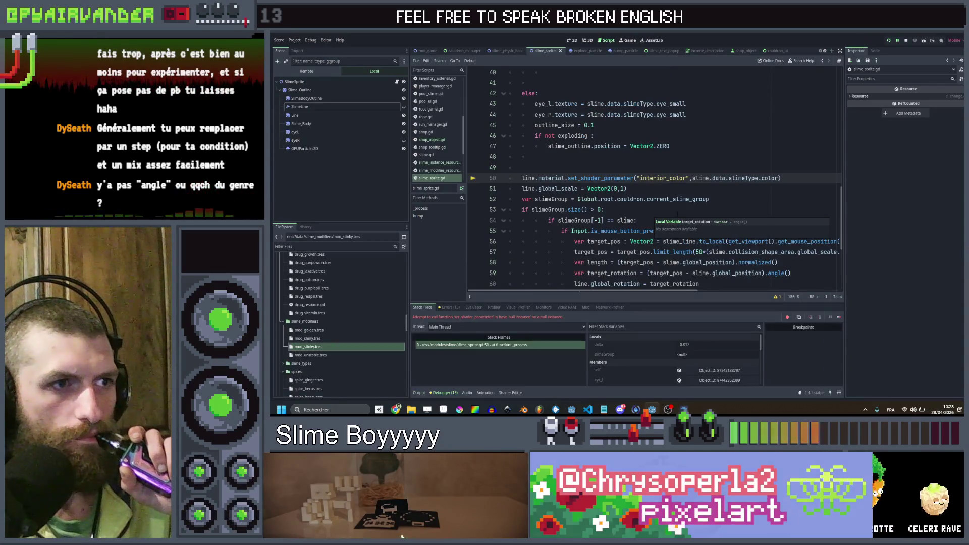
- Copy SlimeLine's shader material into the Line node's Material slot and save
click(347, 115)
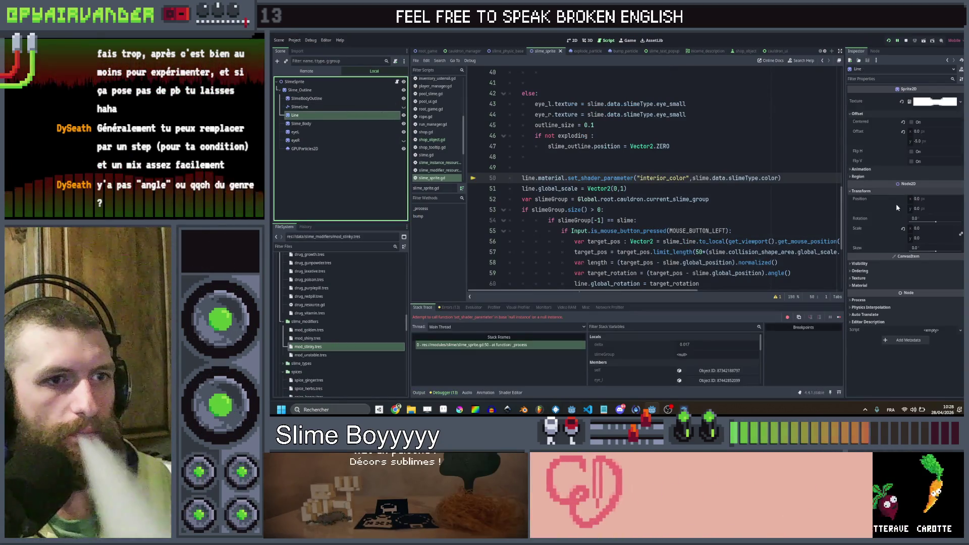
click(904, 285)
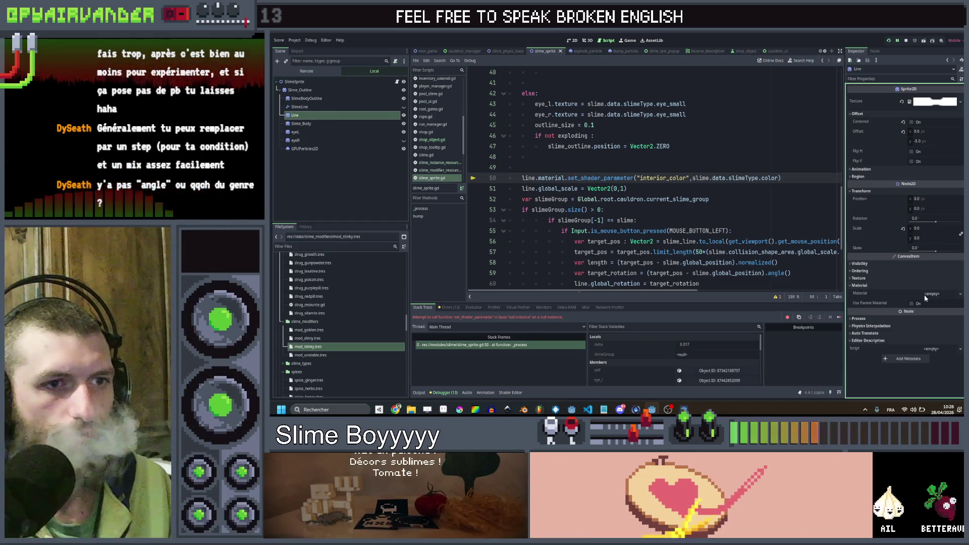
click(931, 295)
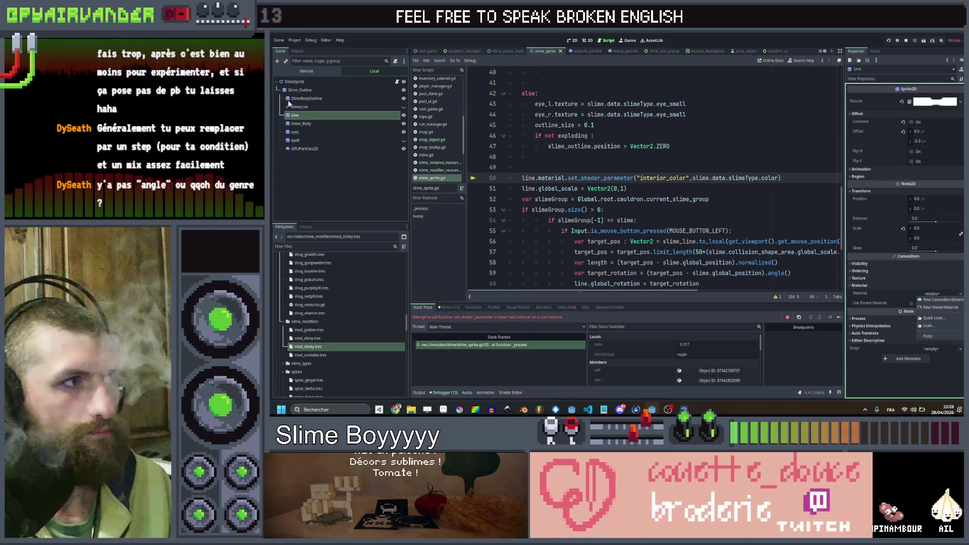
click(311, 107)
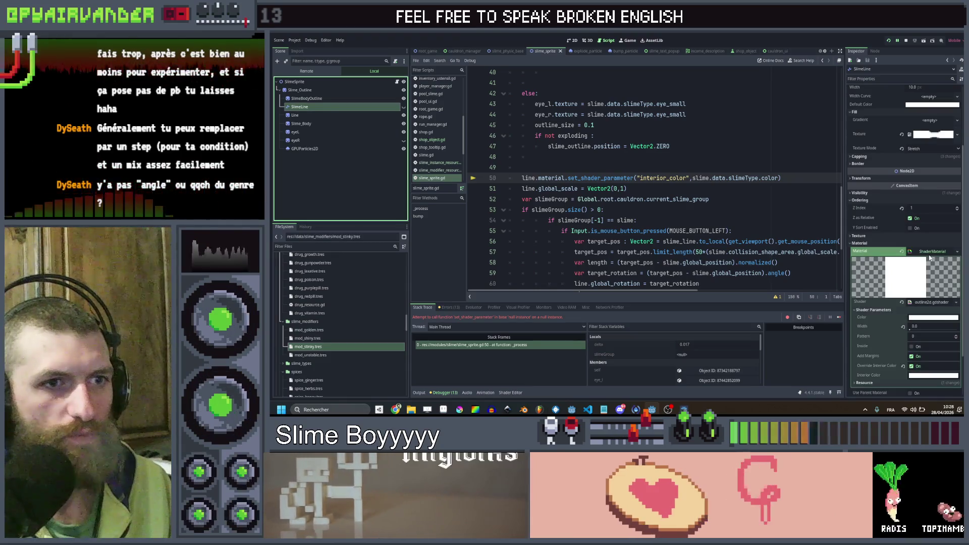
click(957, 251)
click(931, 345)
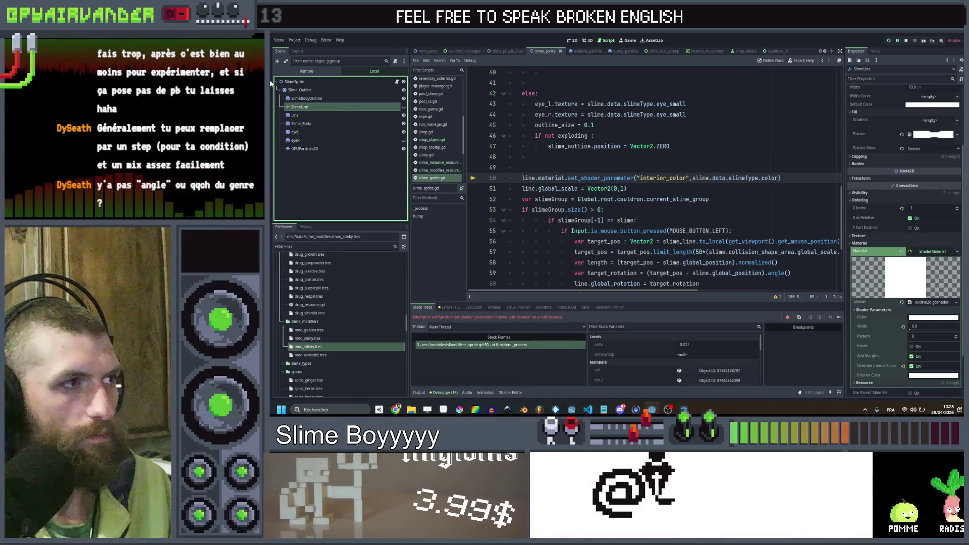
click(308, 112)
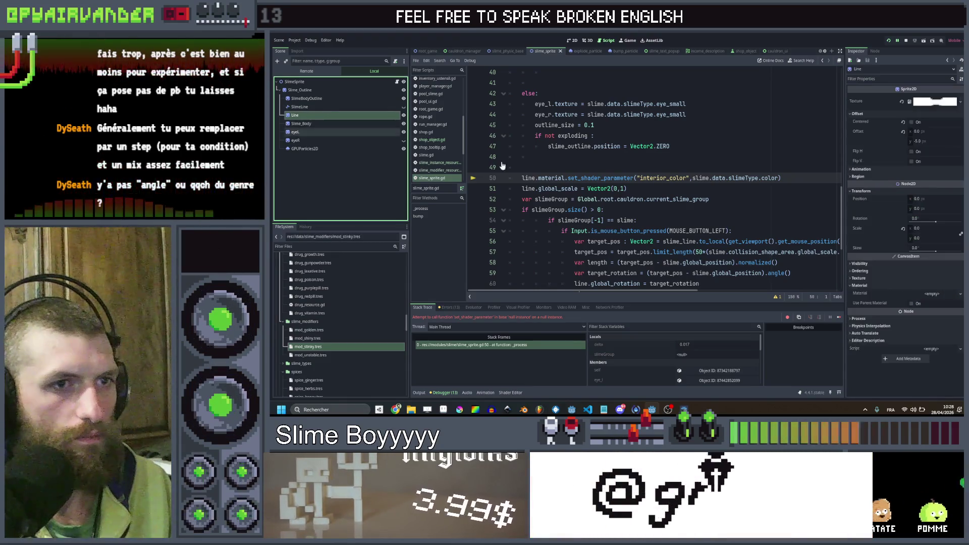
click(931, 296)
click(925, 335)
key(ctrl+s)
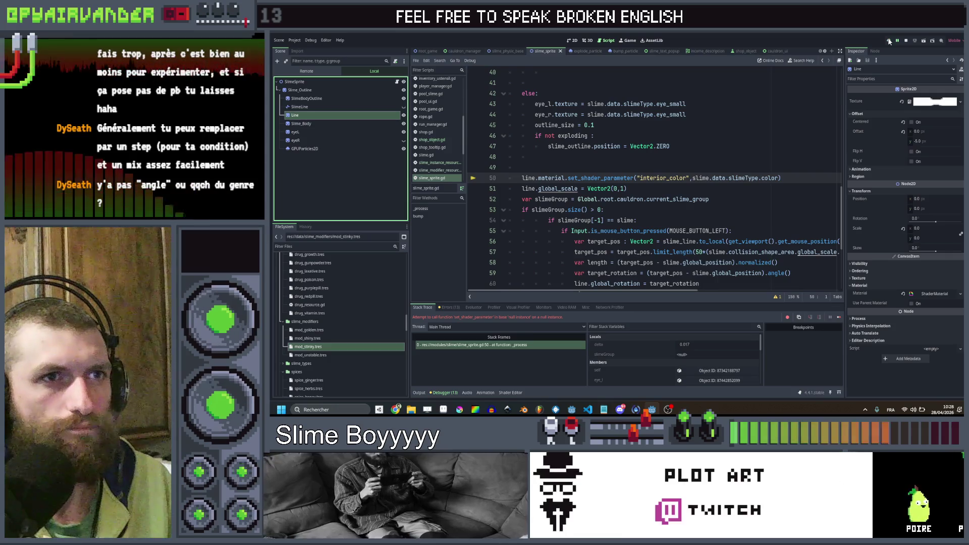
- Change normalized() to length() on line 58 after the runtime error, then rerun the game
click(890, 40)
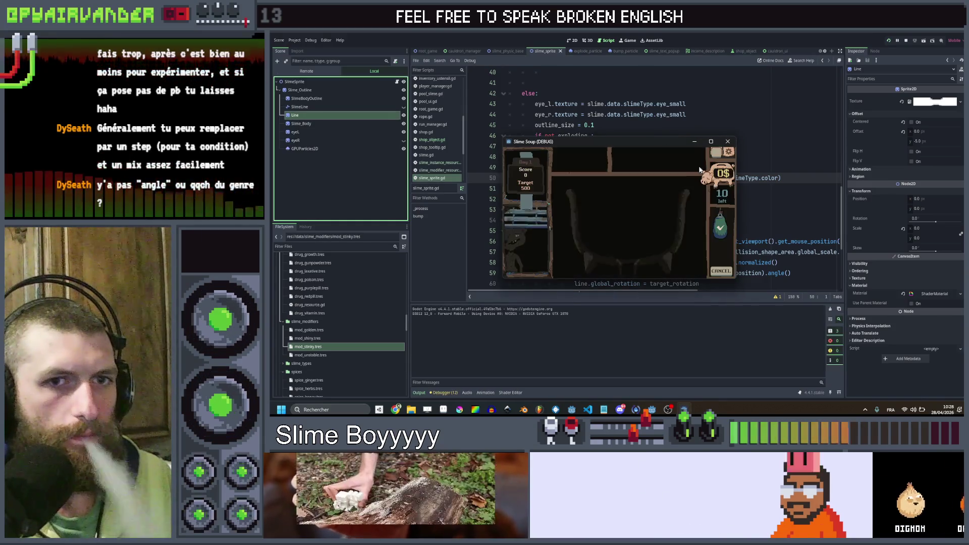
click(711, 141)
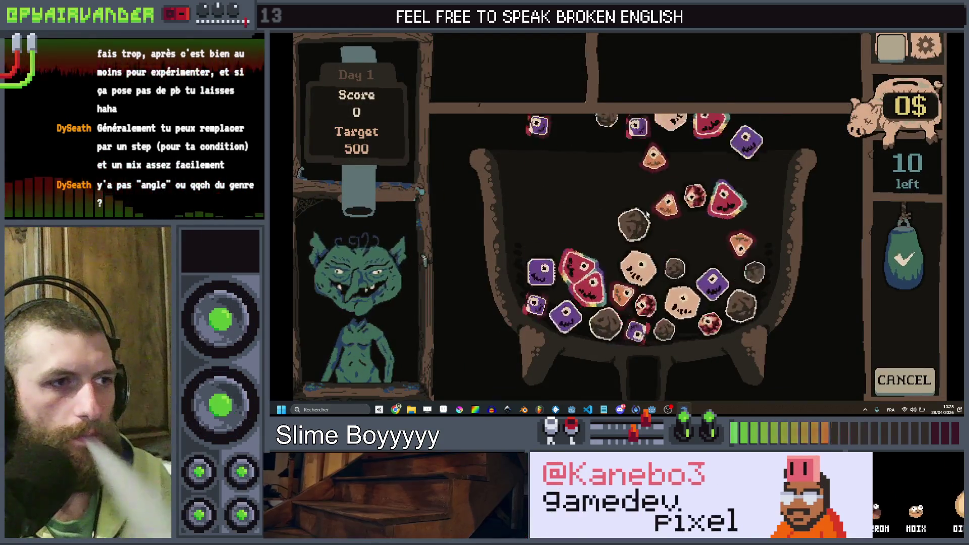
click(661, 197)
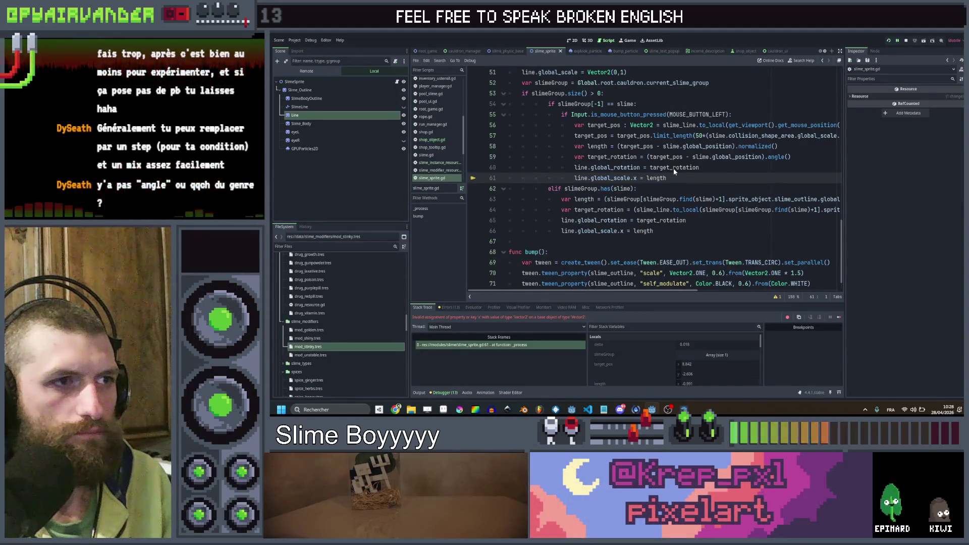
click(672, 178)
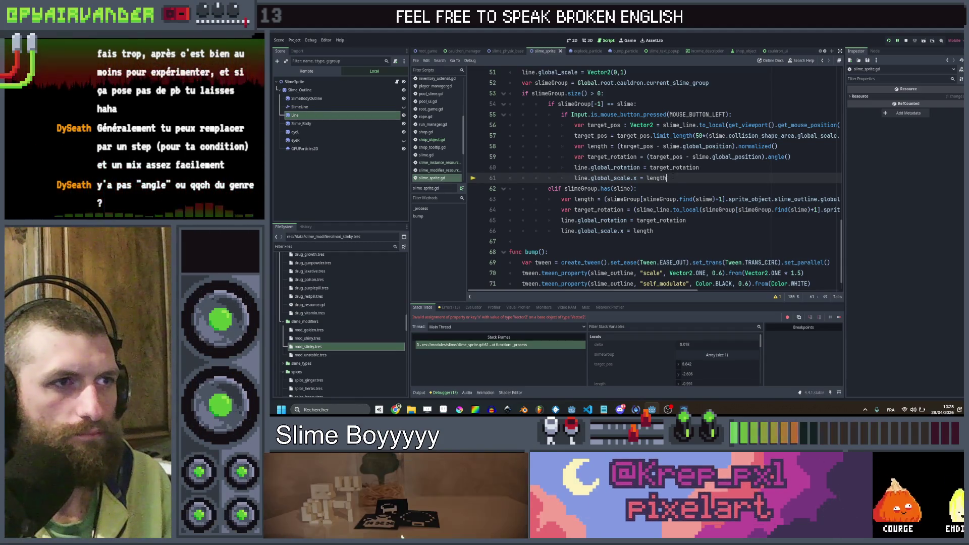
scroll(656, 176, up, 1)
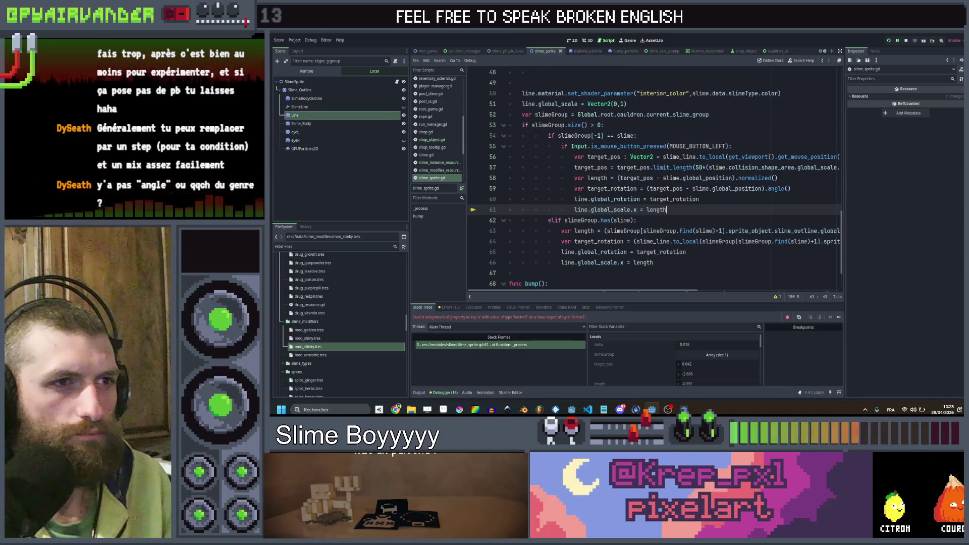
click(789, 178)
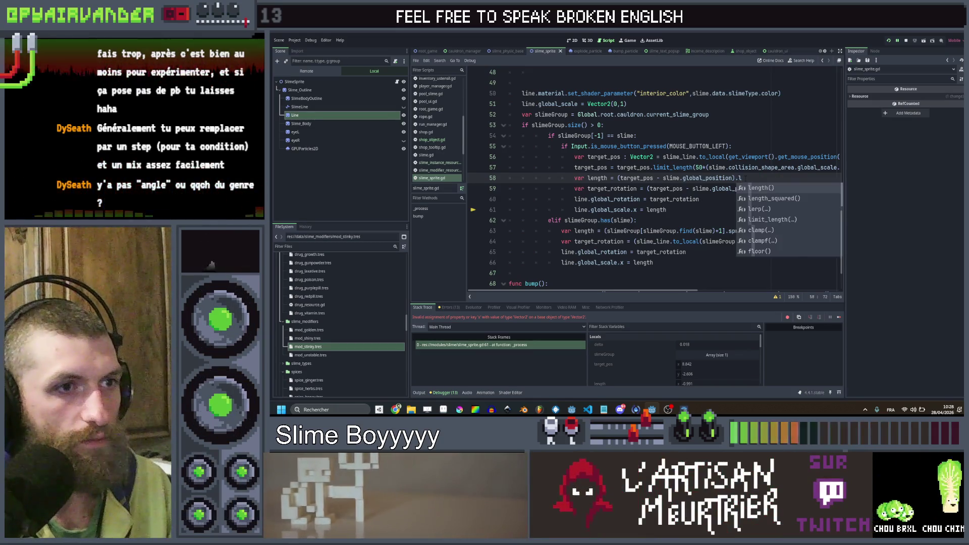
key(Return)
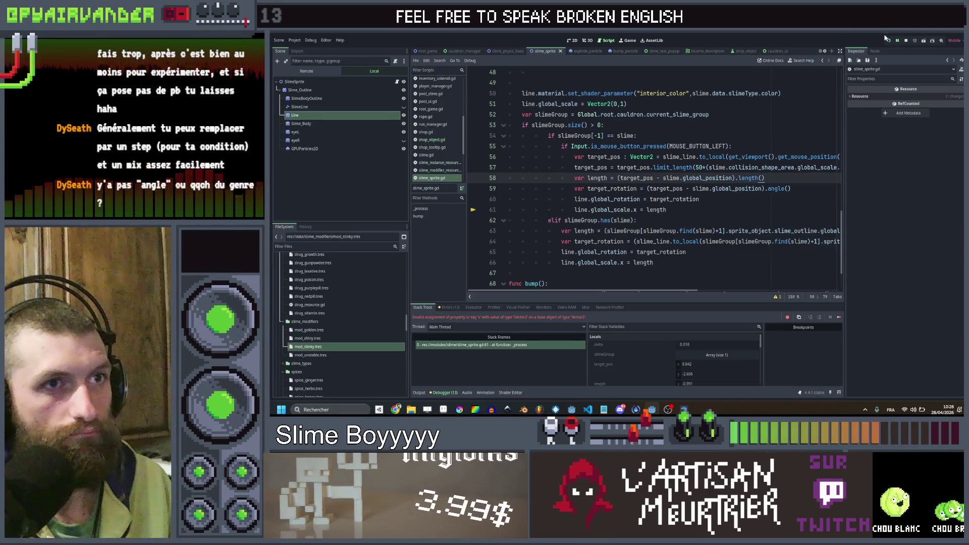
click(890, 42)
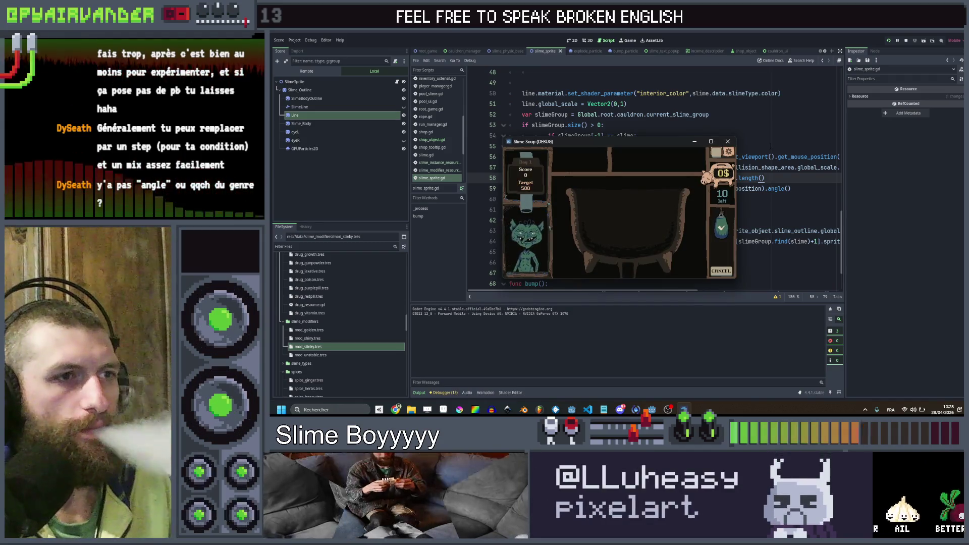
click(712, 142)
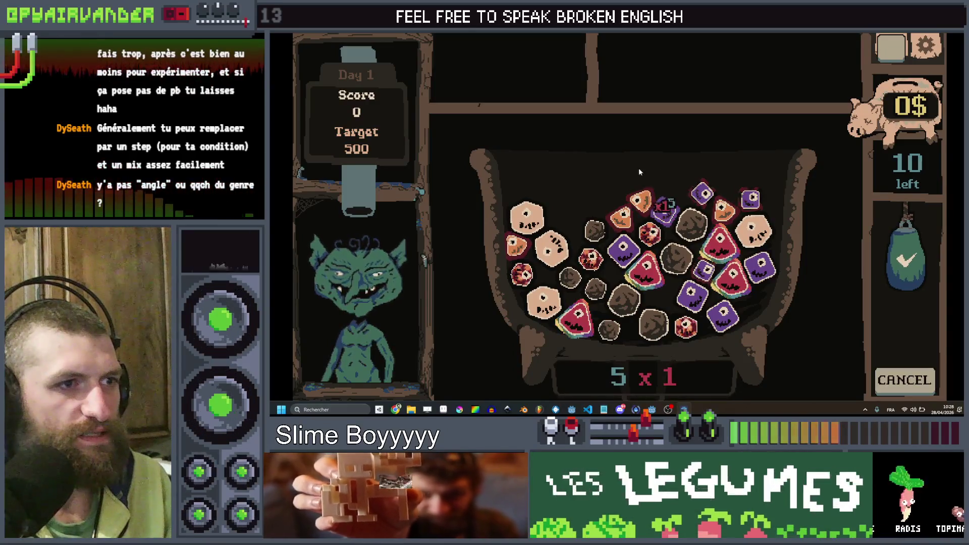
key(F8)
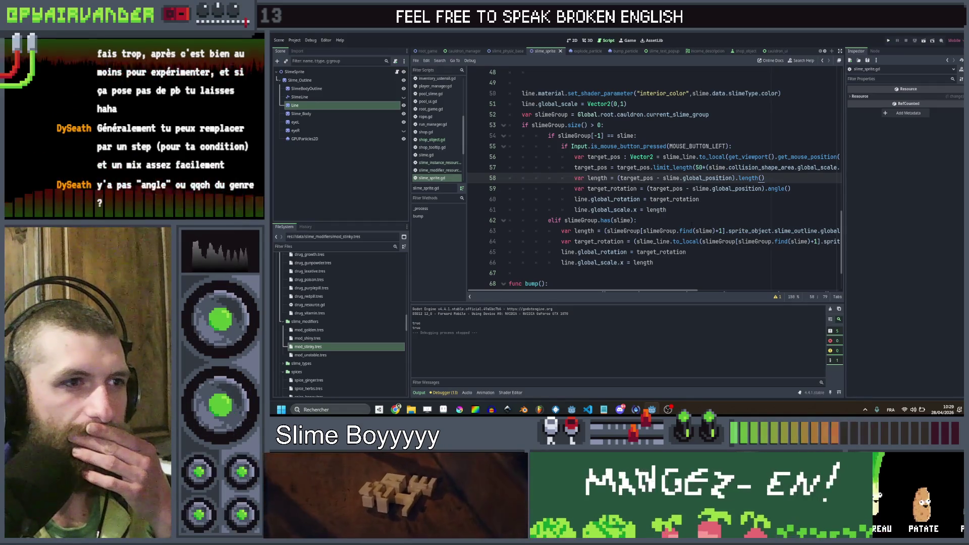
click(681, 208)
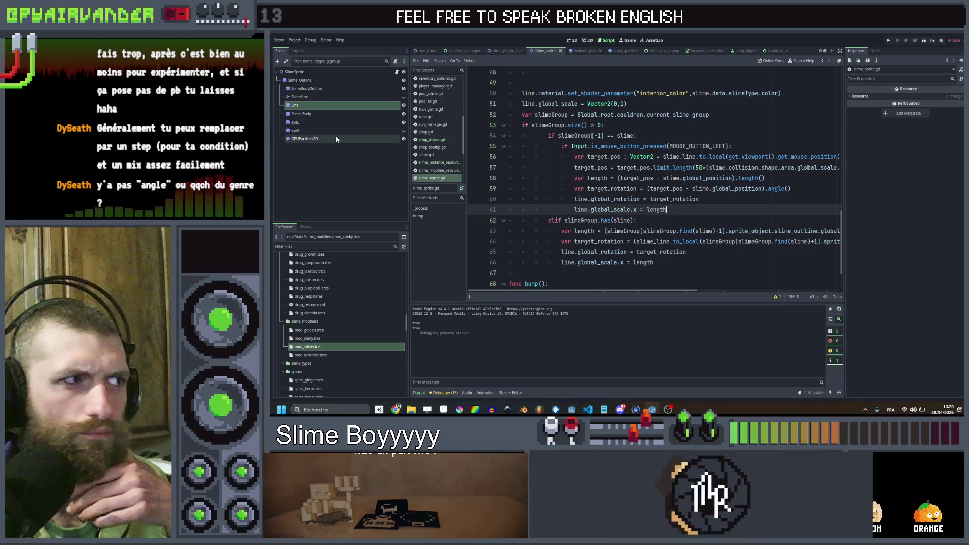
- Set the Line's ShaderMaterial Width to 4.0 and Pattern to 1, save, and run the game
double_click(304, 106)
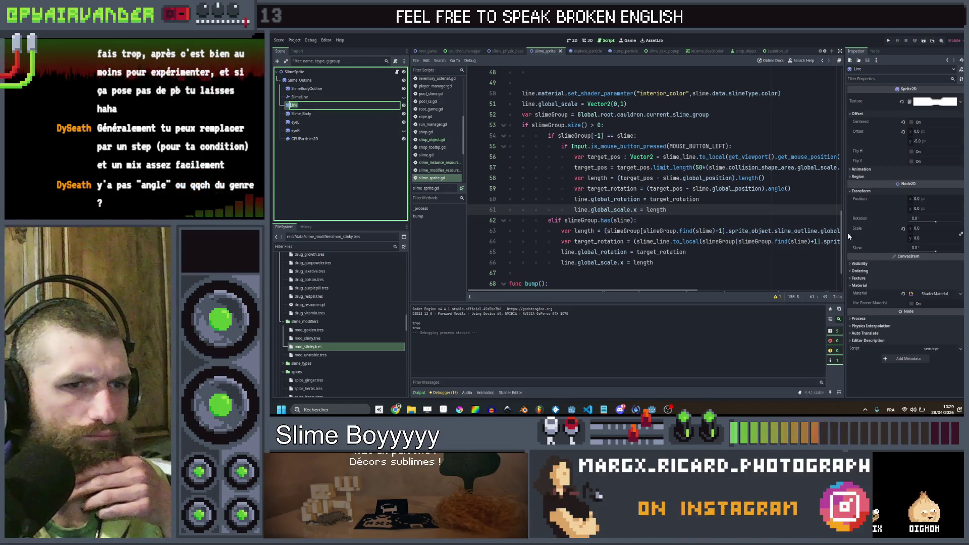
click(930, 295)
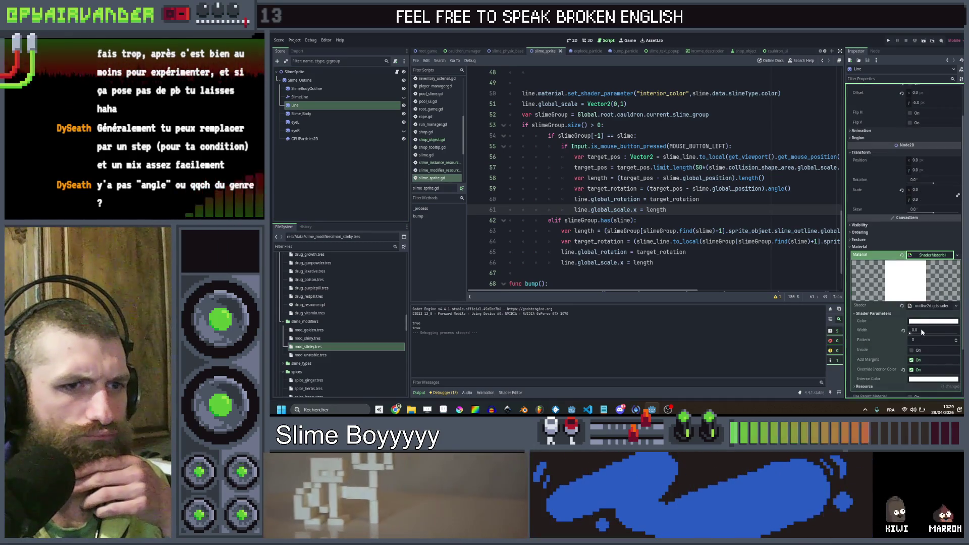
click(924, 330)
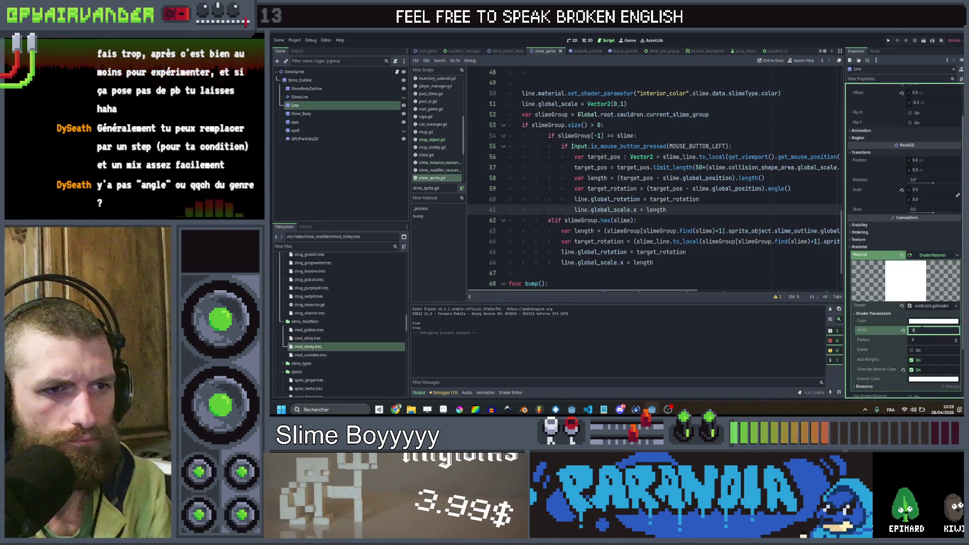
key(Return)
click(956, 341)
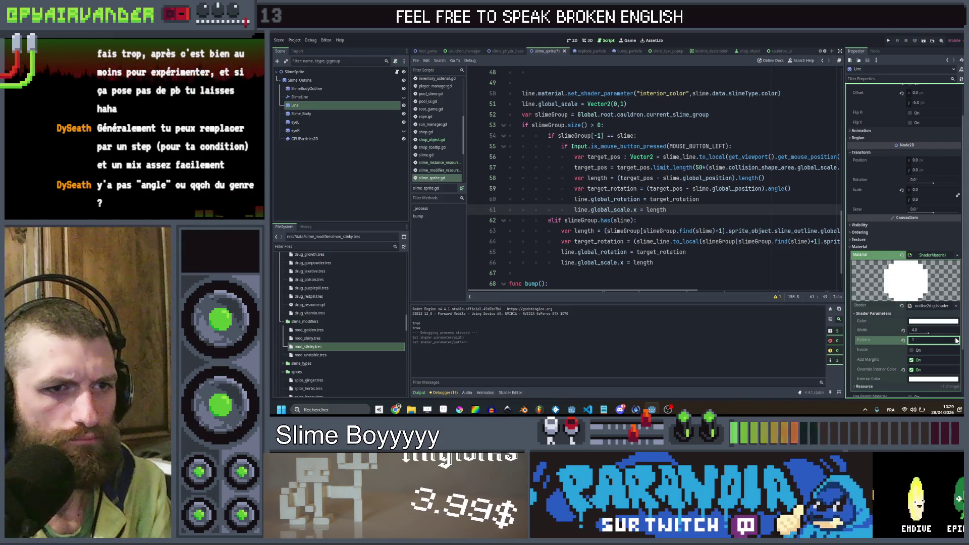
key(ctrl+s)
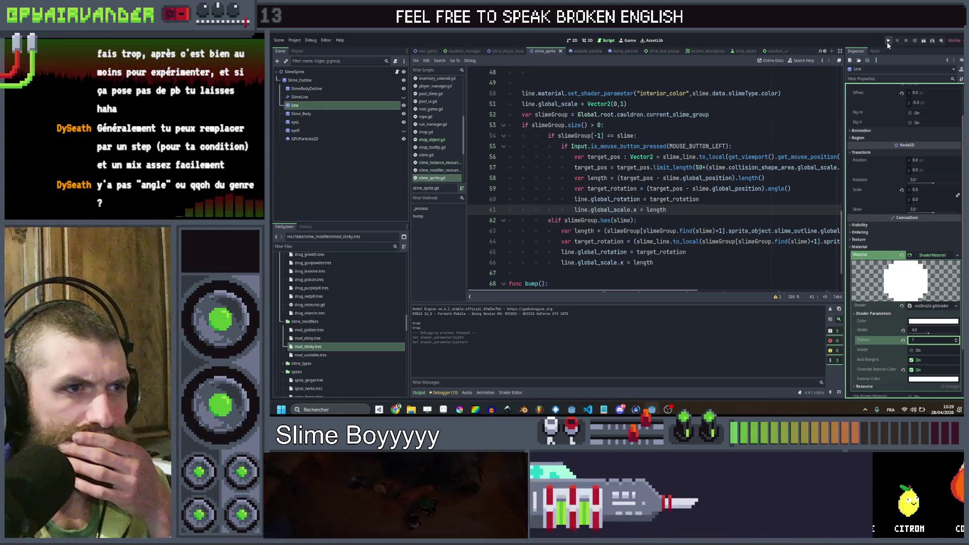
key(ctrl+s)
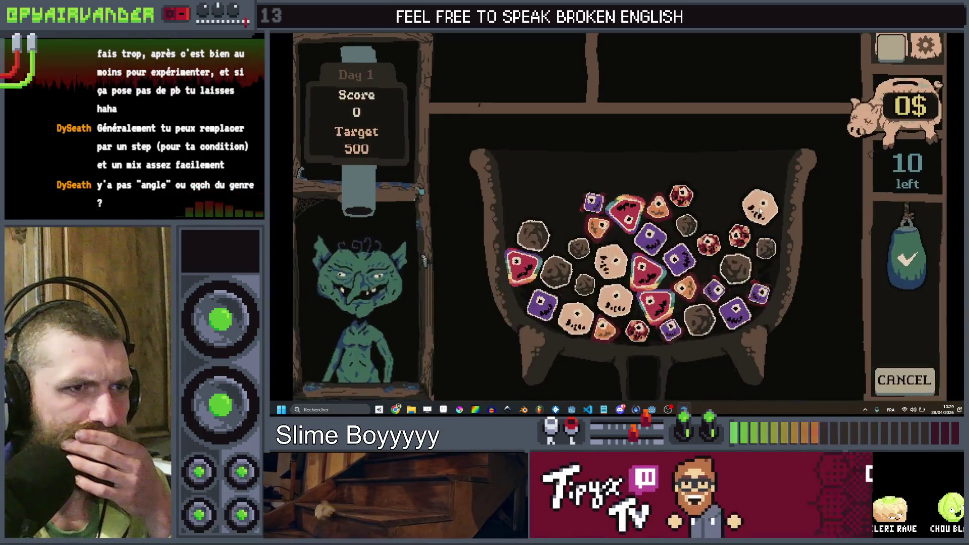
- Chain the cream, purple and red slimes in the running game
click(760, 209)
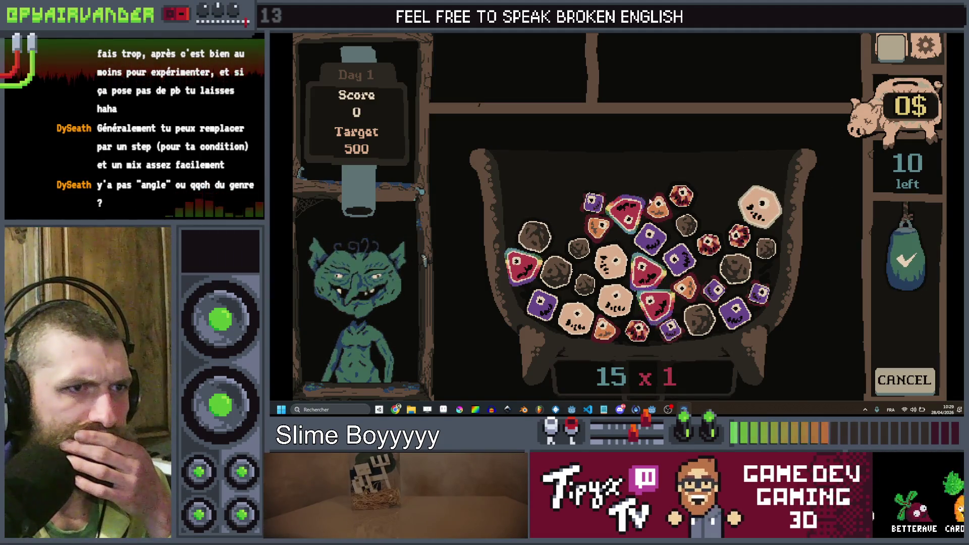
click(595, 202)
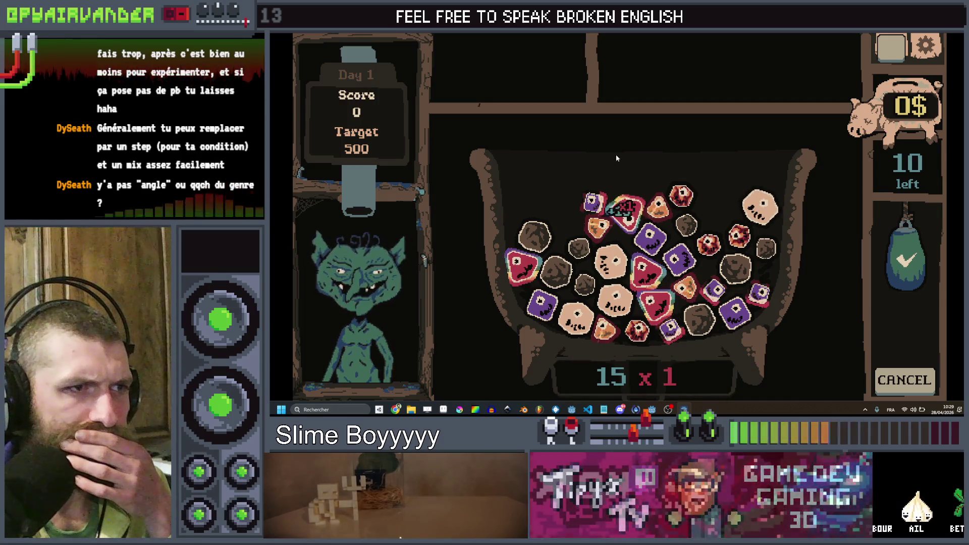
click(520, 265)
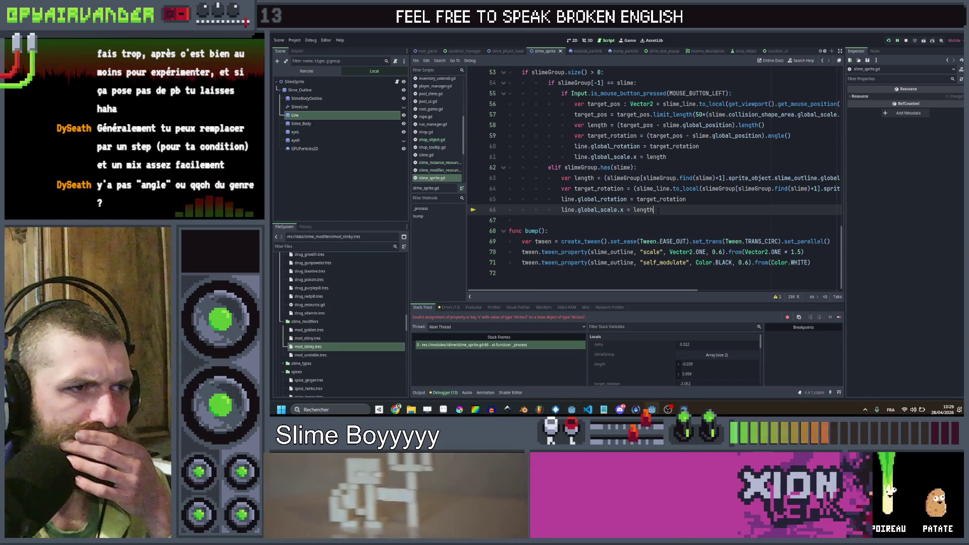
- Change normalized() to length() in the next-slime length calculation on line 63
click(658, 210)
scroll(658, 210, right, 5)
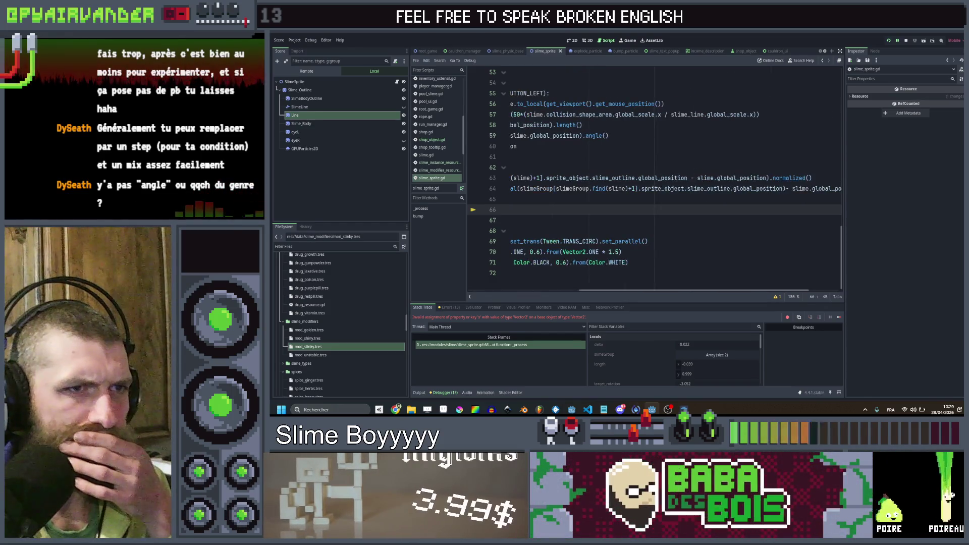
click(797, 178)
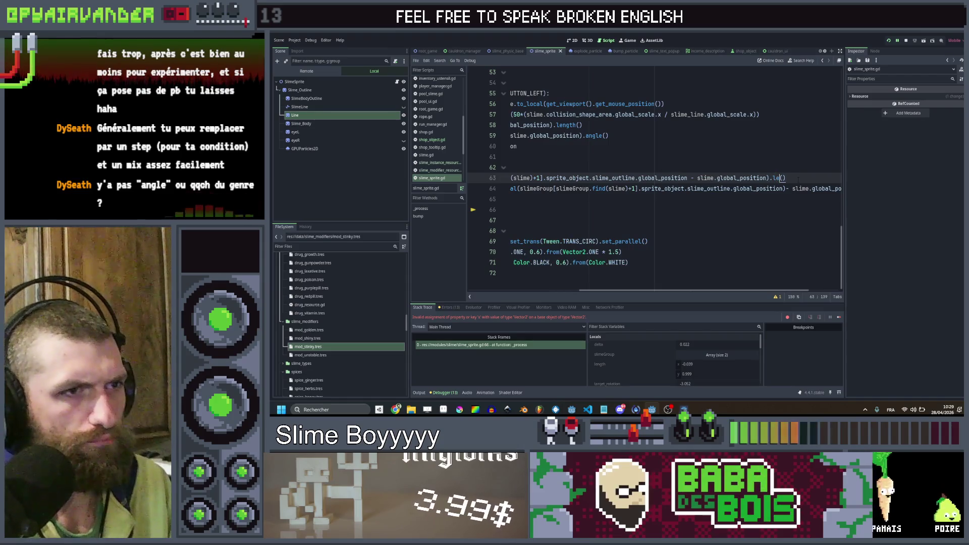
text(ngth)
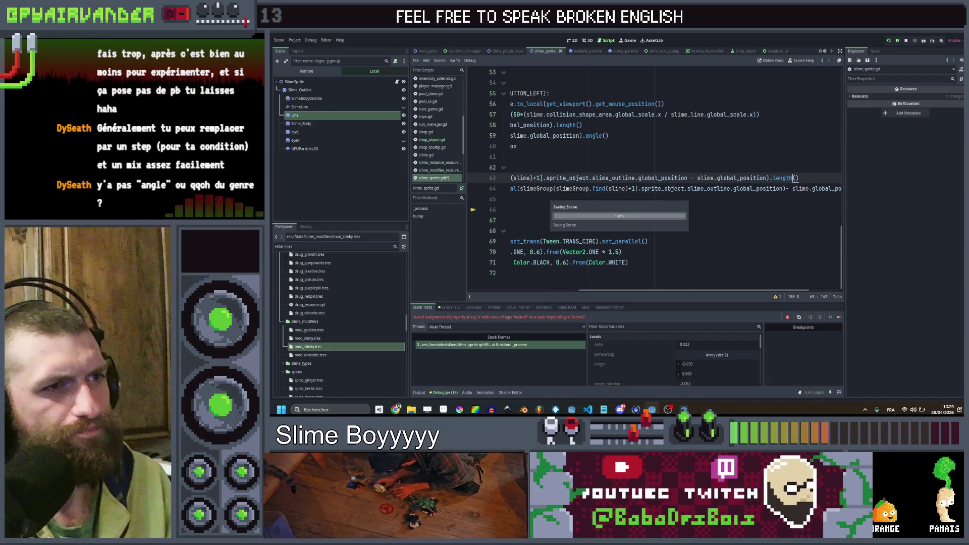
scroll(656, 176, left, 5)
scroll(656, 176, up, 1)
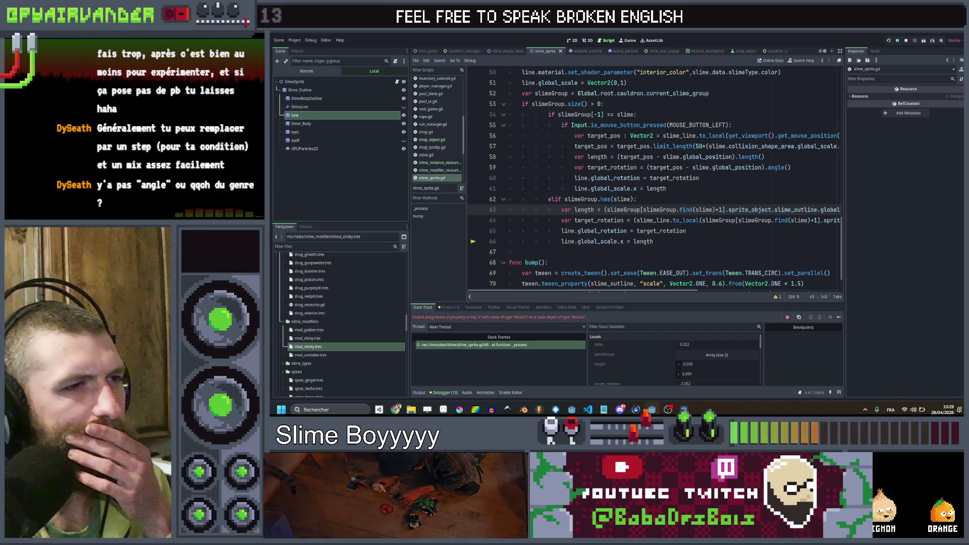
- Add print(length) after line 61 and rerun the game with F5
click(677, 188)
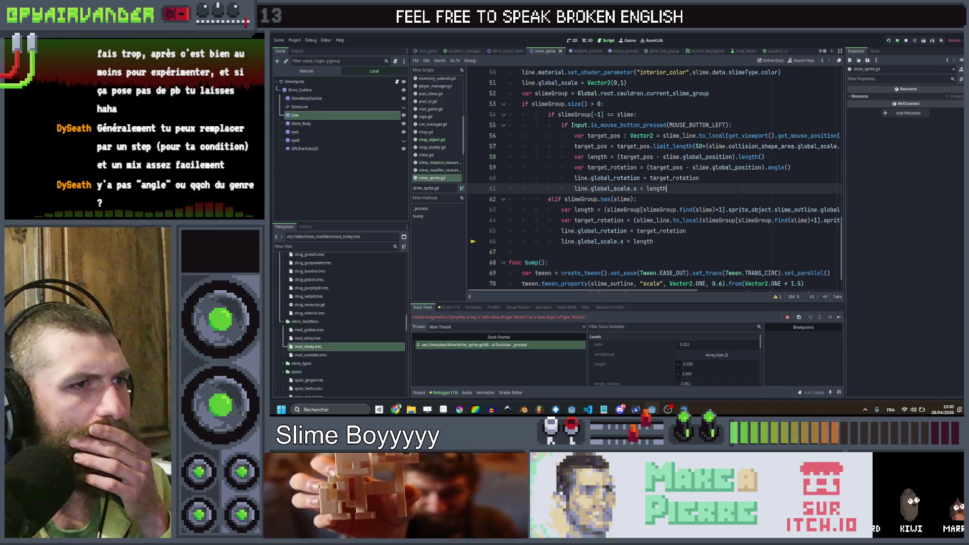
key(Return)
text(print)
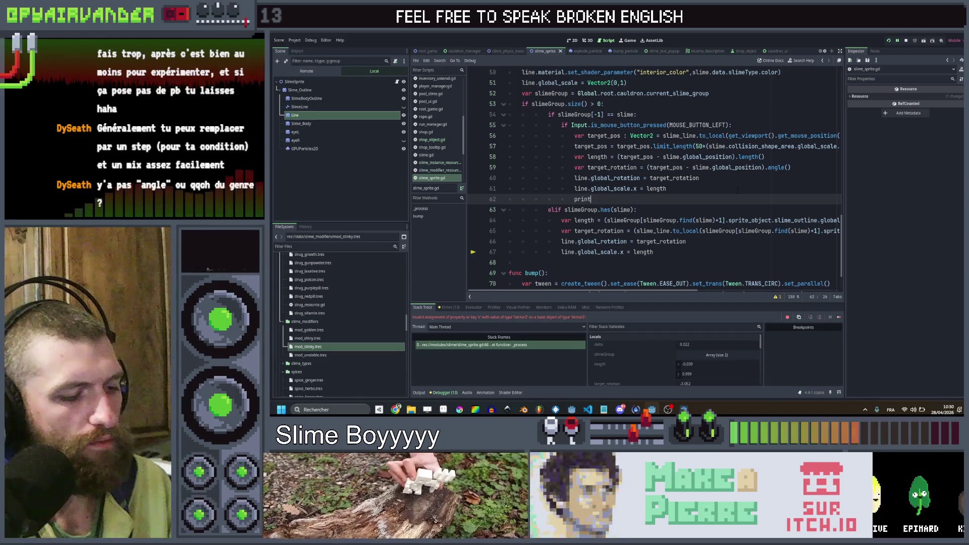
text((le)
key(Return)
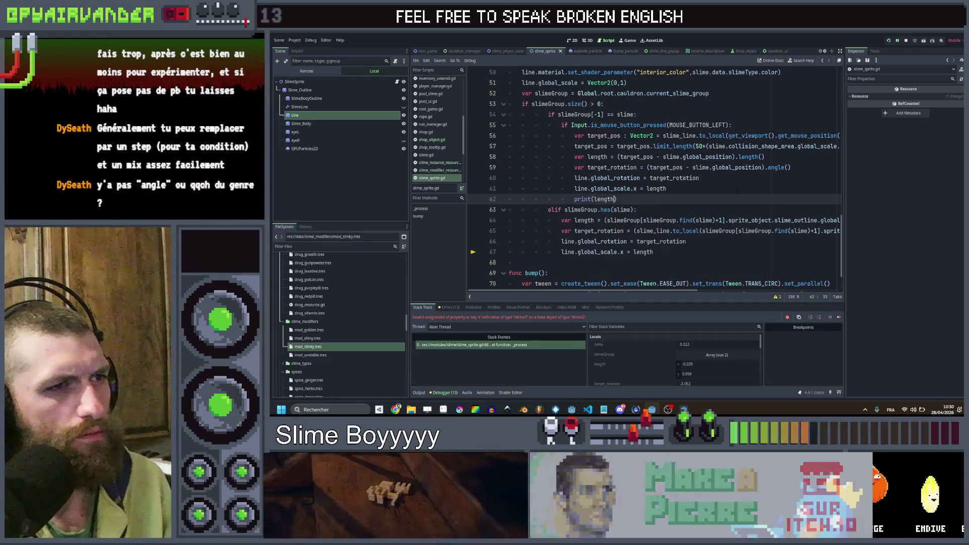
click(738, 188)
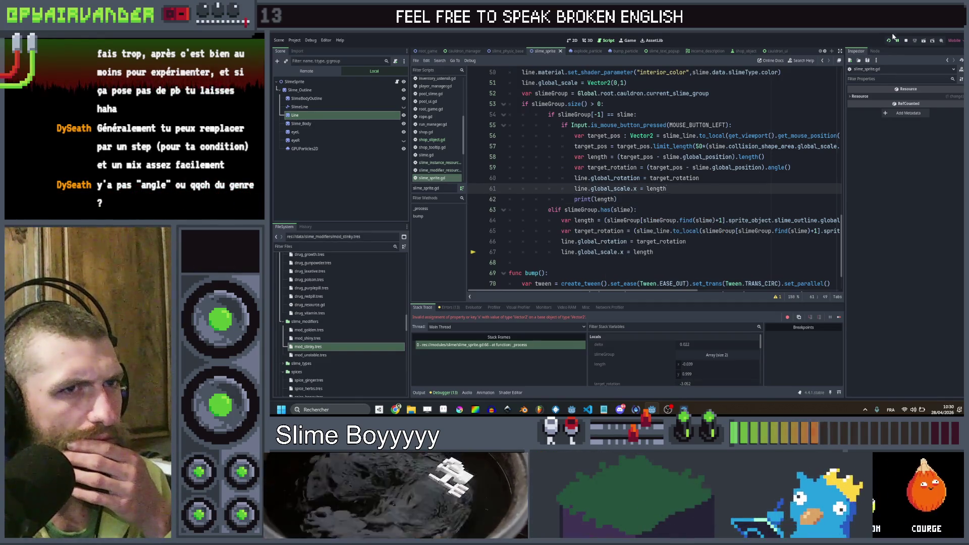
key(F5)
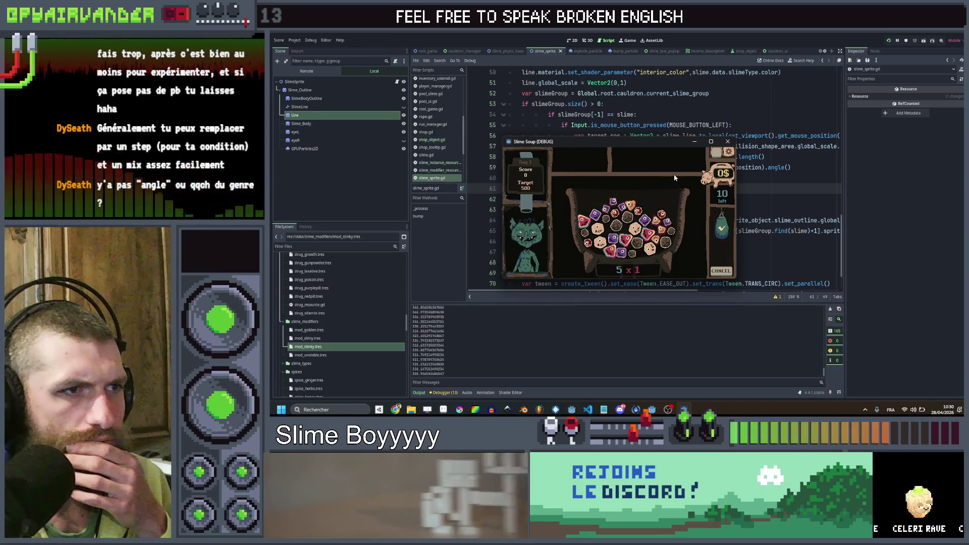
- Stop the game, scale the line by length/100 on line 61, then save and rerun
click(727, 141)
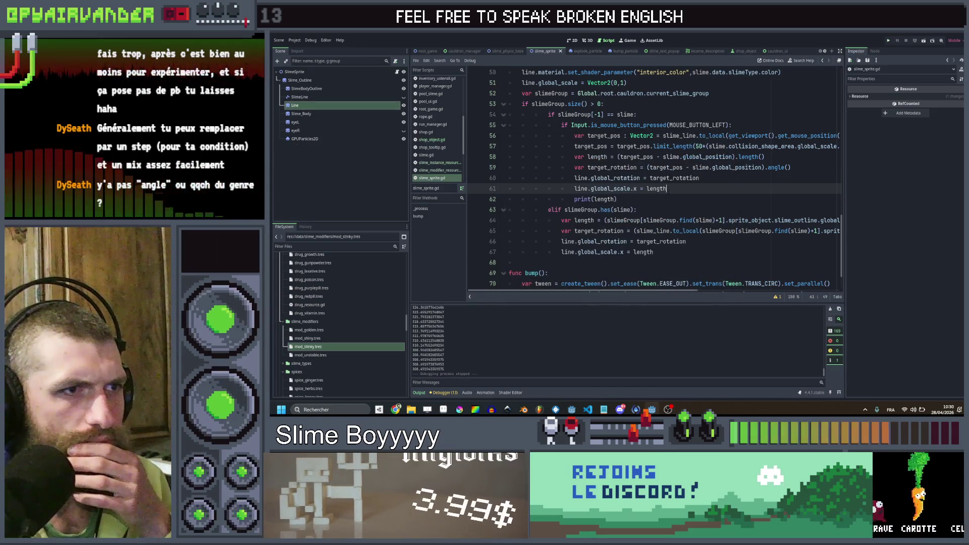
text(/100)
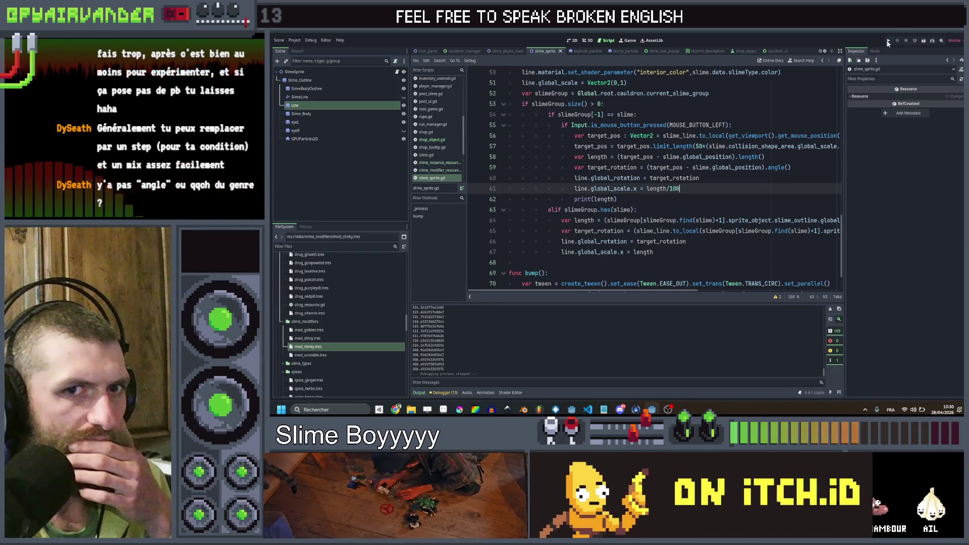
key(ctrl+s)
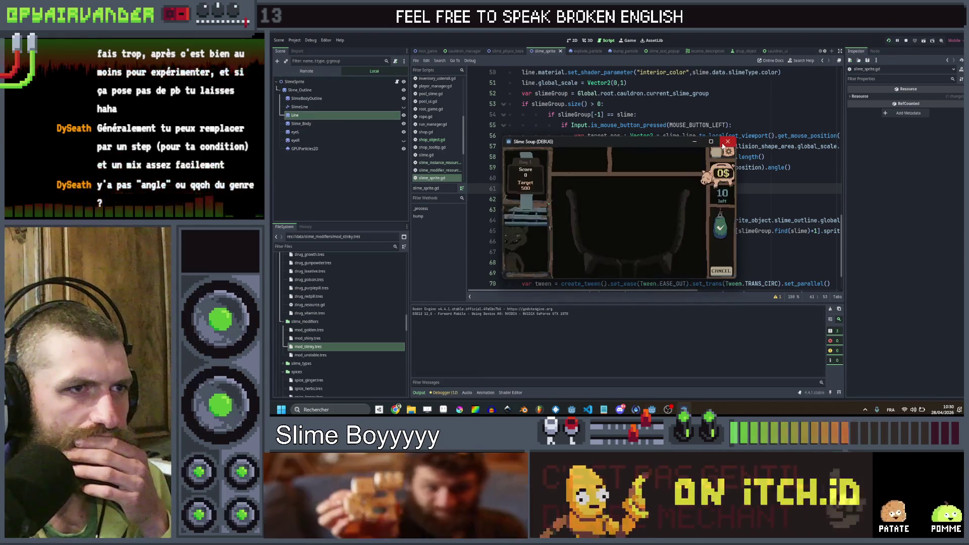
- Make the print output line.global_scale.x, use length/100.0 for scaling, and rerun the game
click(728, 141)
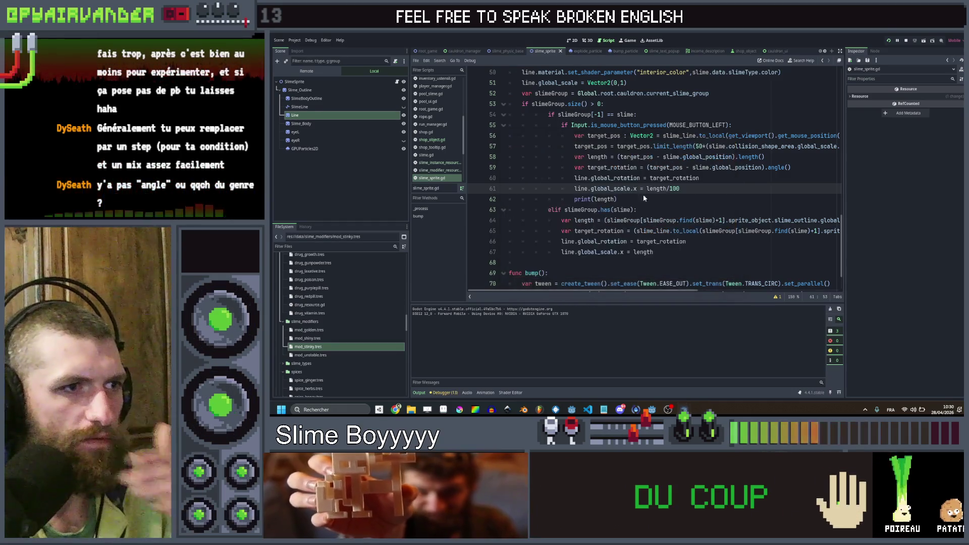
click(637, 188)
key(Right)
double_click(605, 199)
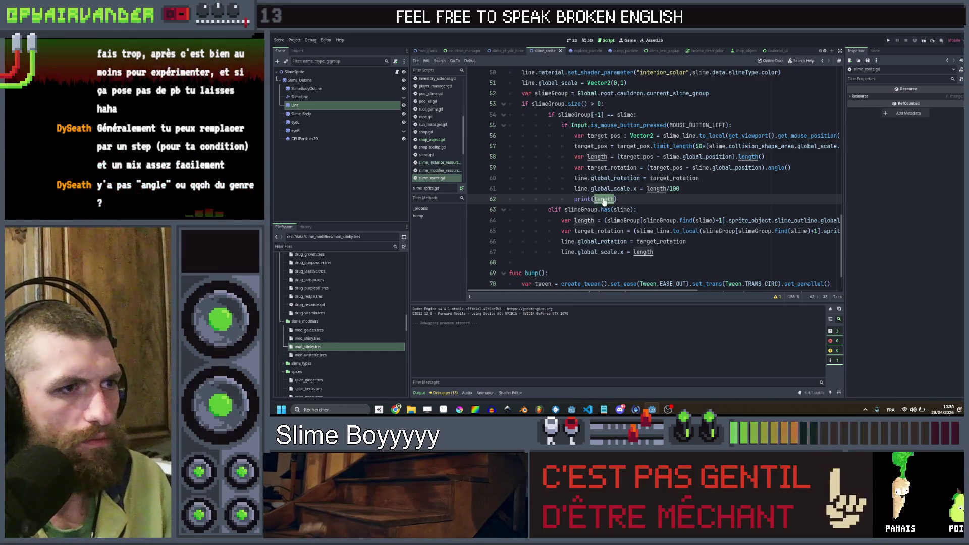
drag(574, 188, 625, 190)
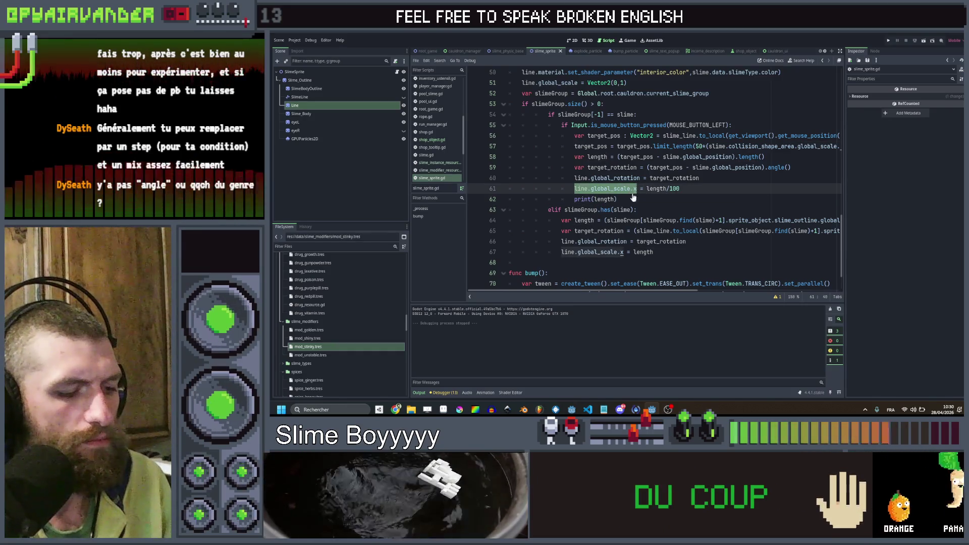
key(ctrl+c)
double_click(606, 199)
key(ctrl+v)
click(680, 188)
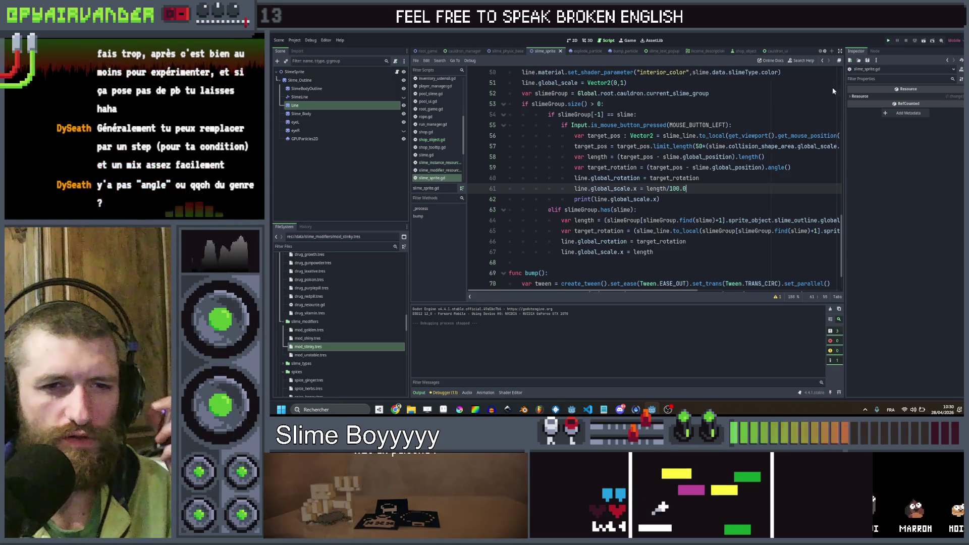
click(887, 41)
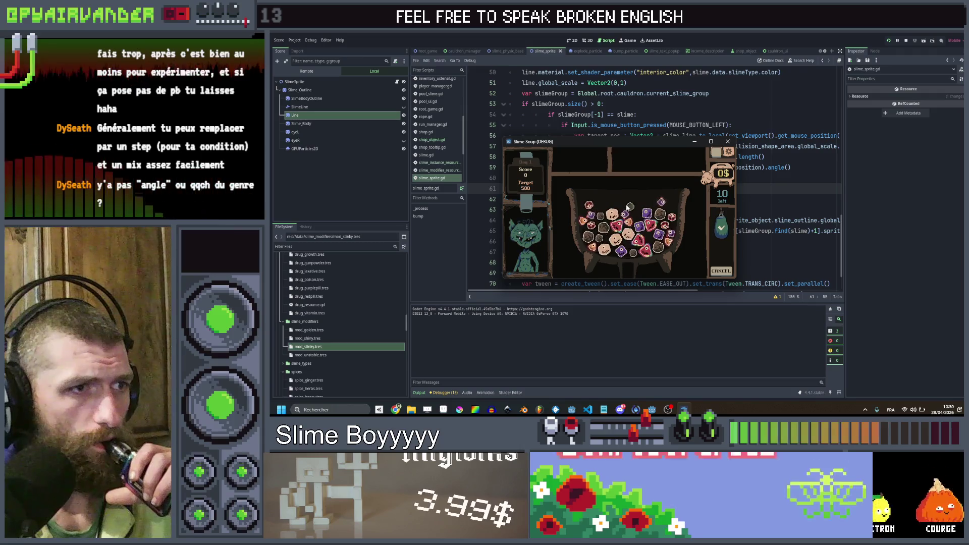
- Stretch the line across the cauldron in several directions to test it, then close the game
mouse_move(626, 220)
mouse_down()
mouse_move(661, 216)
mouse_move(573, 231)
mouse_up()
mouse_move(669, 282)
mouse_down()
mouse_move(654, 230)
mouse_move(578, 213)
mouse_up()
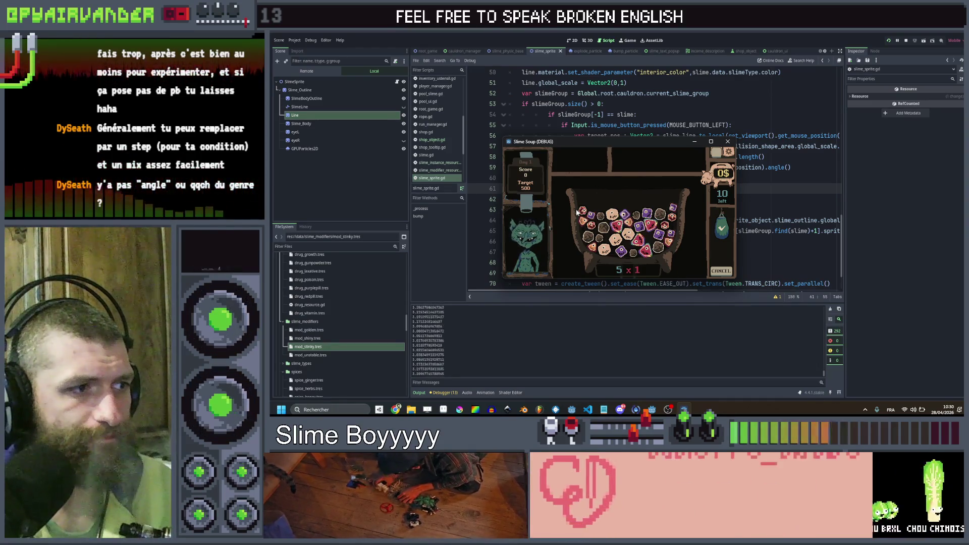
drag(634, 183, 665, 208)
mouse_move(600, 243)
mouse_down()
mouse_move(623, 177)
mouse_move(655, 215)
mouse_move(660, 246)
mouse_up()
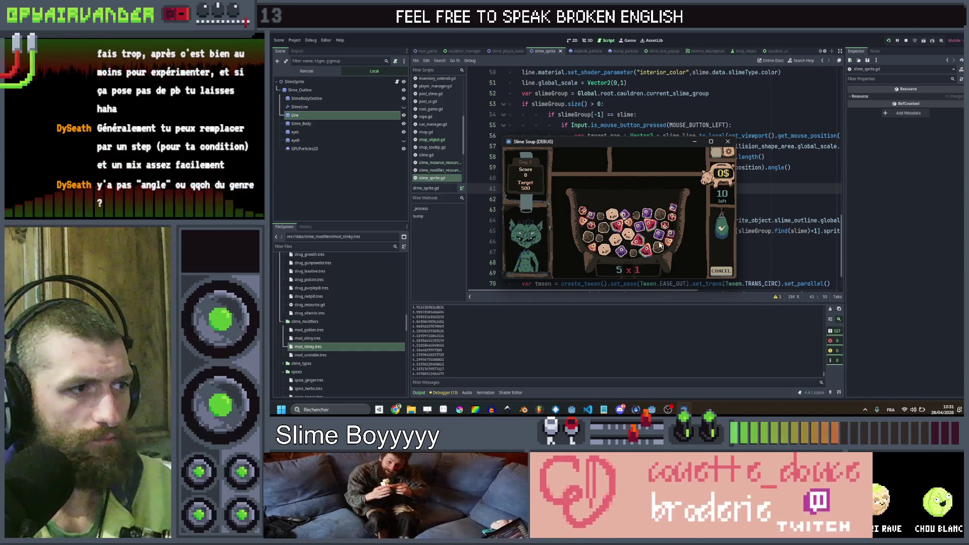
mouse_move(646, 171)
mouse_down()
mouse_move(689, 156)
mouse_move(689, 257)
mouse_move(613, 283)
mouse_move(560, 283)
mouse_move(649, 284)
mouse_up()
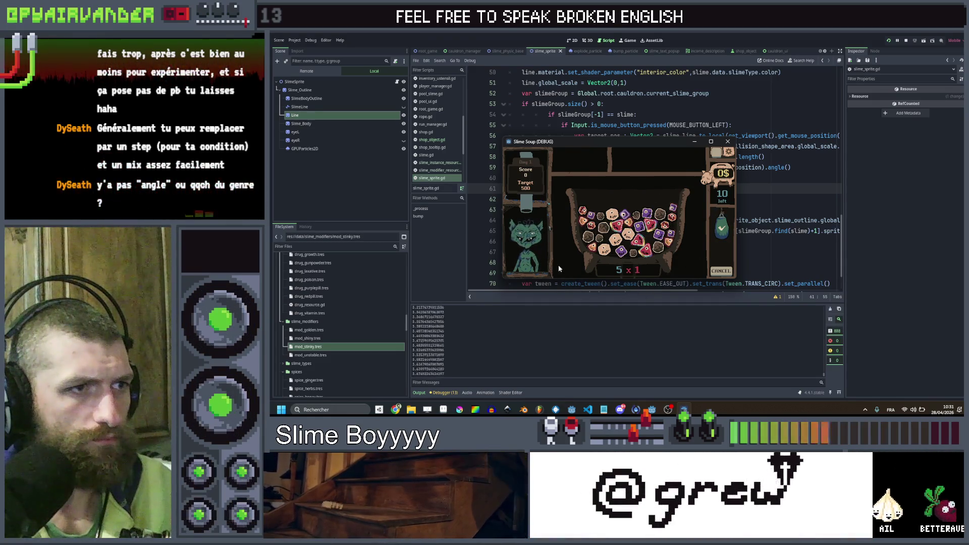
drag(696, 237, 565, 203)
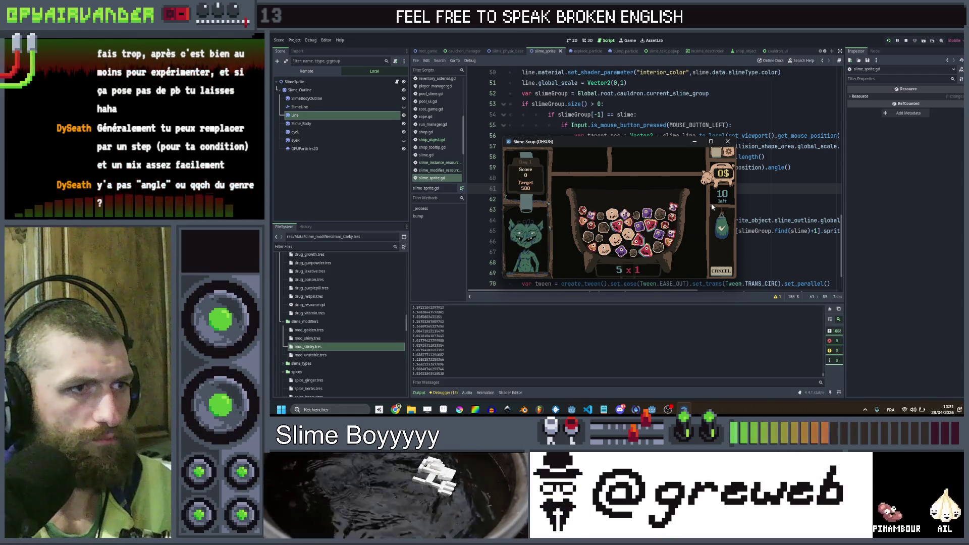
drag(683, 200, 579, 199)
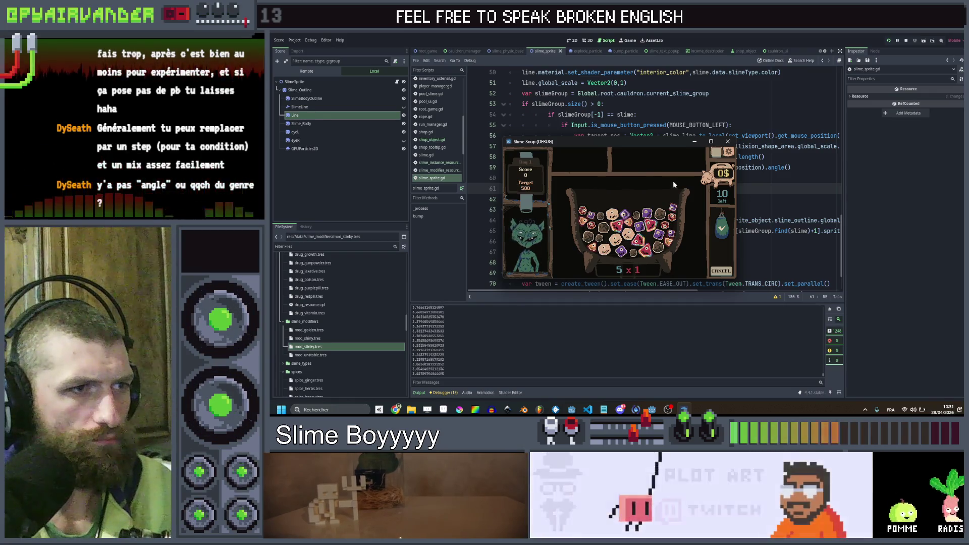
click(728, 141)
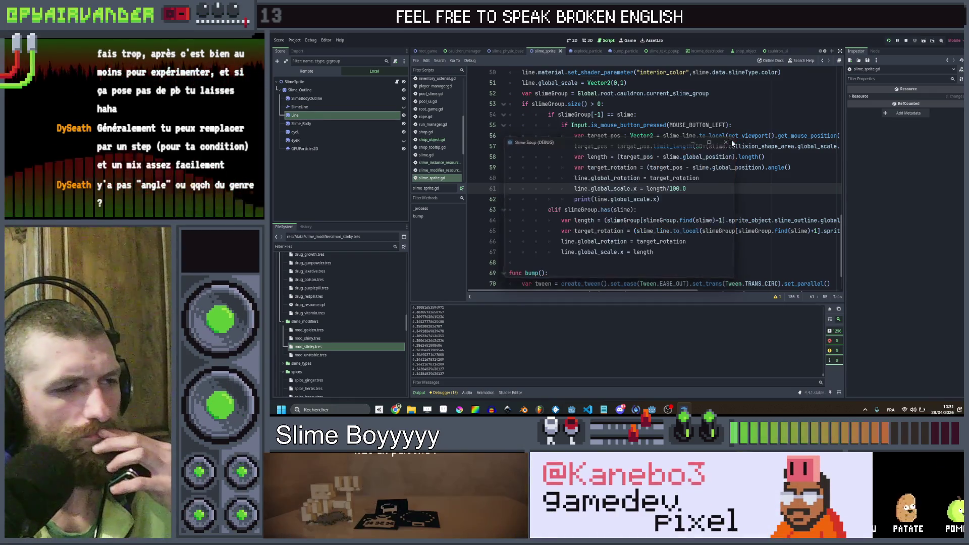
scroll(656, 176, up, 1)
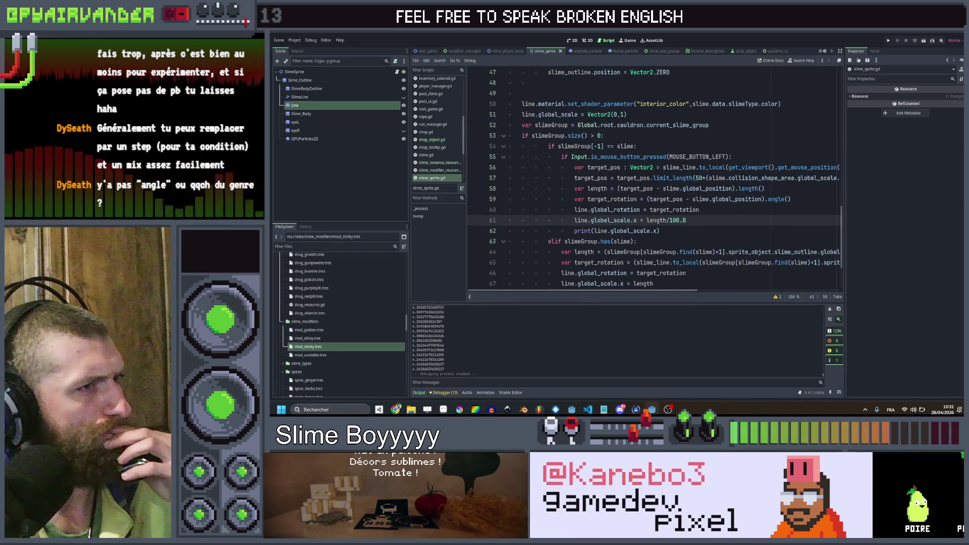
click(522, 104)
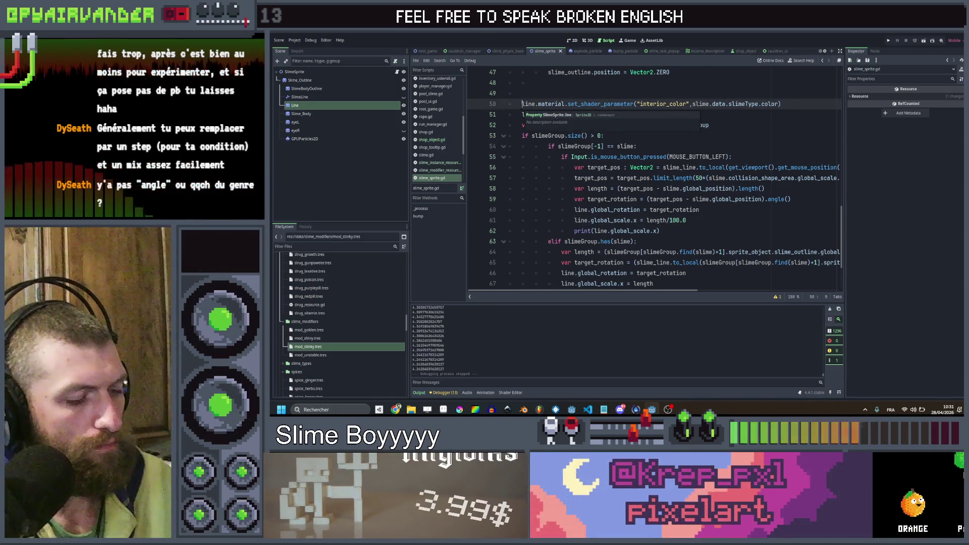
- Put a # before the interior_color set_shader_parameter line, save, and run the game
text(s)
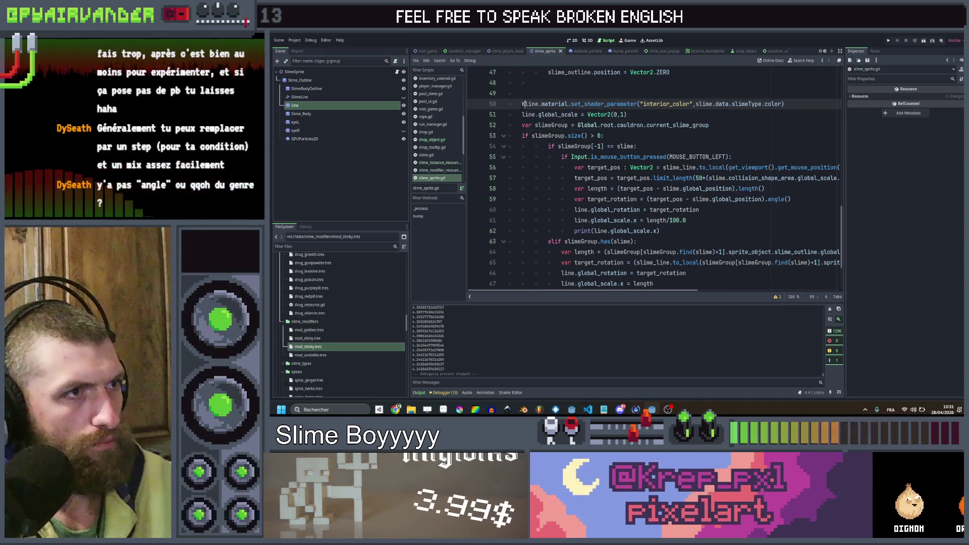
key(BackSpace)
text(#)
key(ctrl+s)
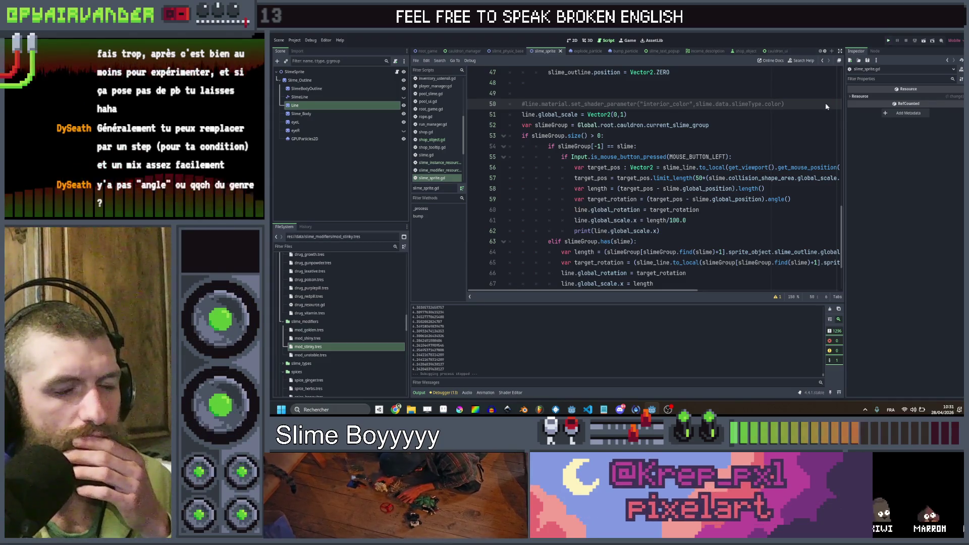
key(ctrl+s)
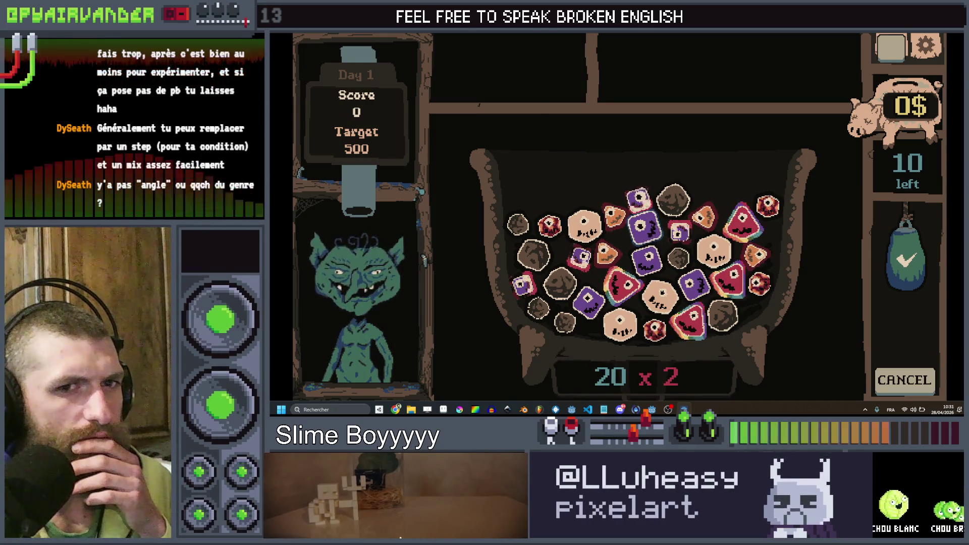
- Stop the running game, toggle a node's visibility in the slime sprite scene, and save
key(alt+Tab)
key(F8)
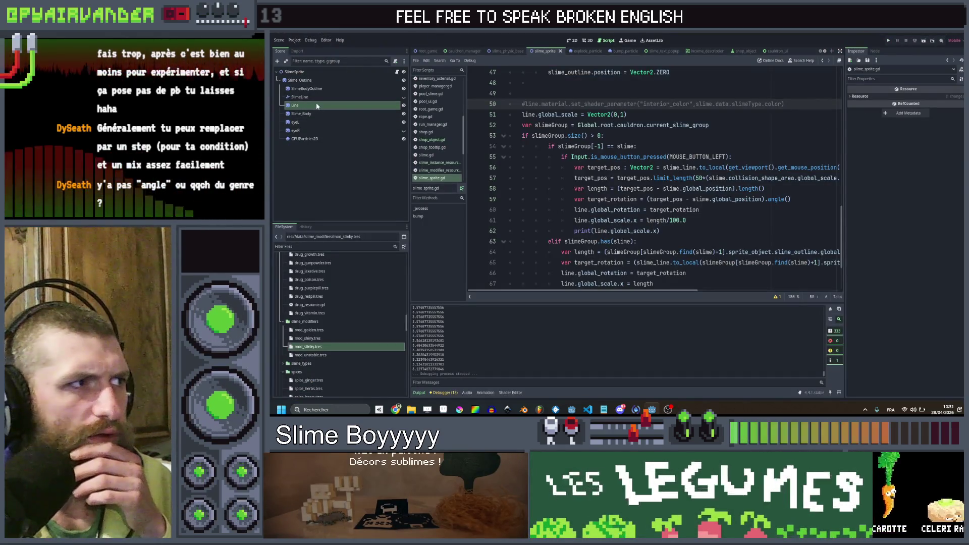
click(403, 105)
key(ctrl+s)
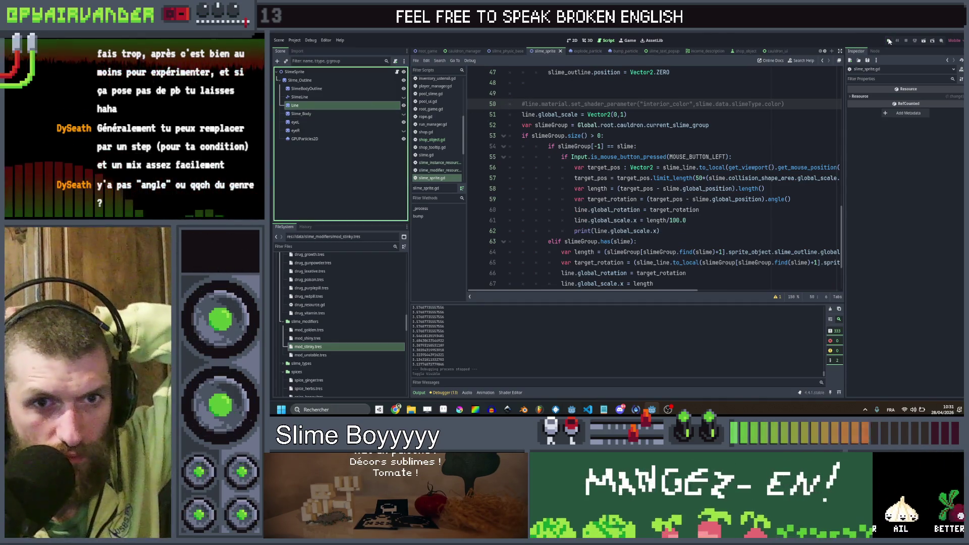
- Relaunch Slime Soup, pick a slime in the cauldron, close it, and select SlimeBodyOutline
click(888, 40)
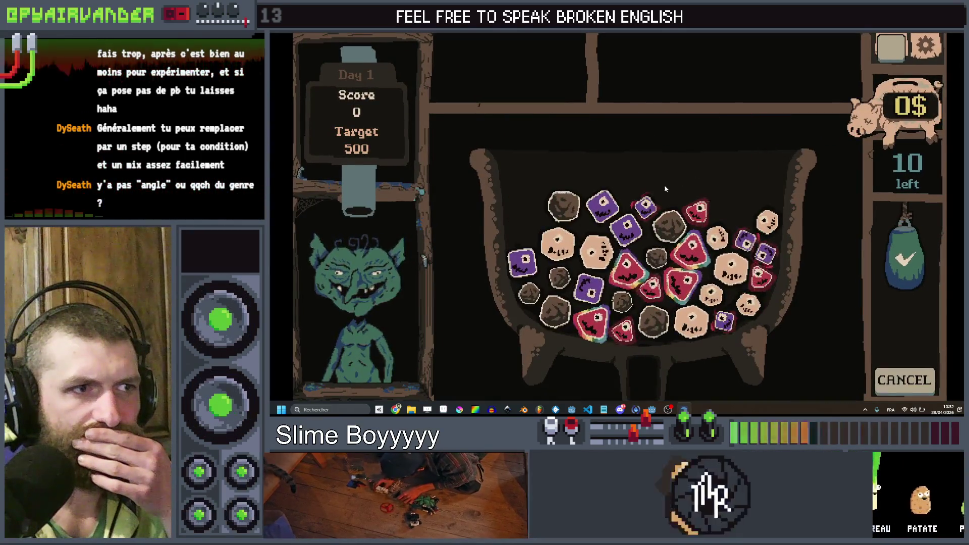
click(644, 213)
key(alt+F4)
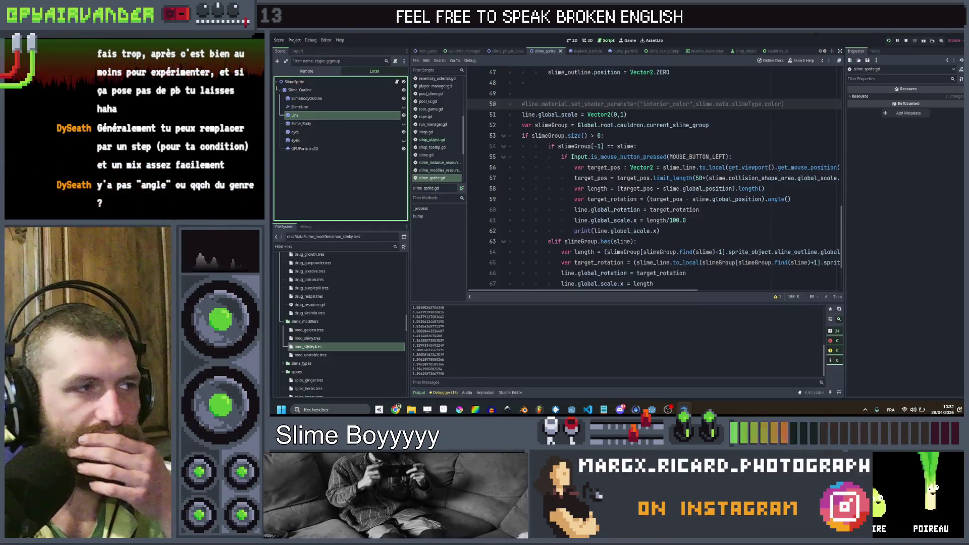
click(356, 169)
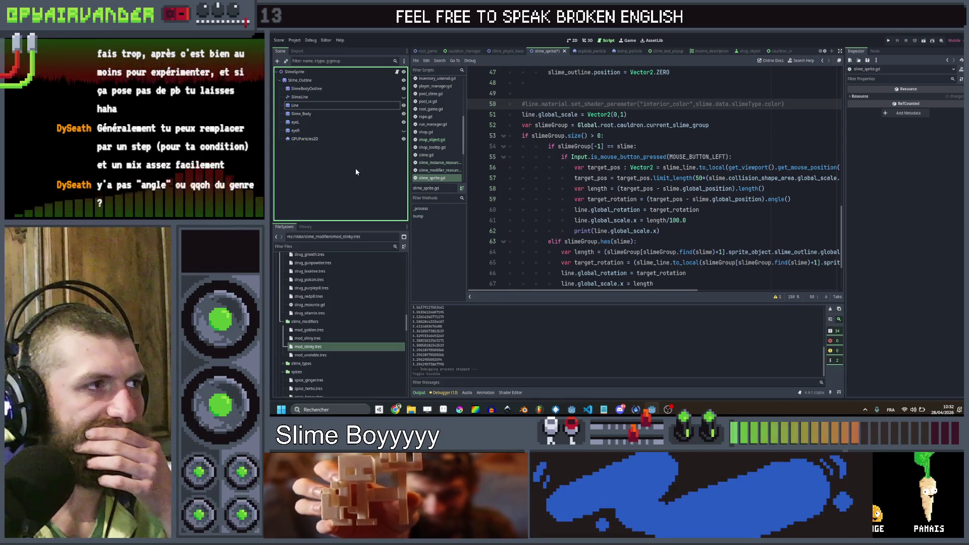
click(355, 91)
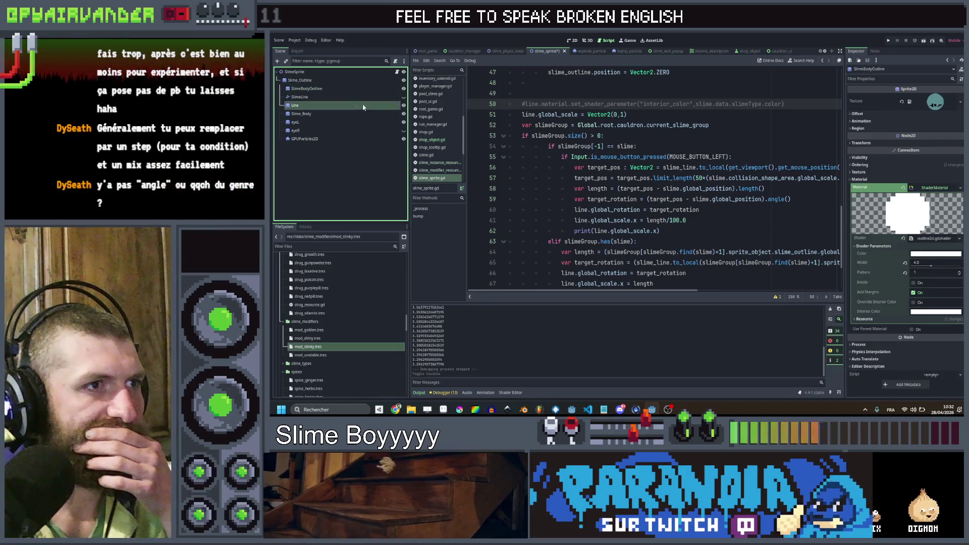
- Change line 51's global_scale from Vector2(0,1) to Vector2(1,1), save, and run the game
click(363, 107)
scroll(652, 177, up, 2)
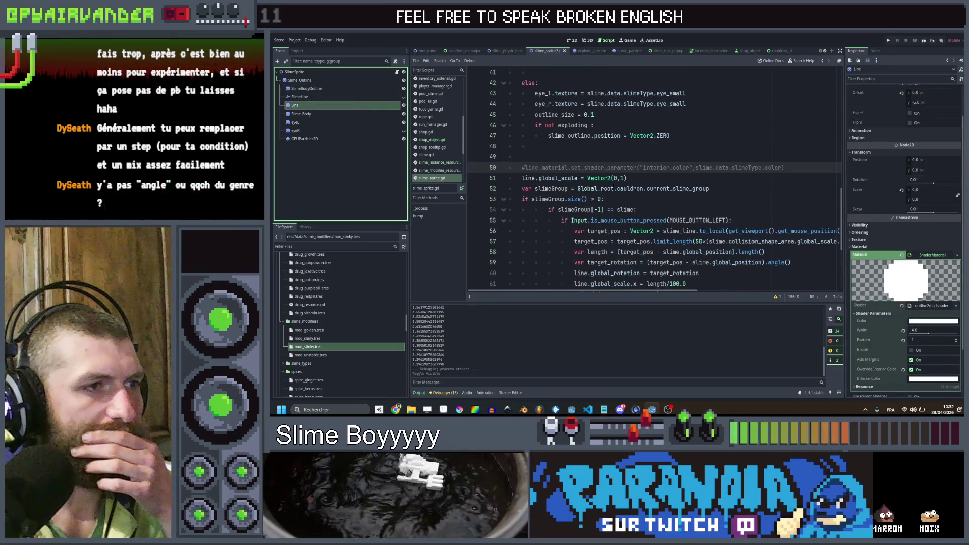
scroll(651, 177, down, 4)
scroll(651, 176, up, 3)
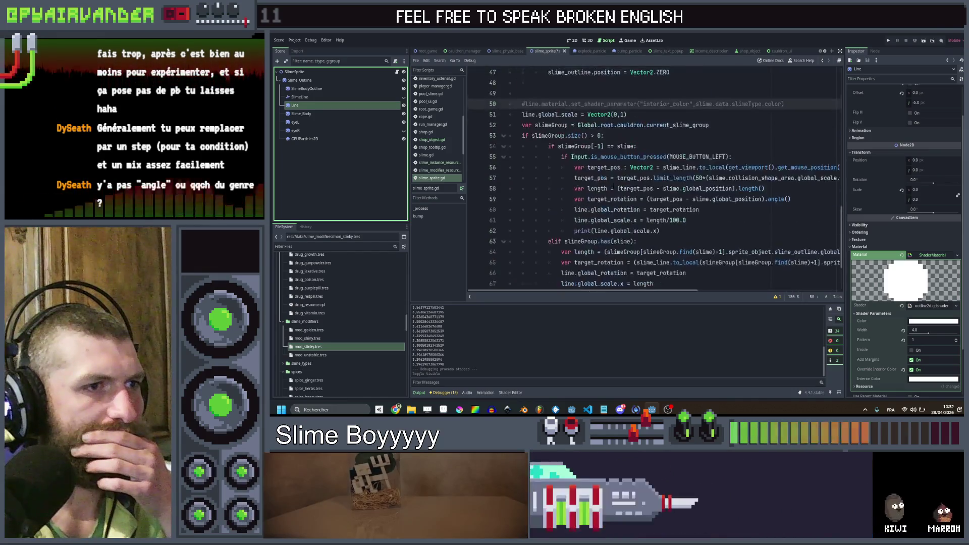
click(617, 146)
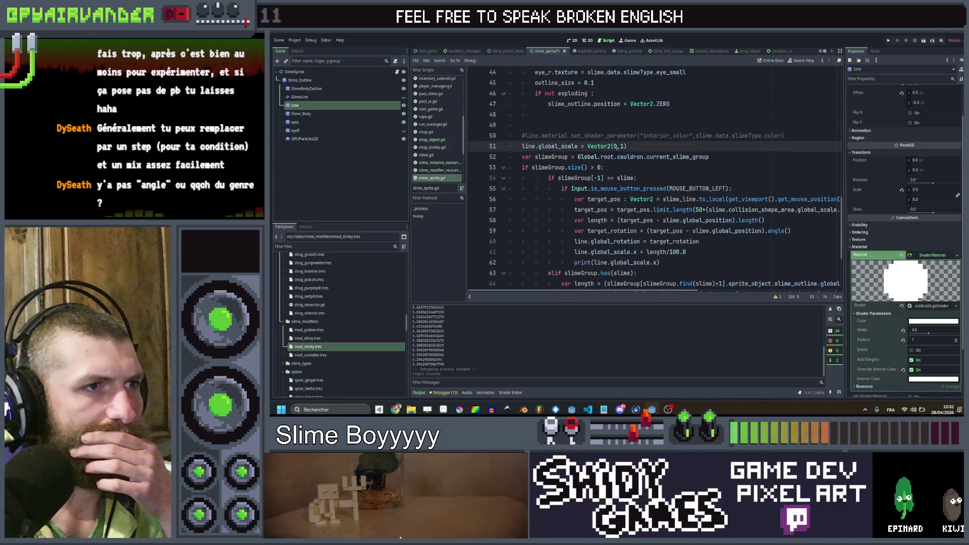
text(1)
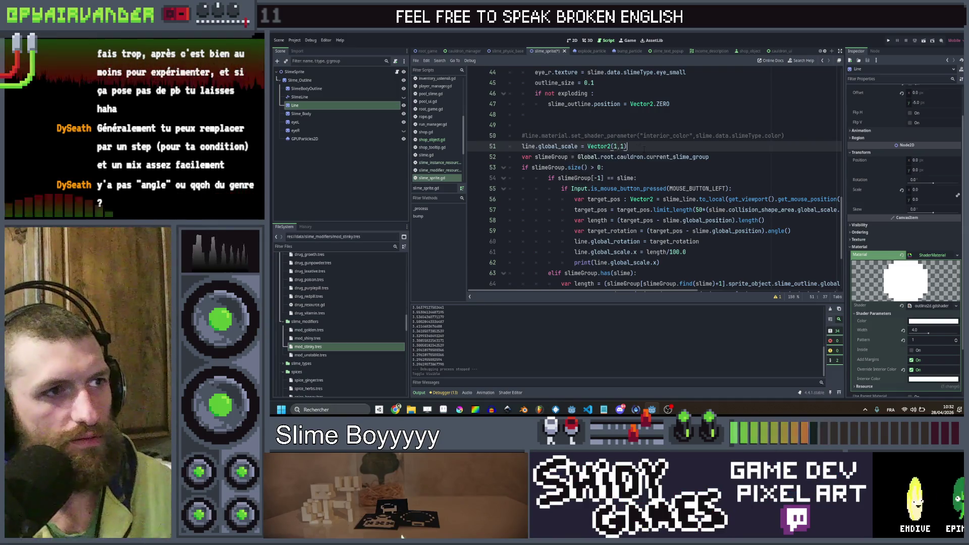
key(ctrl+s)
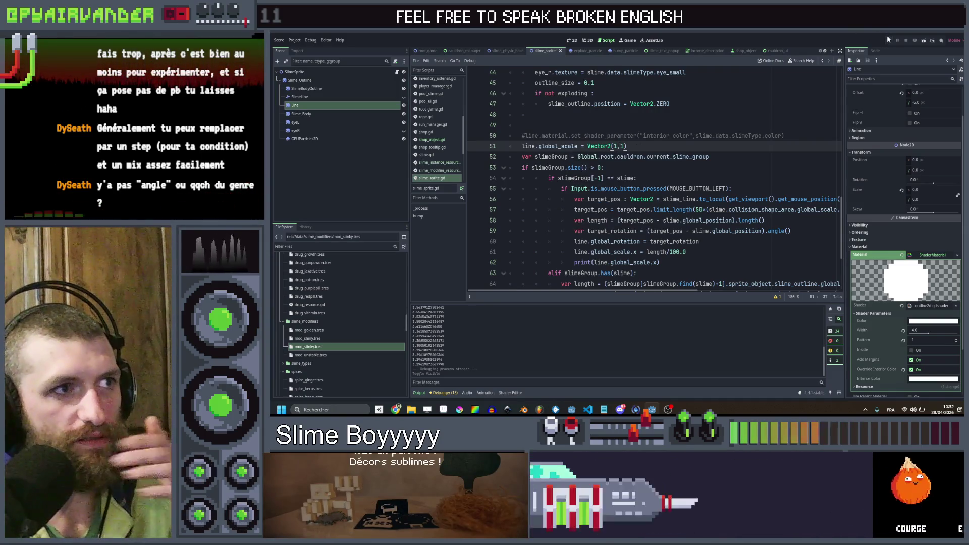
click(889, 41)
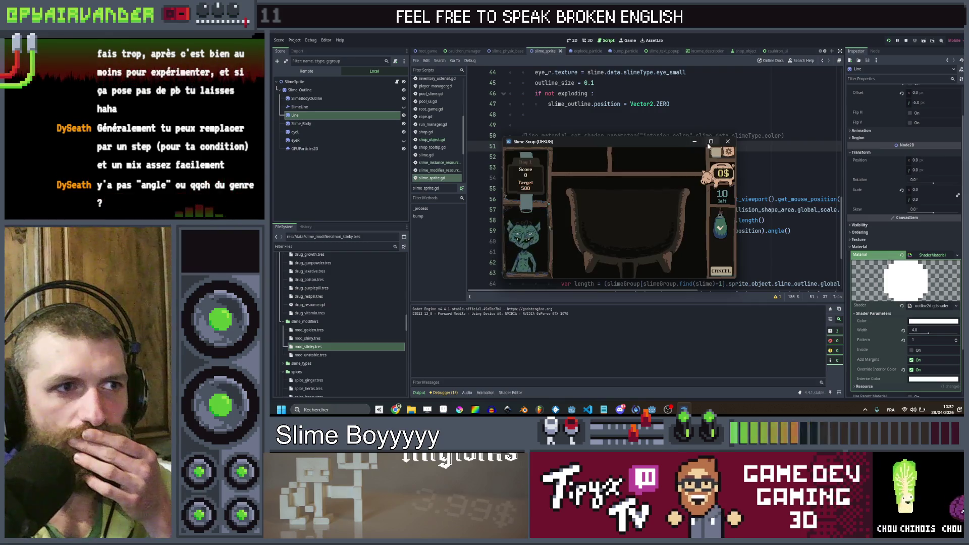
- Close the game and uncomment the interior_color line 50 with Ctrl+K
mouse_move(714, 144)
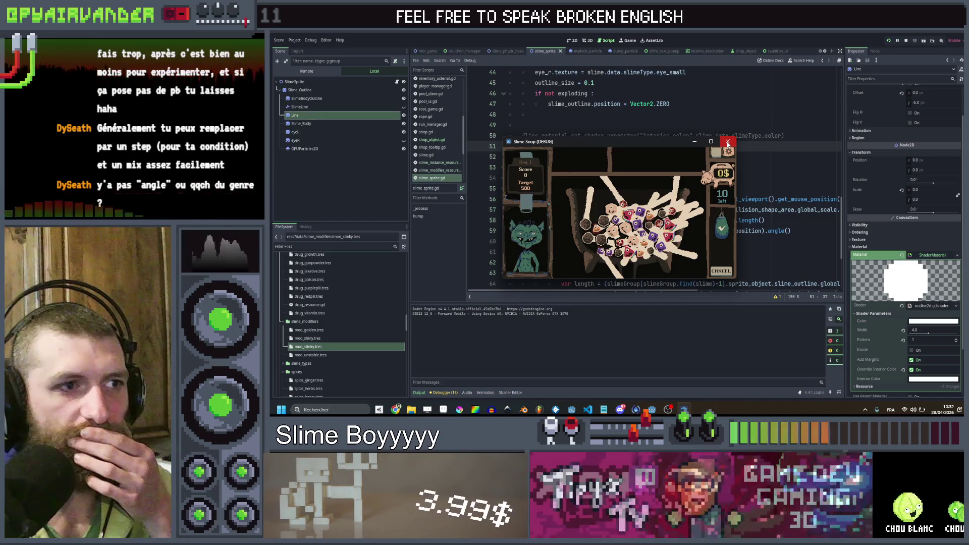
click(727, 143)
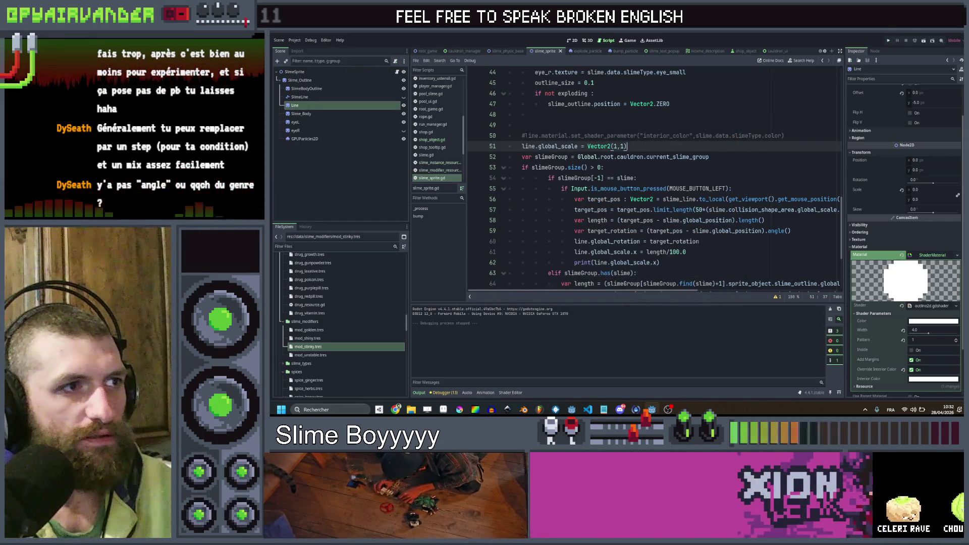
key(Up)
key(ctrl+k)
click(580, 125)
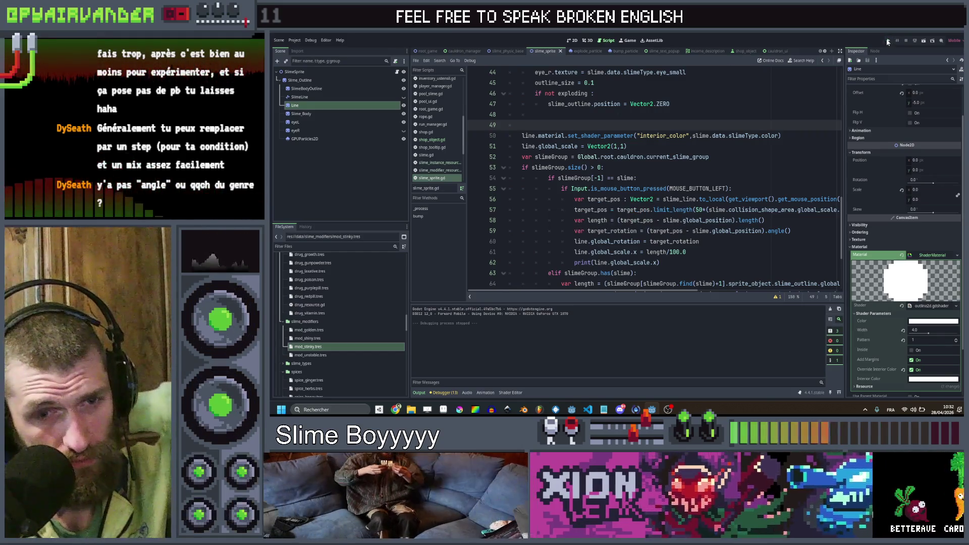
- Run the game with the interior tint restored, close it, and show outline2d.gdshader
click(889, 41)
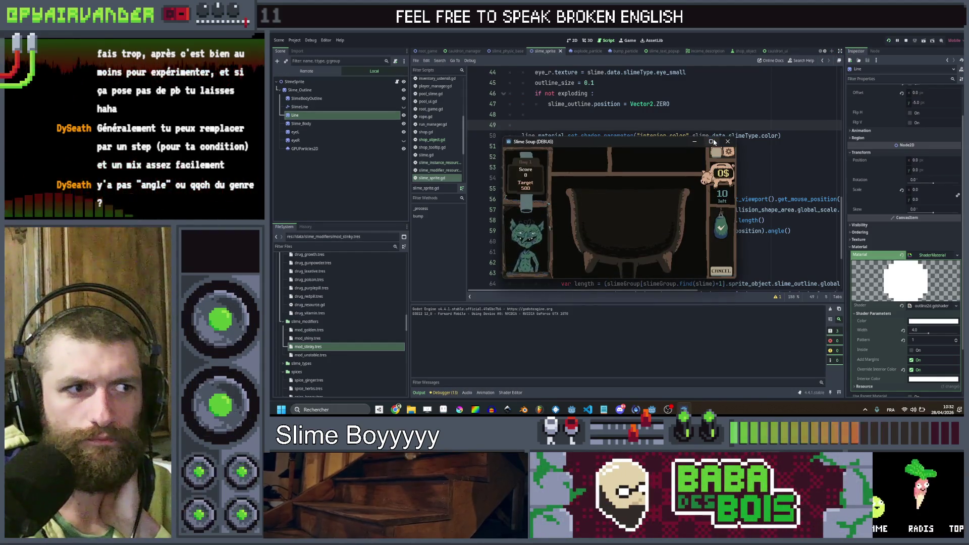
mouse_move(714, 142)
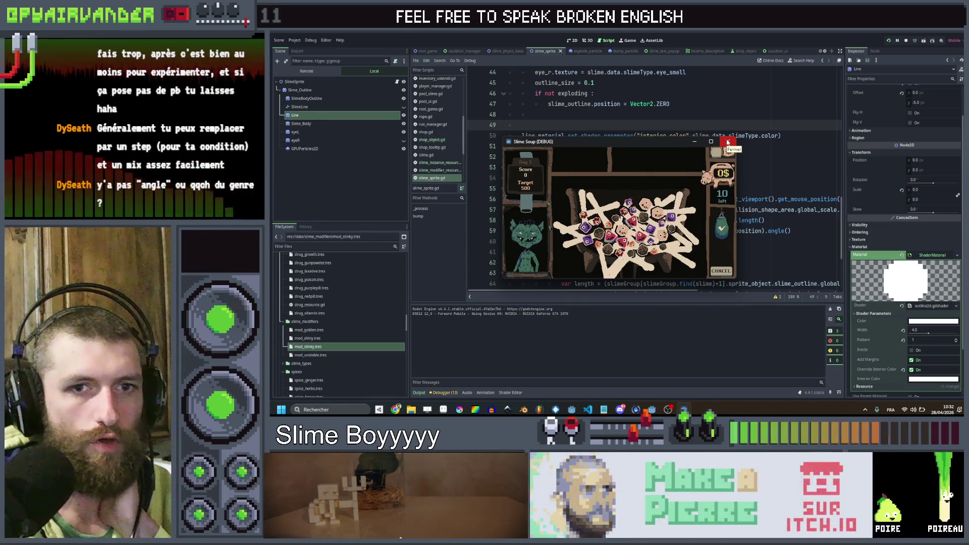
click(727, 142)
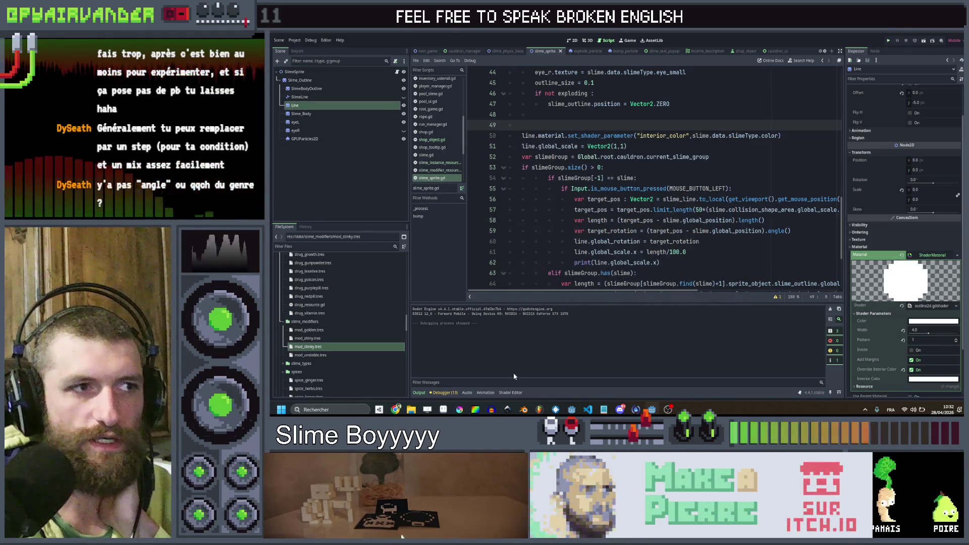
click(510, 393)
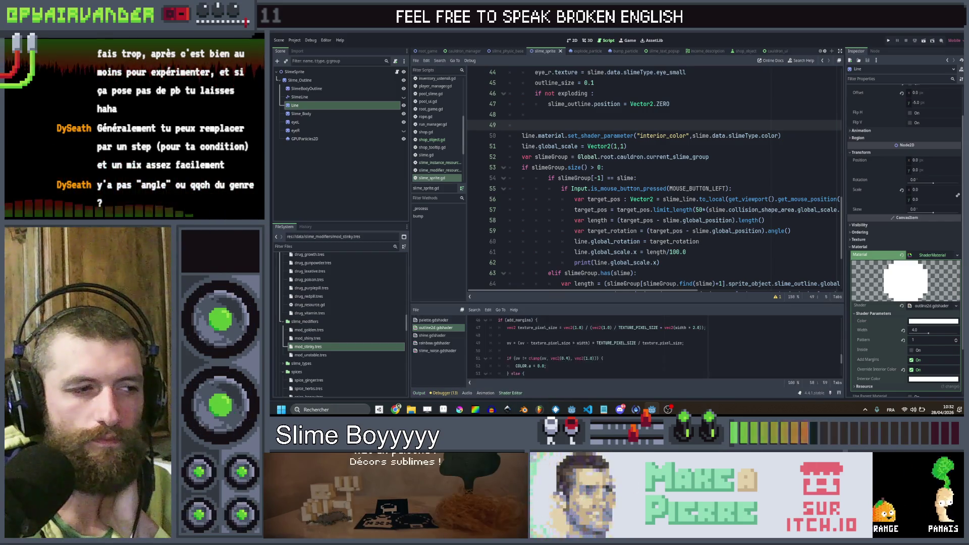
- Enlarge the shader code area and select the override_interior_color if/else block
scroll(621, 338, down, 3)
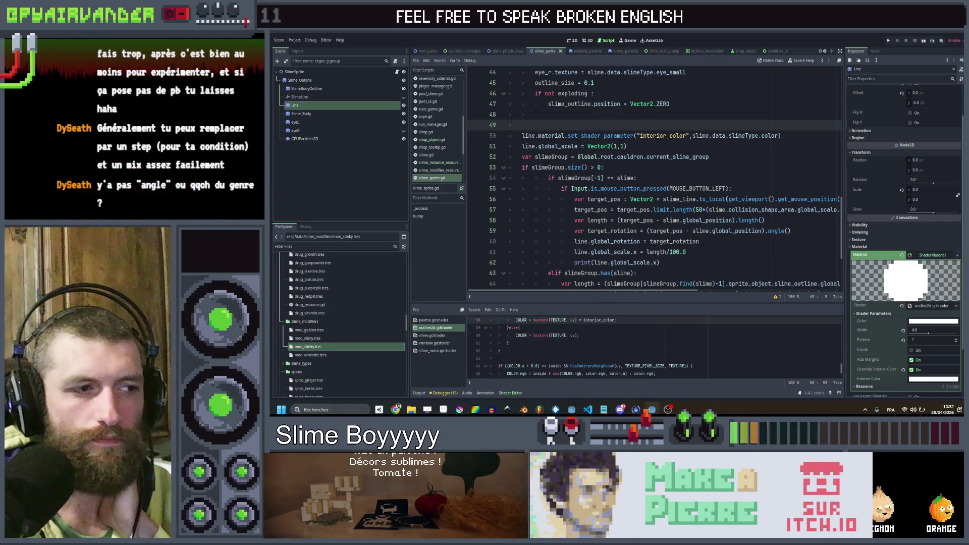
drag(634, 303, 634, 220)
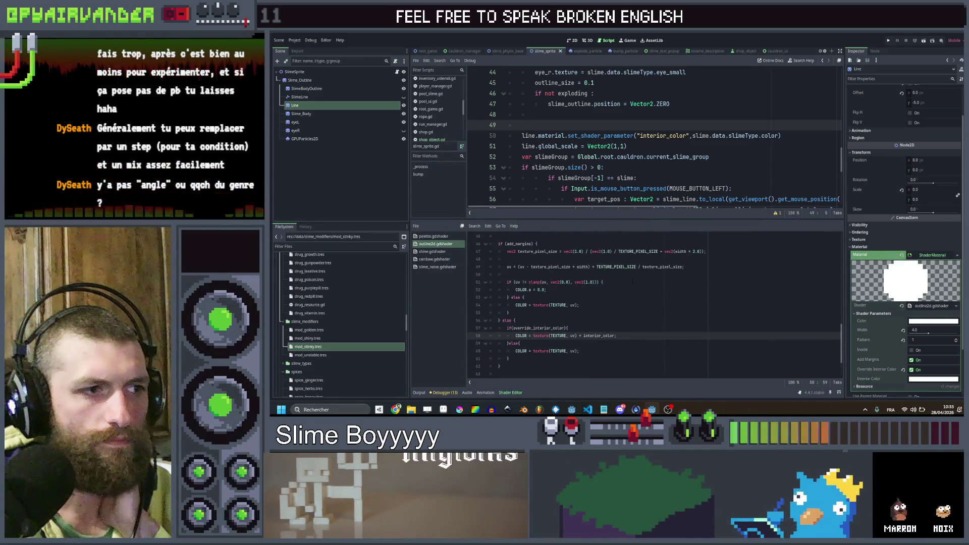
drag(510, 359, 507, 329)
key(ctrl+c)
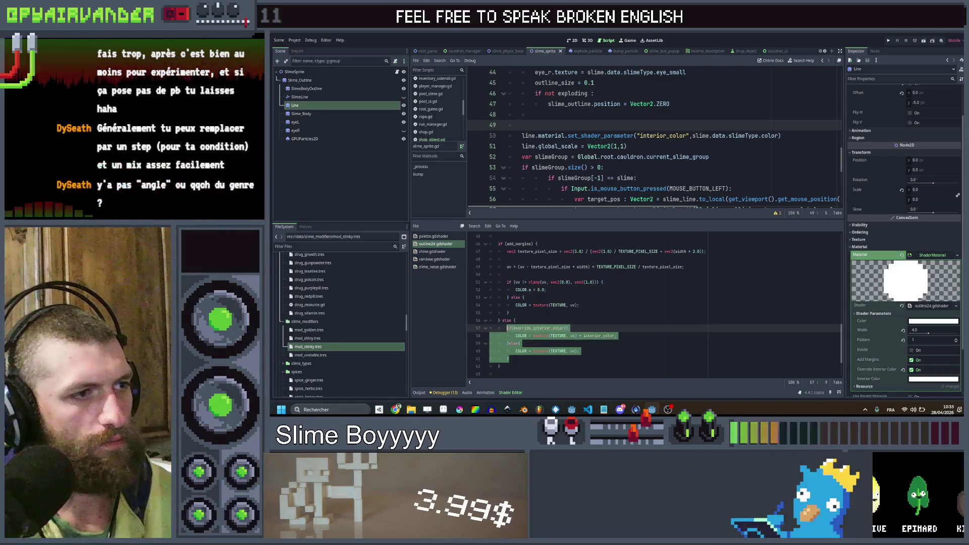
scroll(577, 278, up, 2)
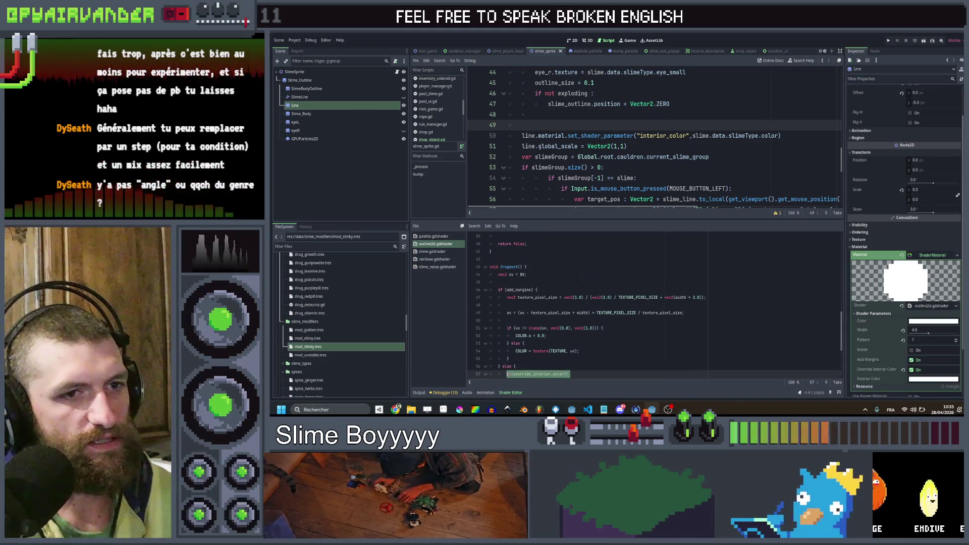
scroll(577, 278, down, 1)
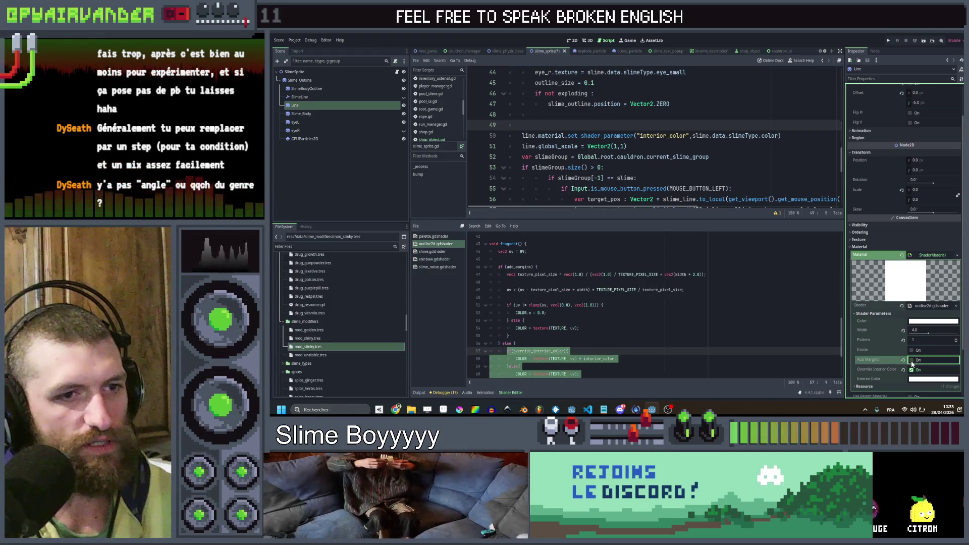
drag(509, 337, 508, 297)
- Replace the plain texture colour on line 54 with the override_interior_color if/else block
click(570, 314)
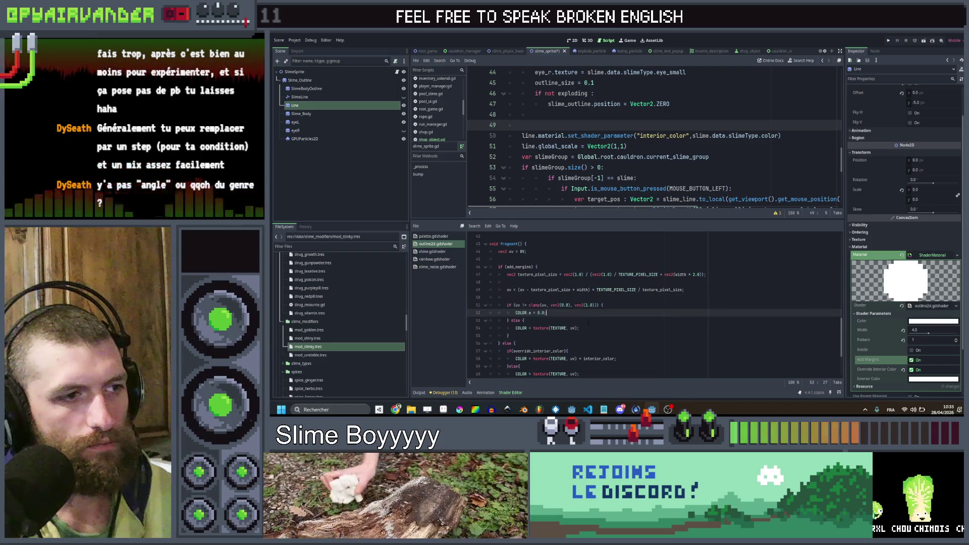
click(586, 321)
key(Down)
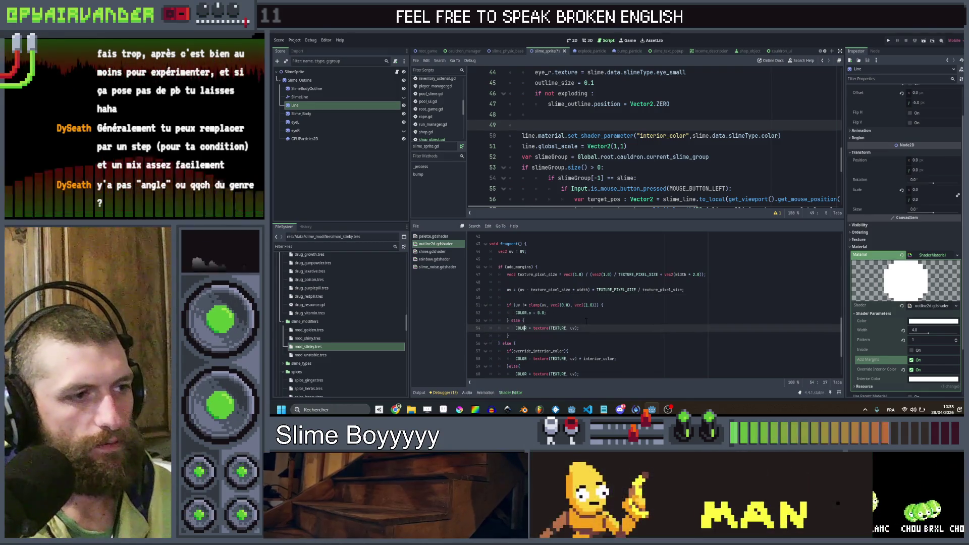
key(Down)
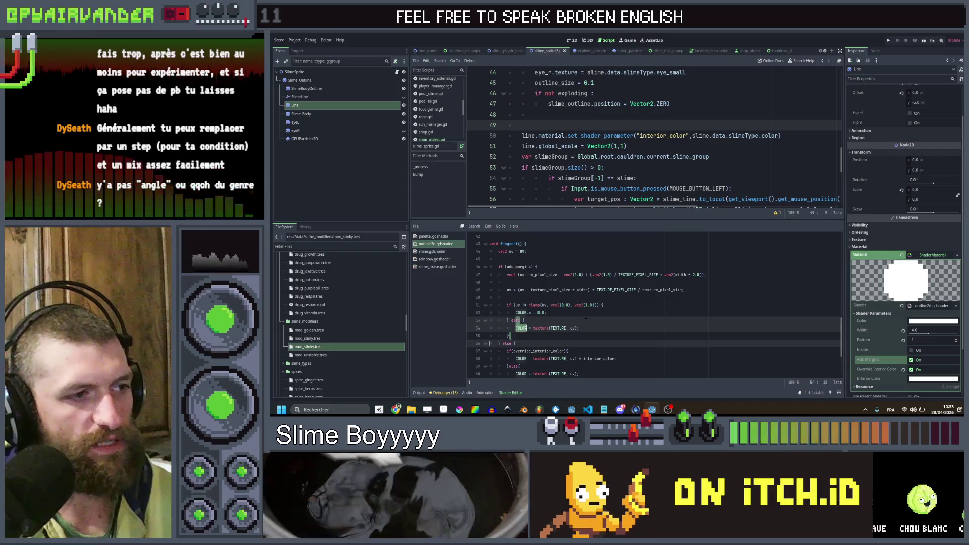
key(Up)
key(Home)
key(shift+End)
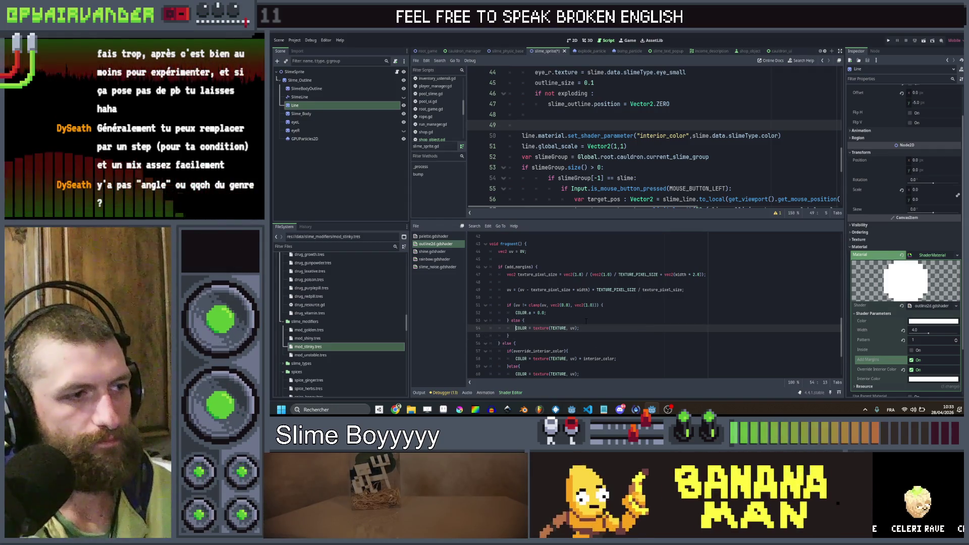
key(ctrl+v)
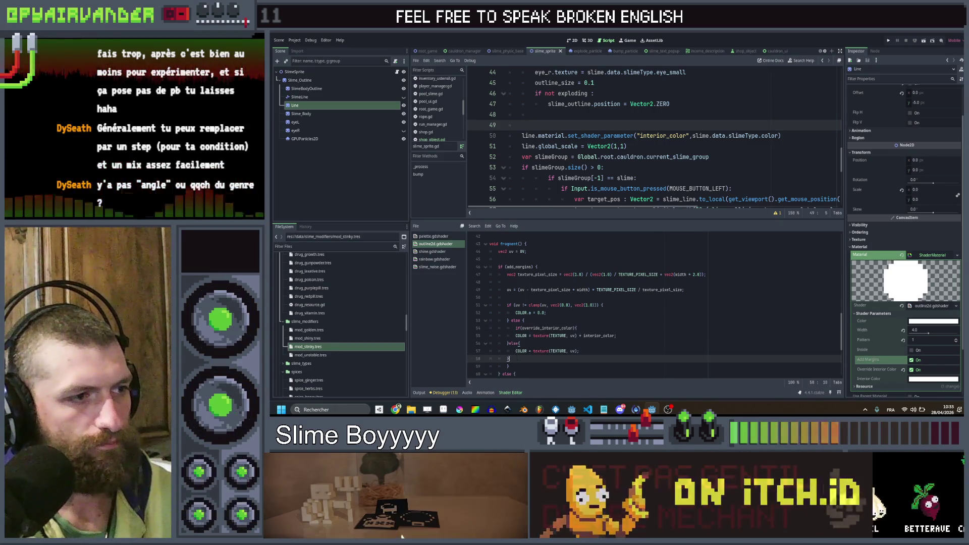
- Save the shader and indent the interior_color tinting line
shift+click(516, 343)
key(ctrl+s)
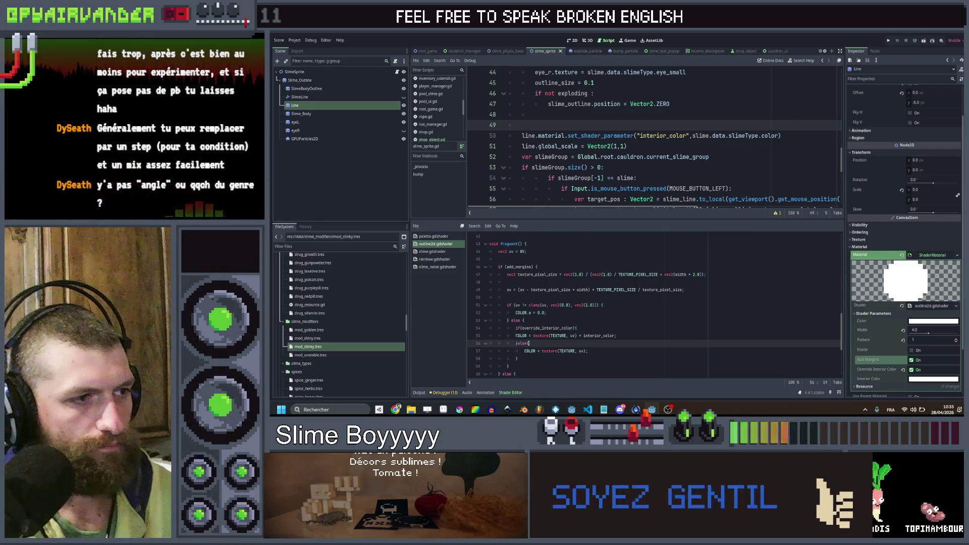
key(Up)
key(Tab)
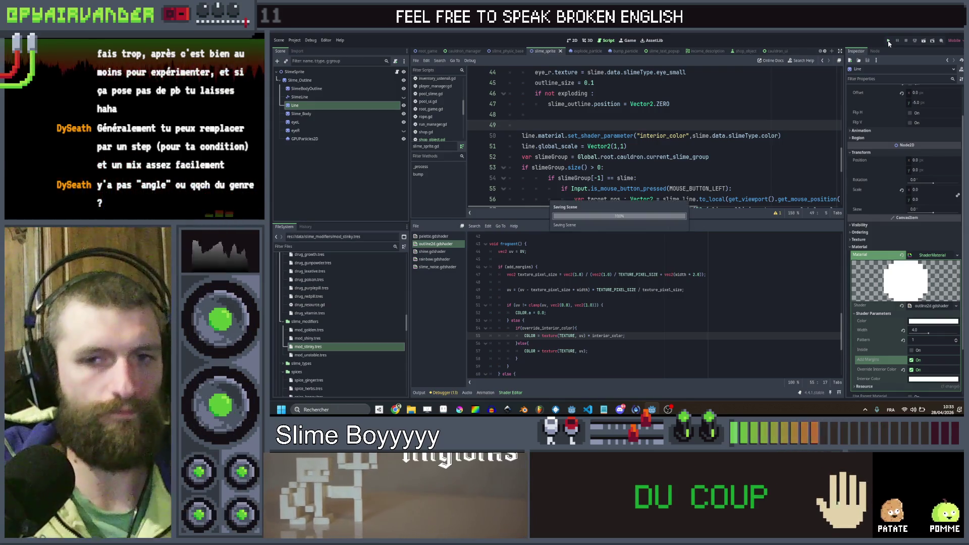
- Run Slime Soup full-screen to check the shader-tinted line sprites, then close it
click(890, 42)
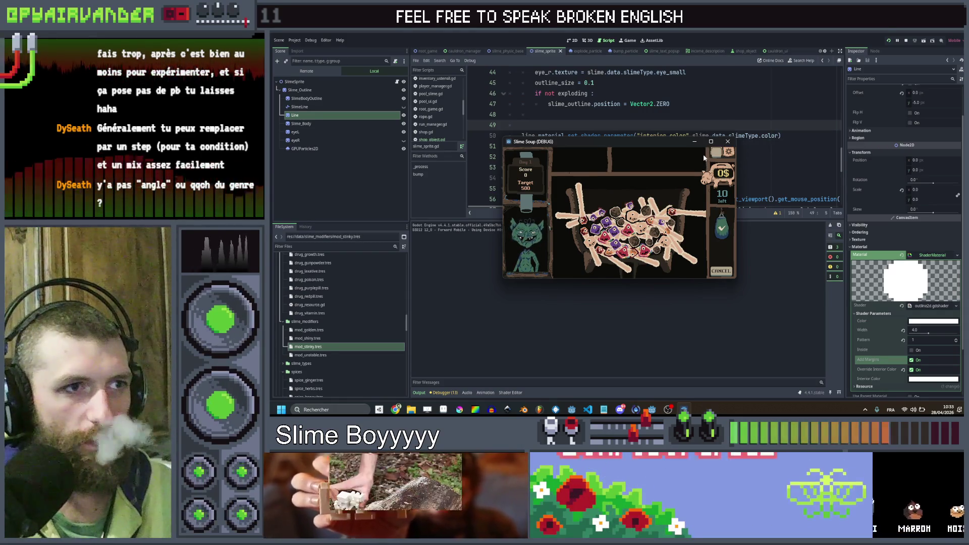
click(711, 142)
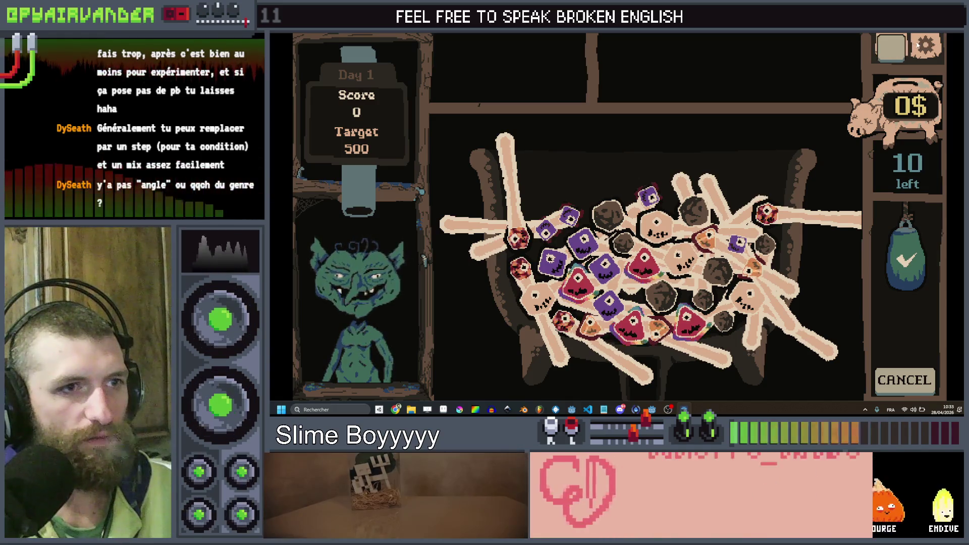
click(959, 34)
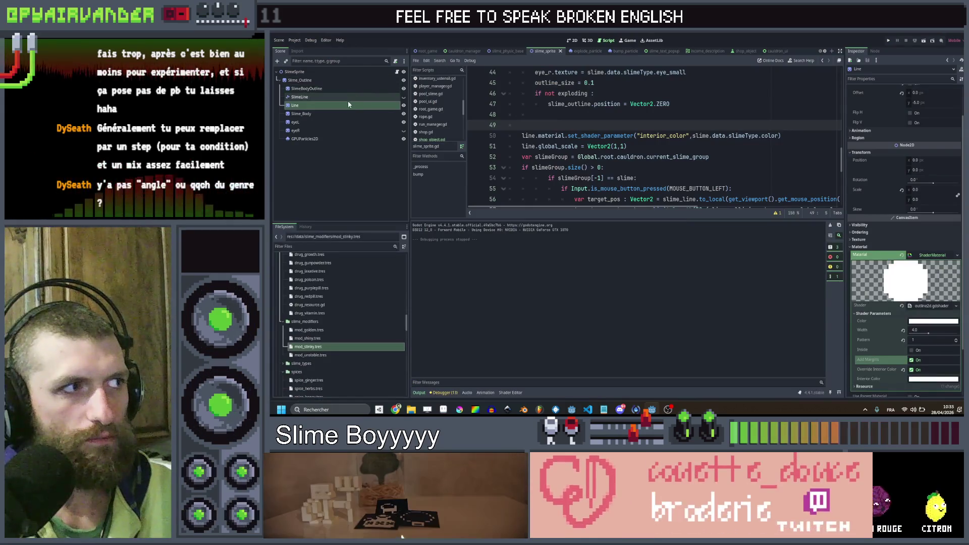
click(329, 114)
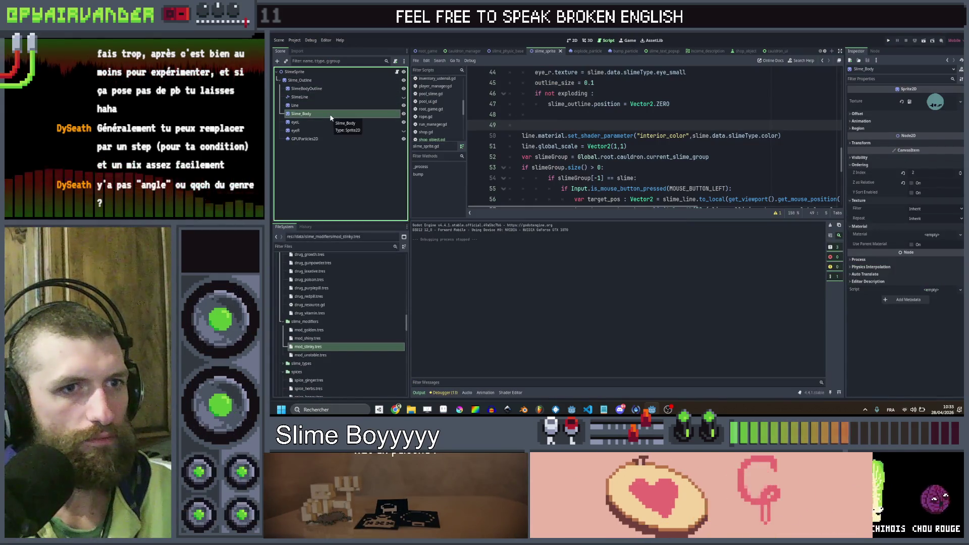
click(331, 88)
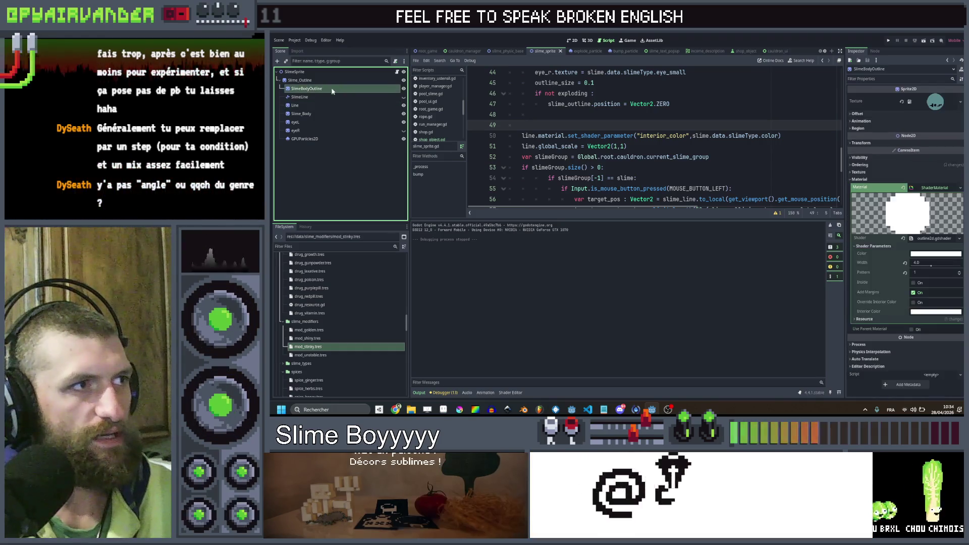
click(332, 105)
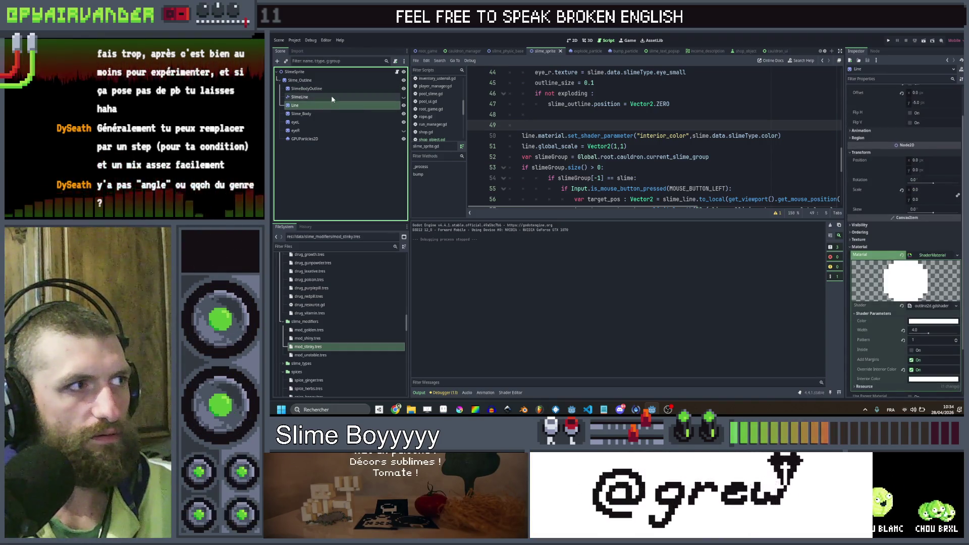
click(332, 97)
click(334, 87)
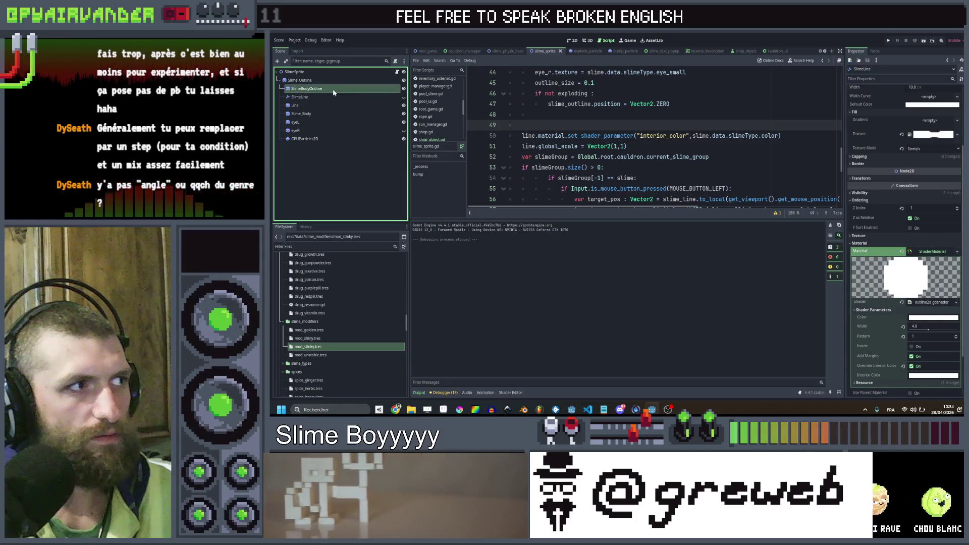
click(333, 105)
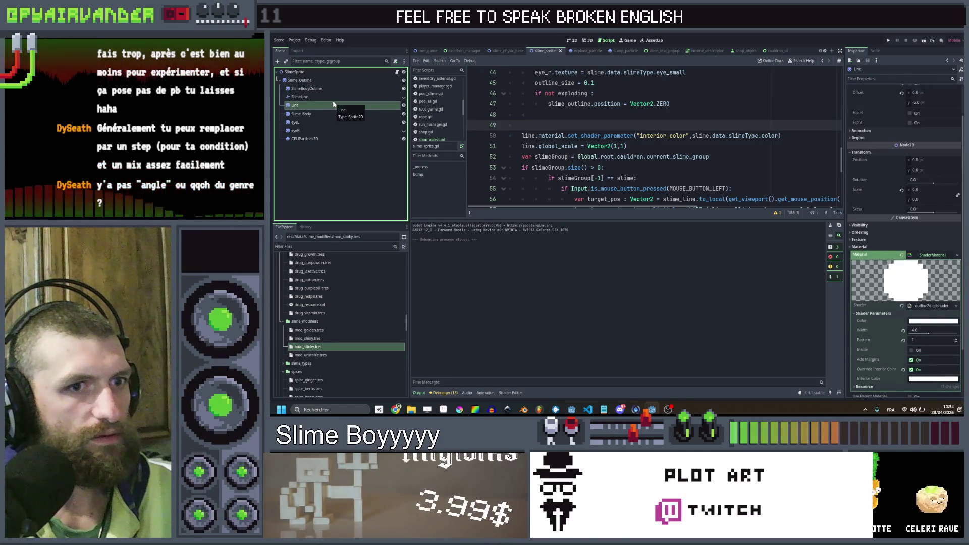
click(333, 112)
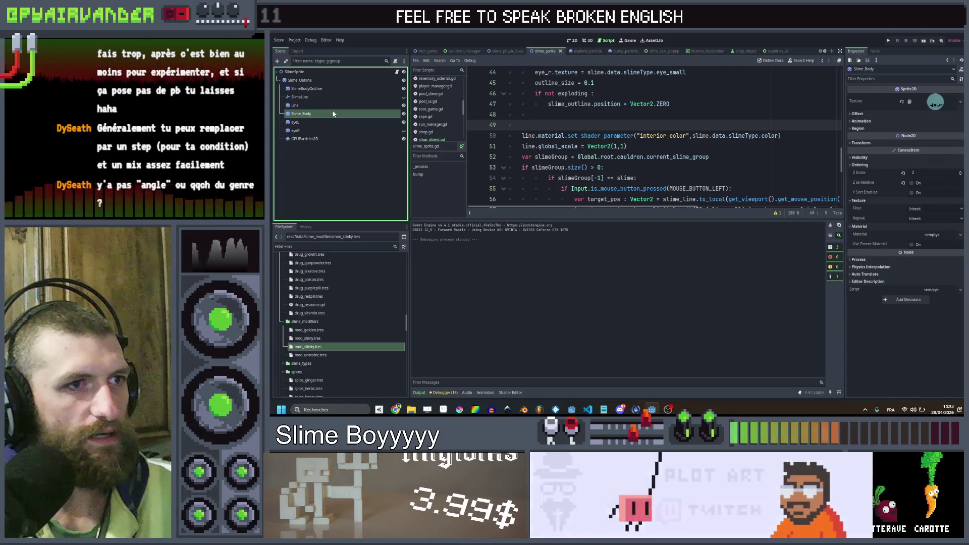
click(331, 89)
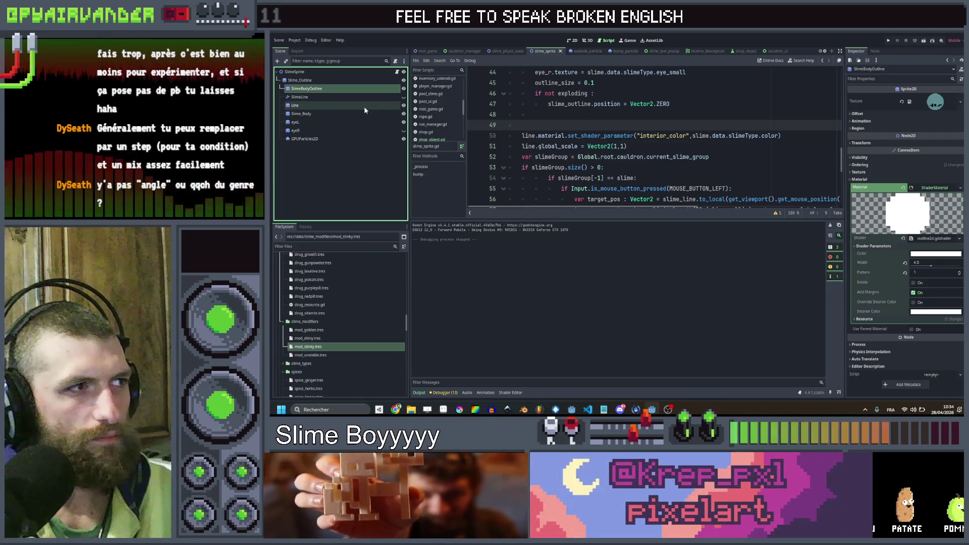
click(364, 105)
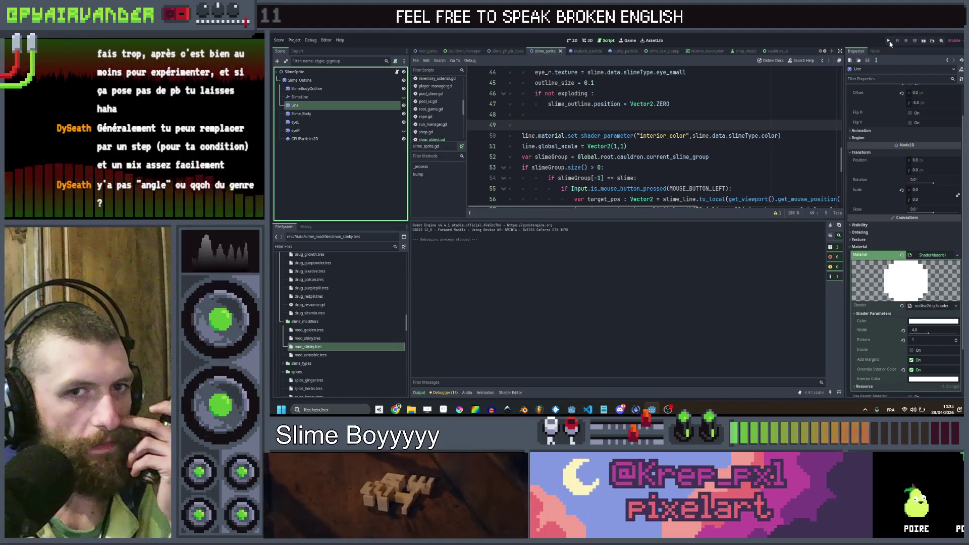
key(ctrl+s)
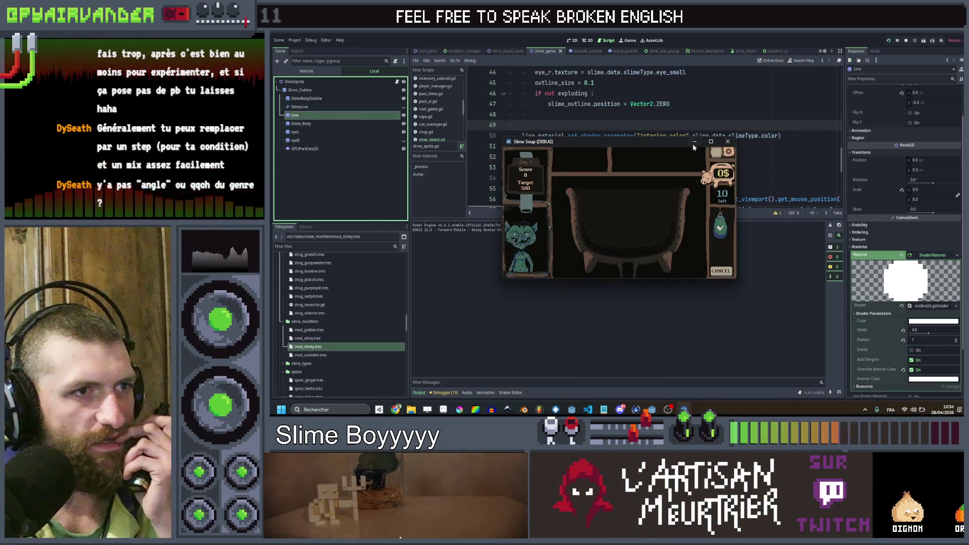
- Maximise the game to watch line bars stretch between slimes, stop it, and return to line 51
click(712, 142)
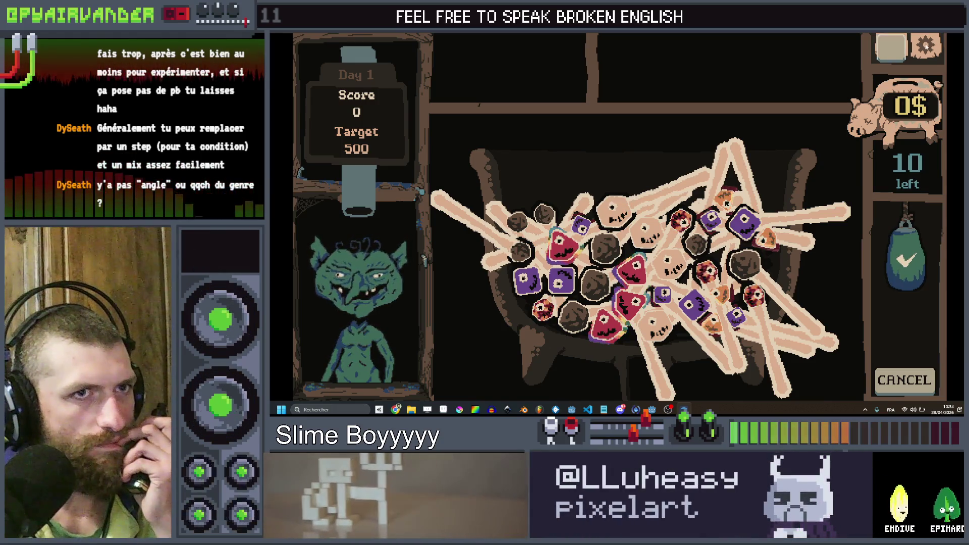
key(F8)
click(759, 143)
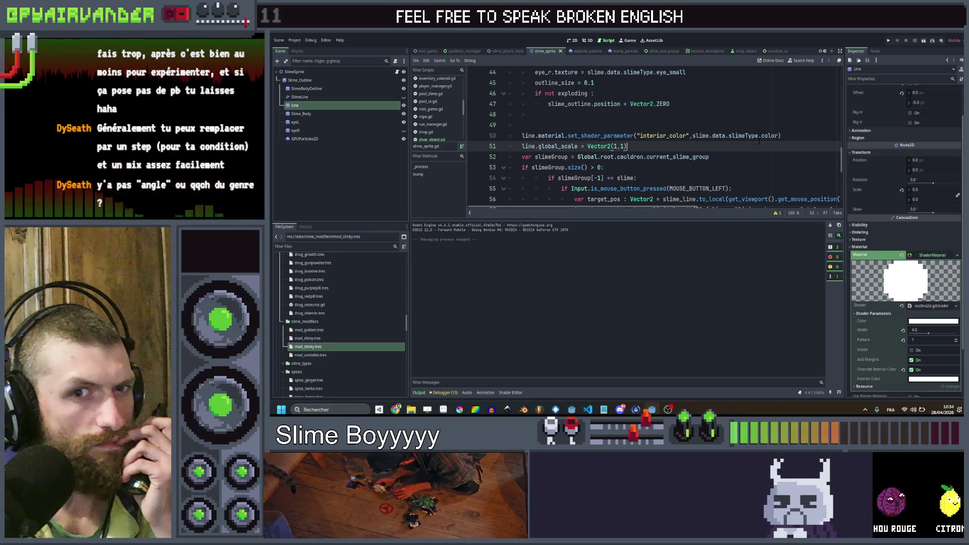
- Show outline2d.gdshader below the script and inspect the interior_color lines 54–55
scroll(759, 143, down, 3)
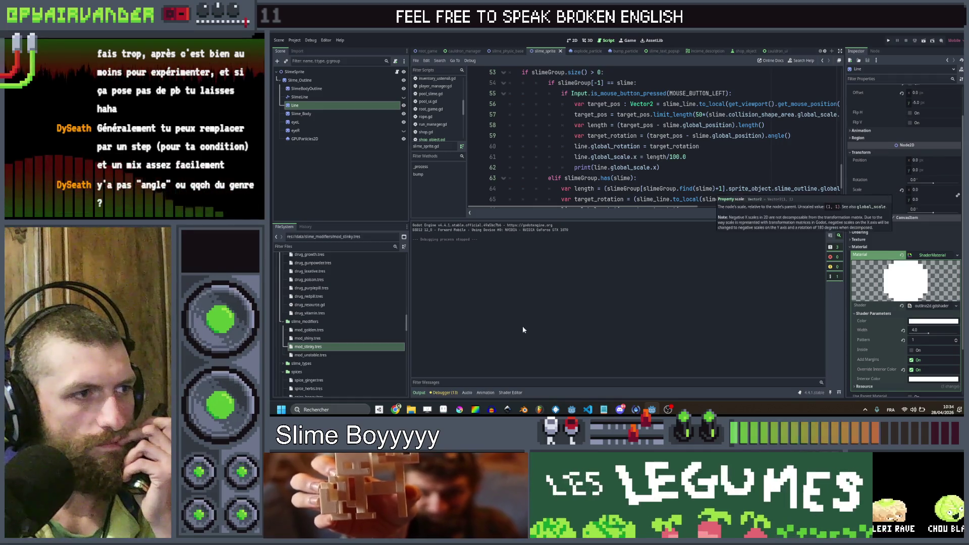
click(510, 393)
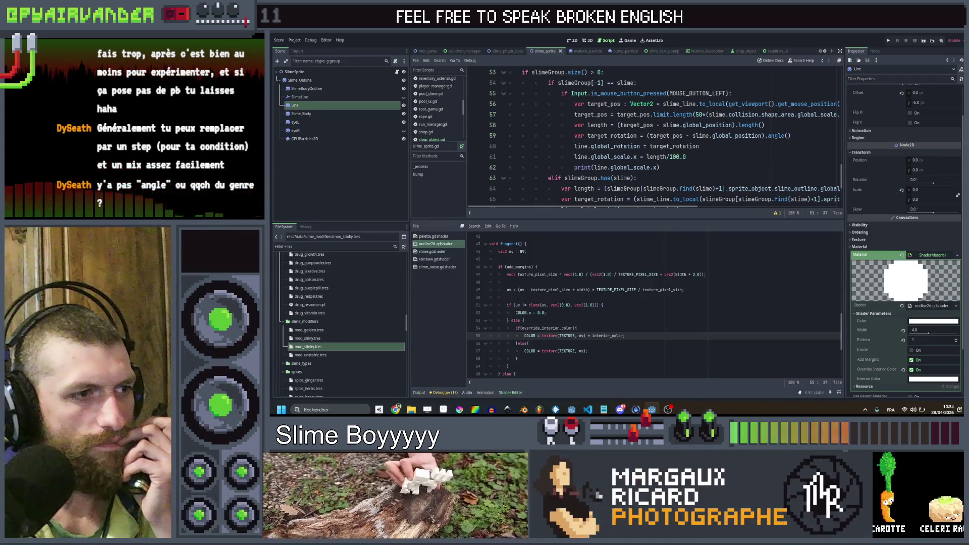
scroll(597, 320, down, 1)
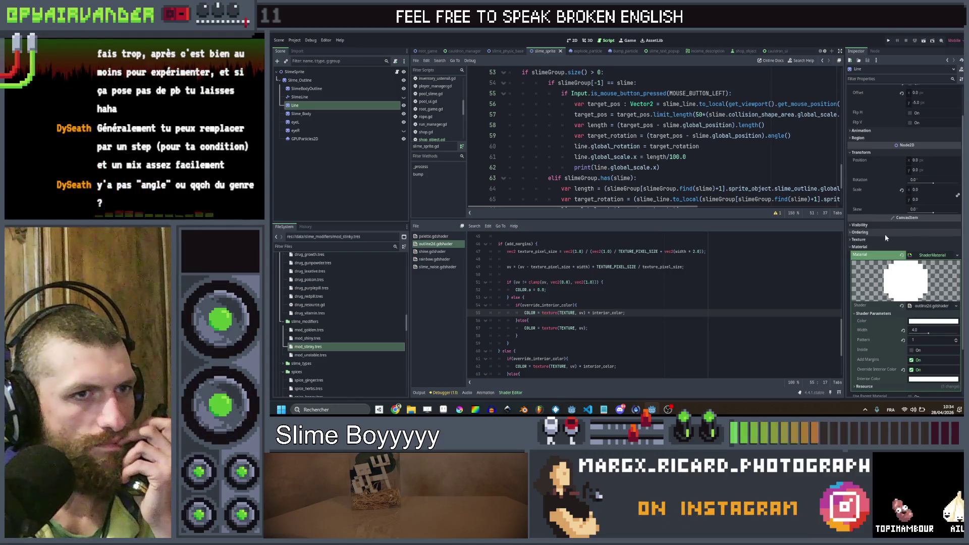
scroll(884, 232, up, 1)
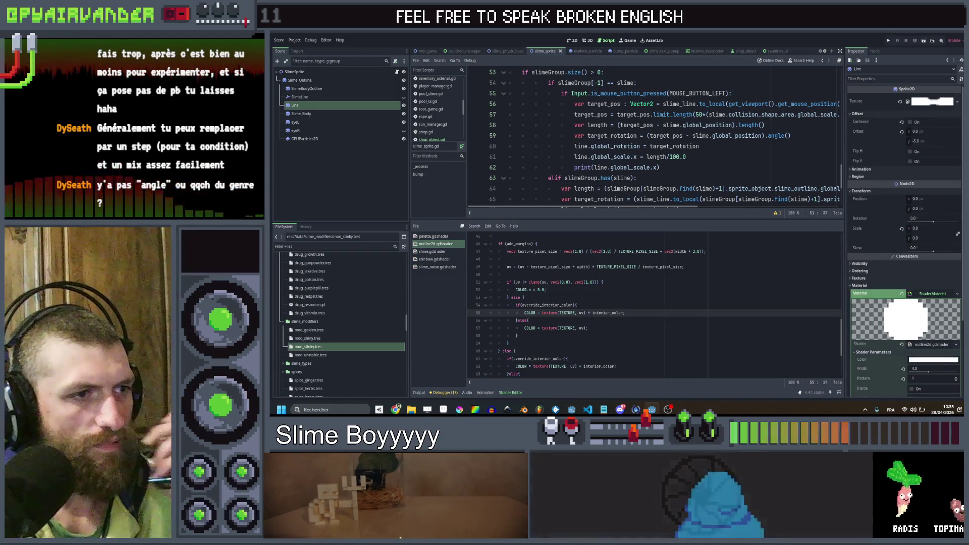
click(589, 313)
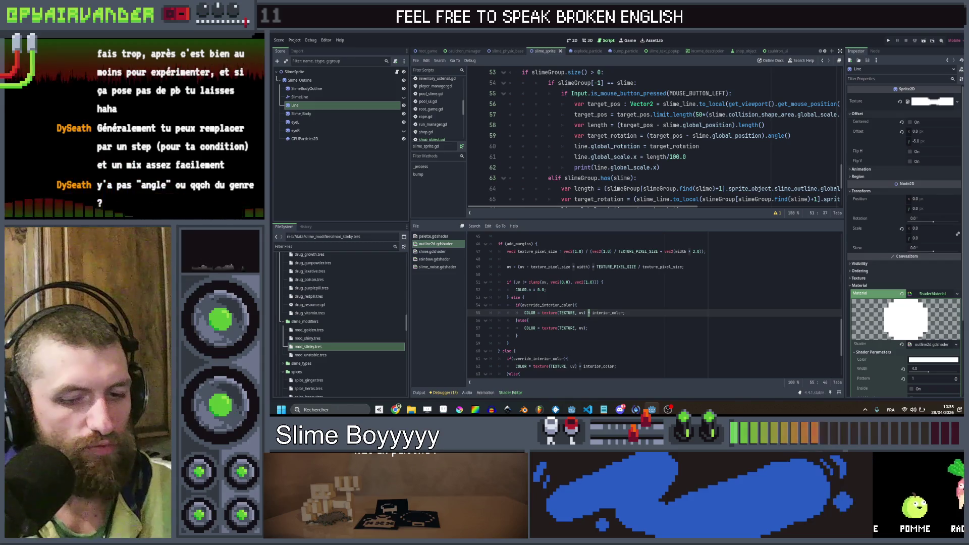
click(651, 305)
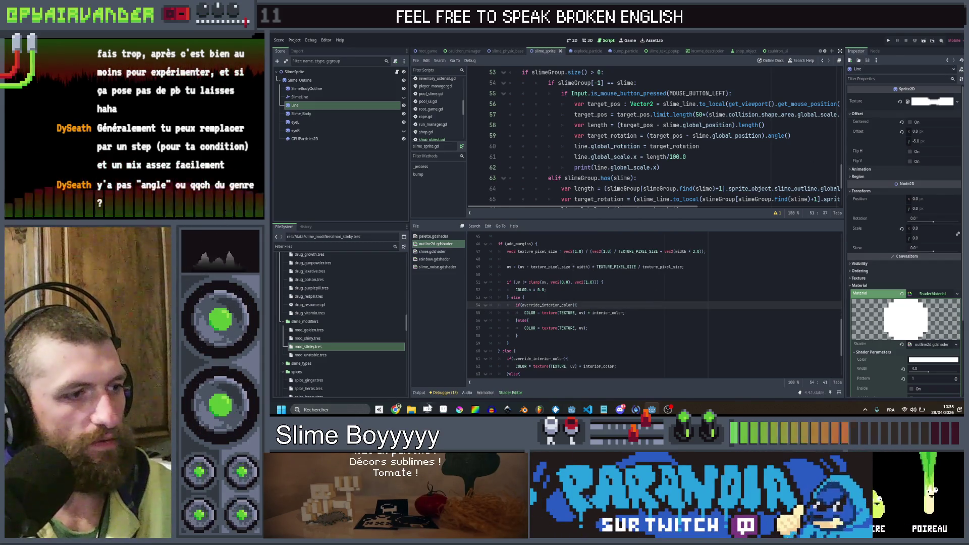
key(alt+Tab)
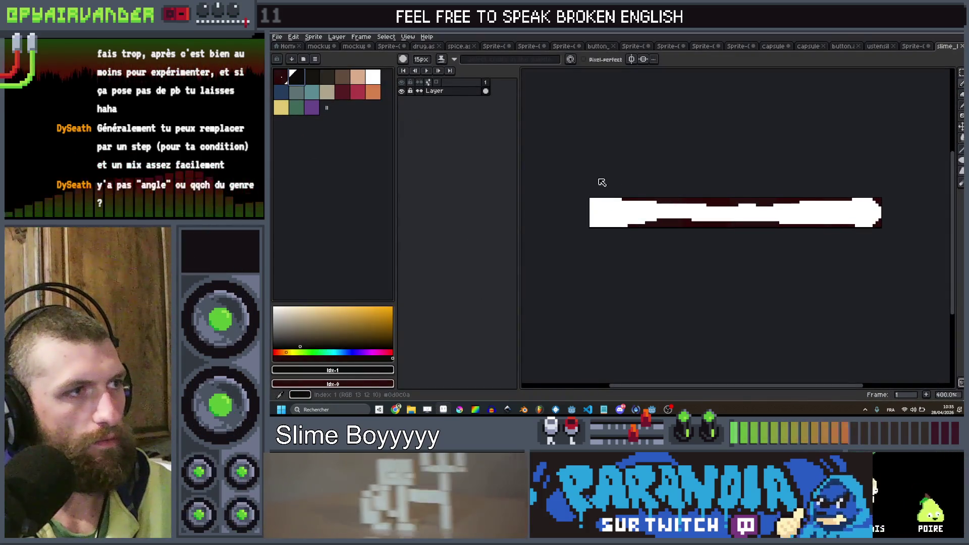
- Bucket-fill the white line sprite with dark colour and set the colour to pure black
click(616, 200)
key(g)
click(612, 210)
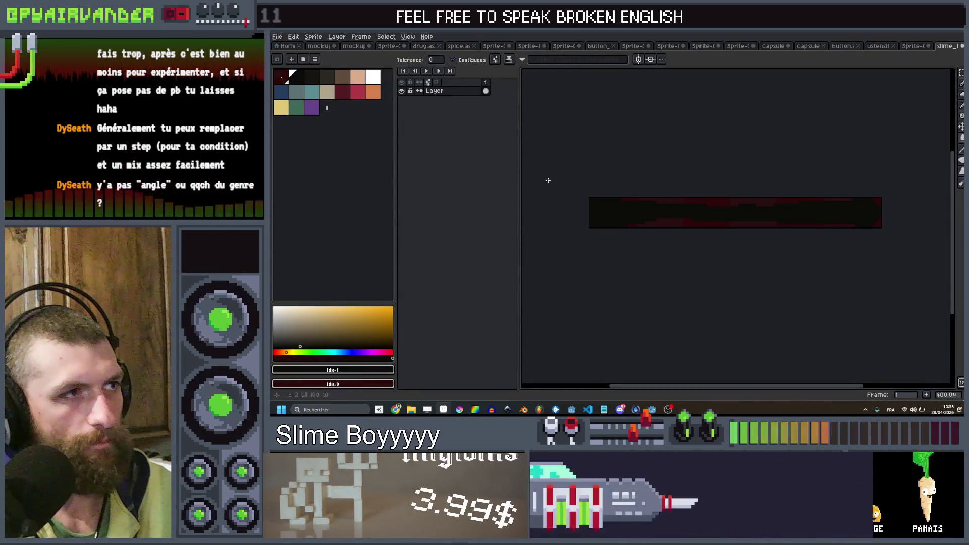
drag(323, 331, 273, 374)
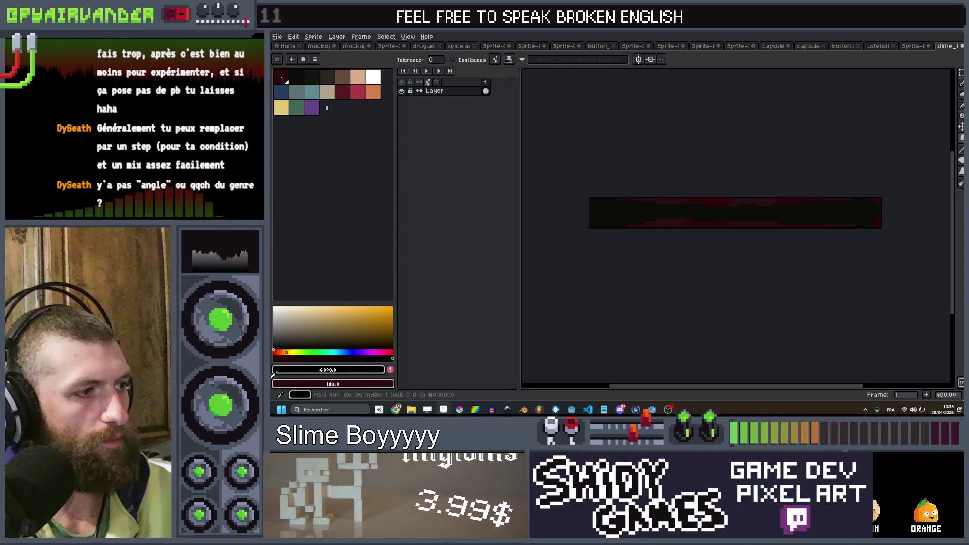
scroll(668, 206, up, 2)
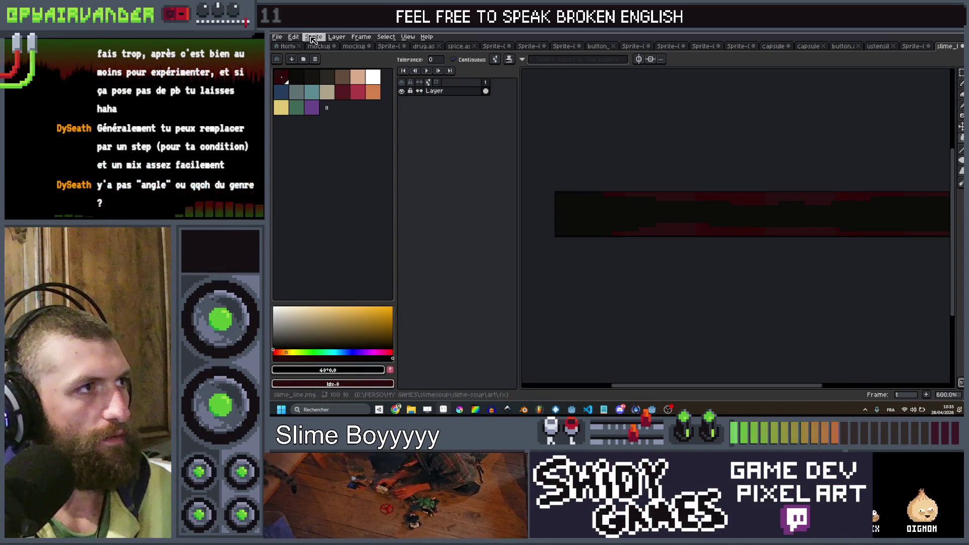
- Set the sprite to RGB Color mode and export it as slime_line.png
click(313, 38)
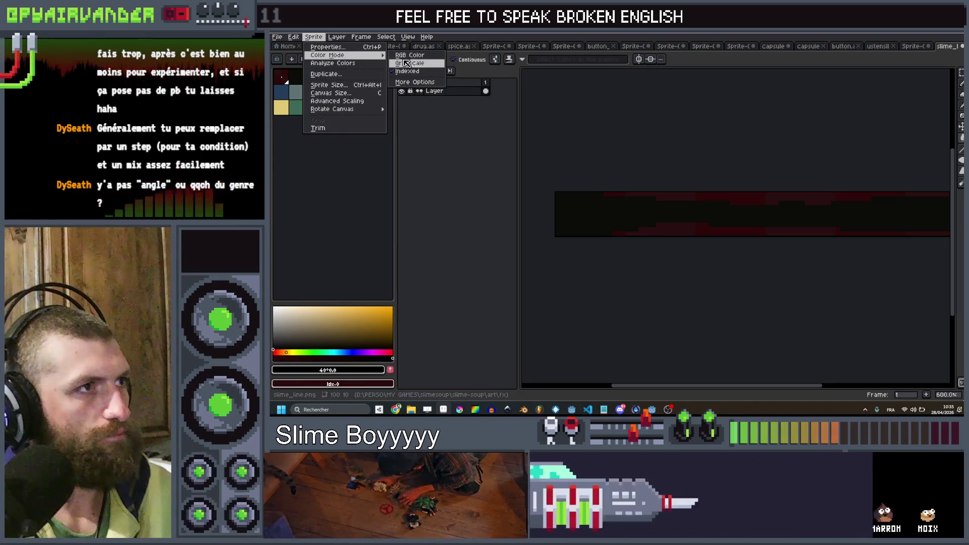
click(403, 56)
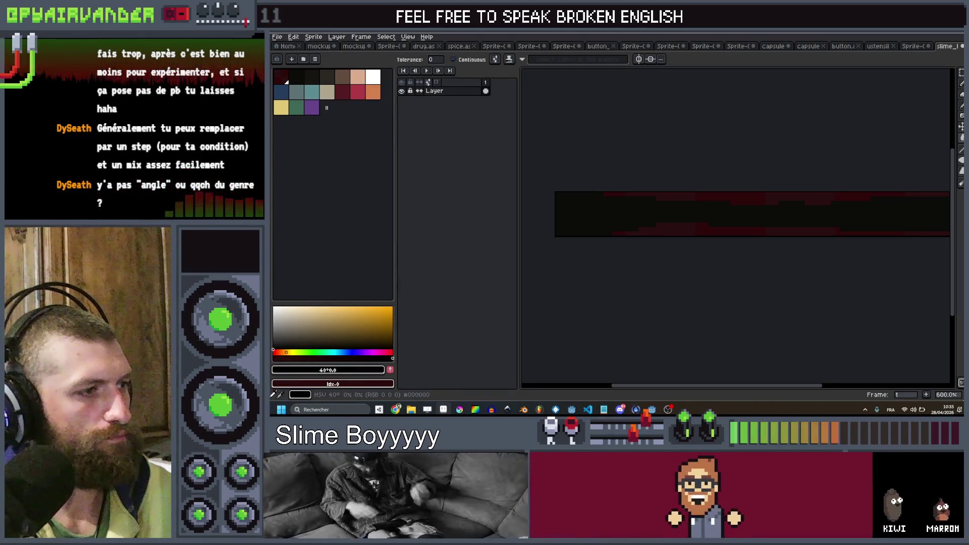
scroll(620, 198, down, 1)
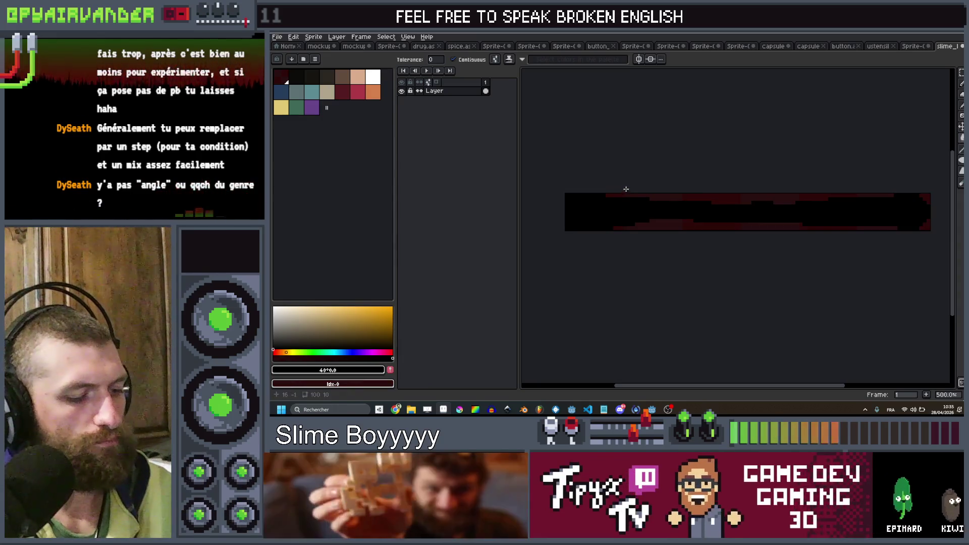
key(ctrl+shift+e)
key(Return)
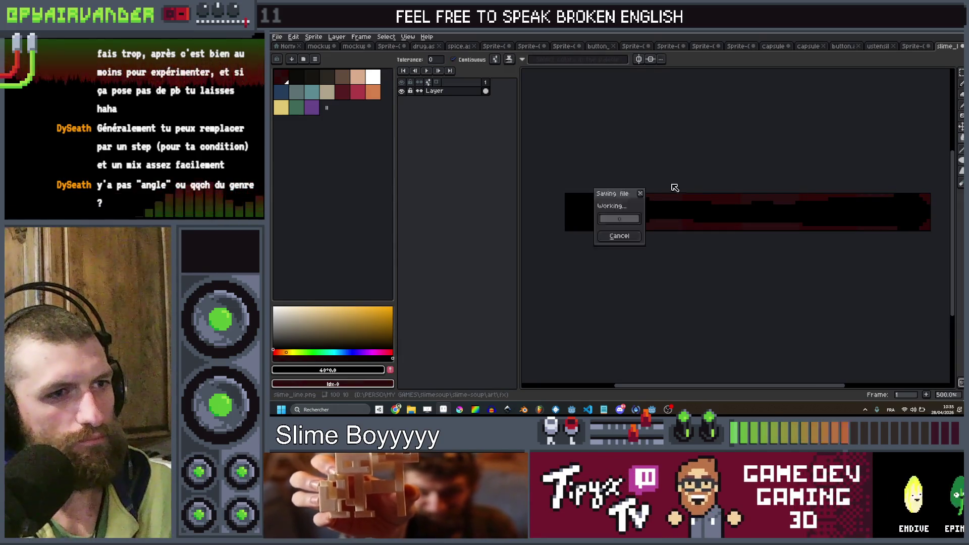
key(v)
key(w)
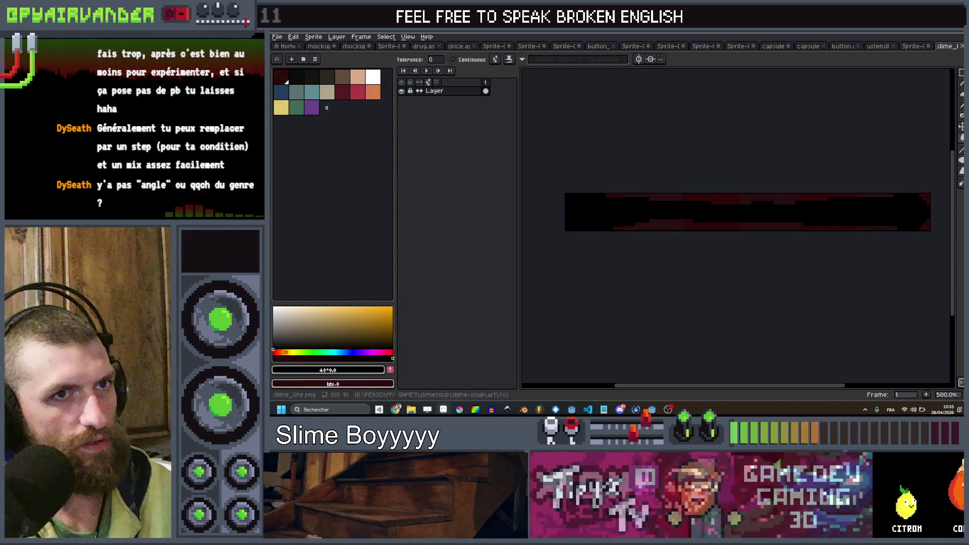
key(alt+Tab)
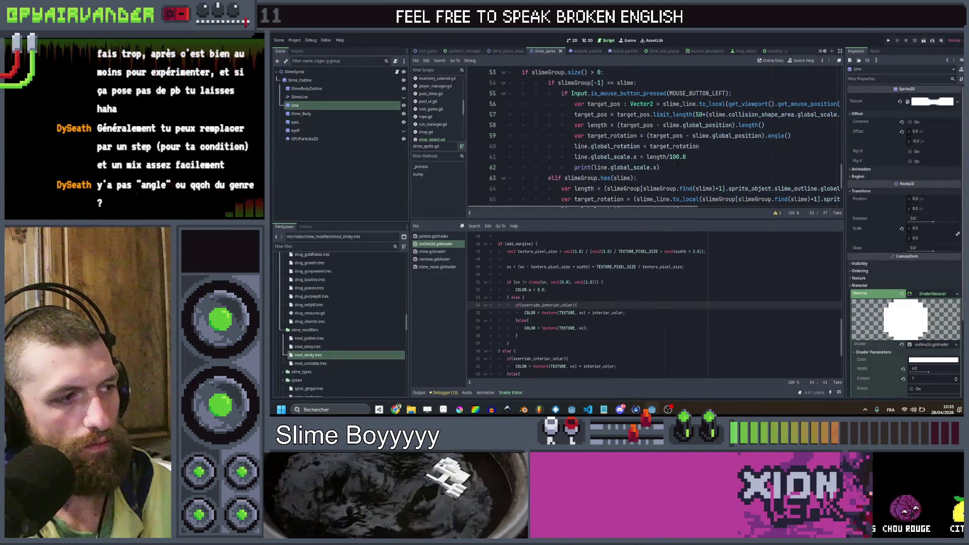
click(889, 41)
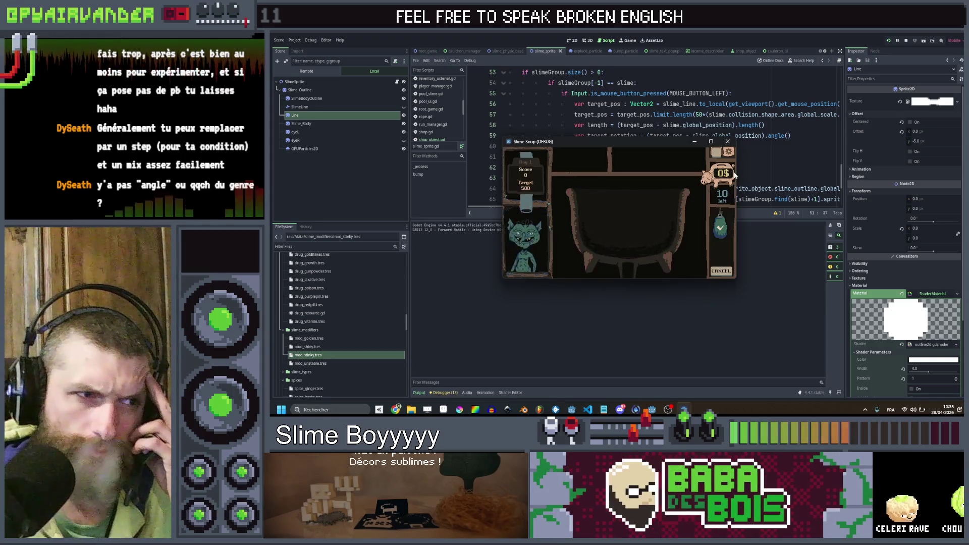
click(712, 141)
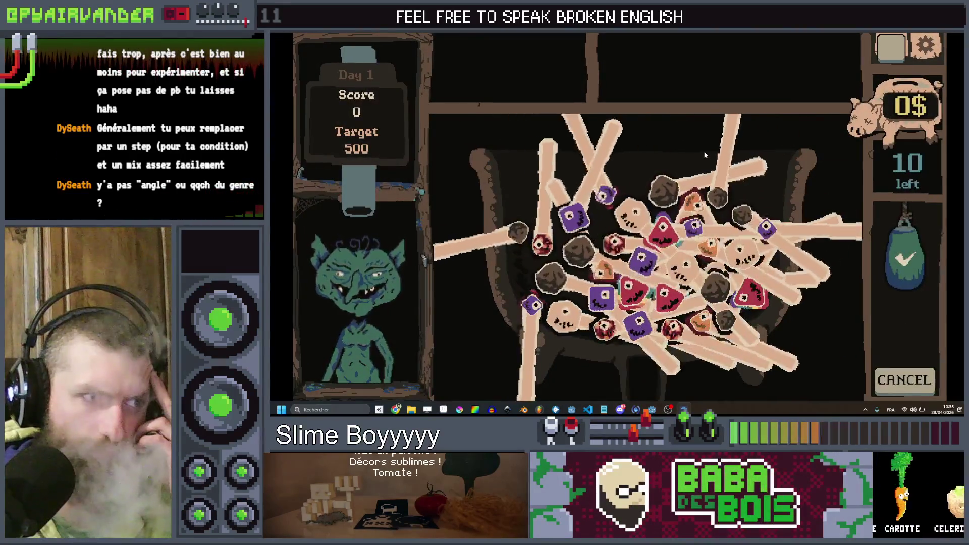
key(alt+F4)
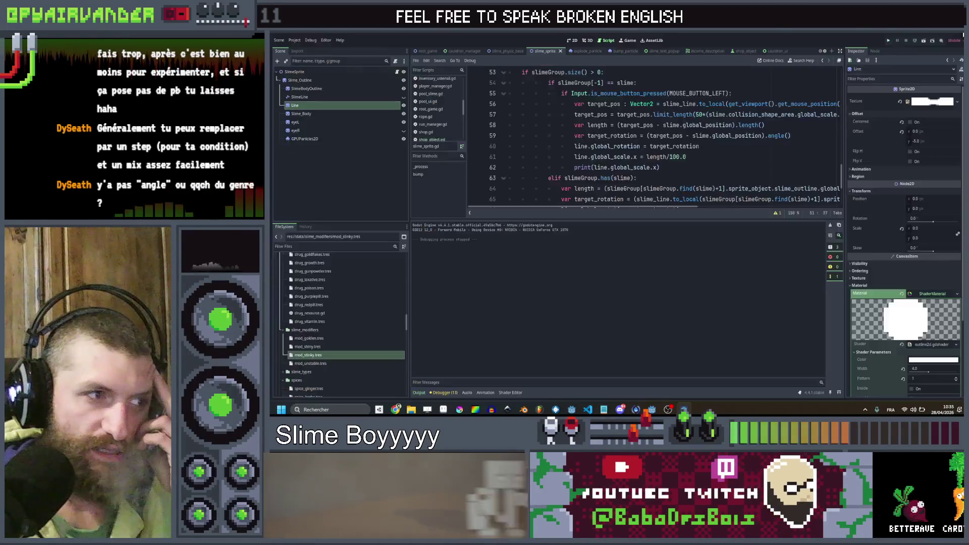
click(510, 392)
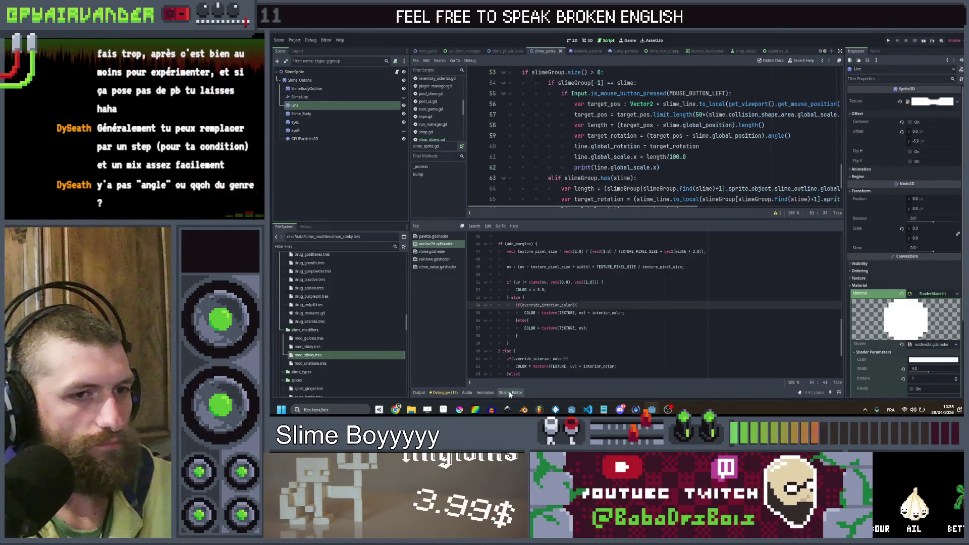
- Review the shader's interior colour and else branches, and save the project
scroll(539, 321, down, 2)
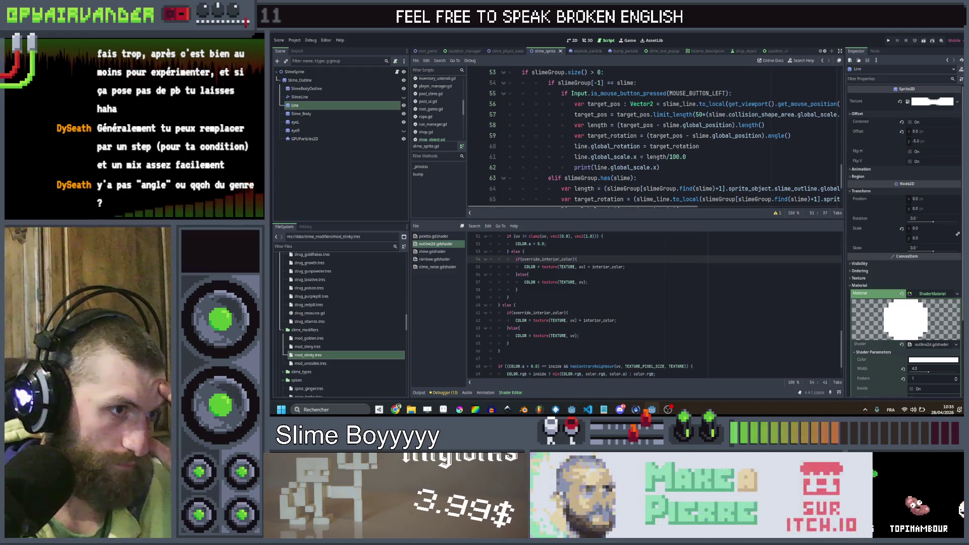
click(580, 320)
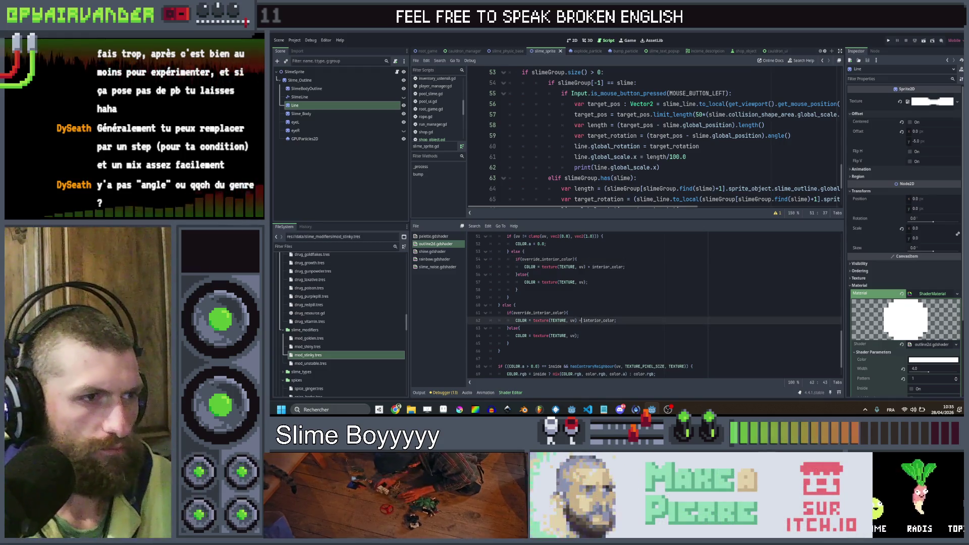
click(634, 289)
key(ctrl+s)
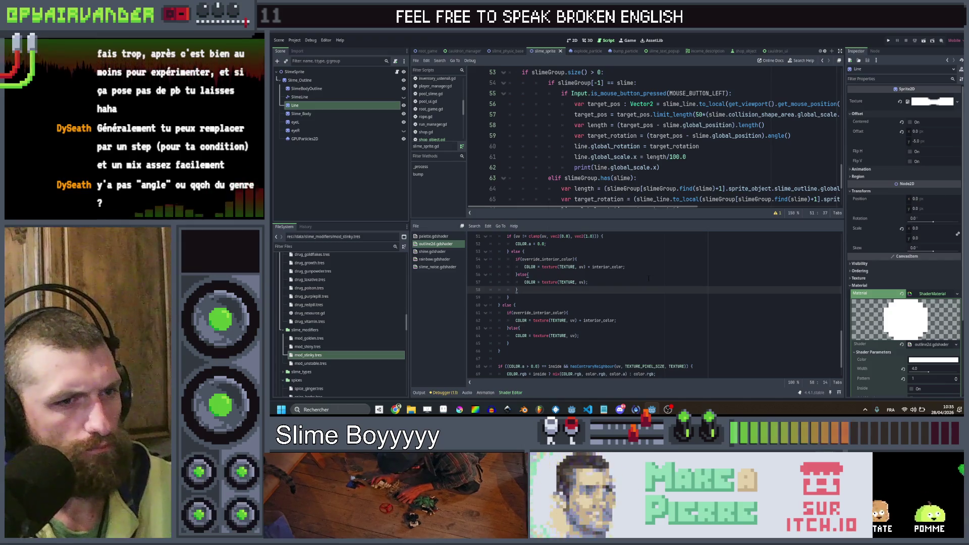
scroll(726, 146, up, 6)
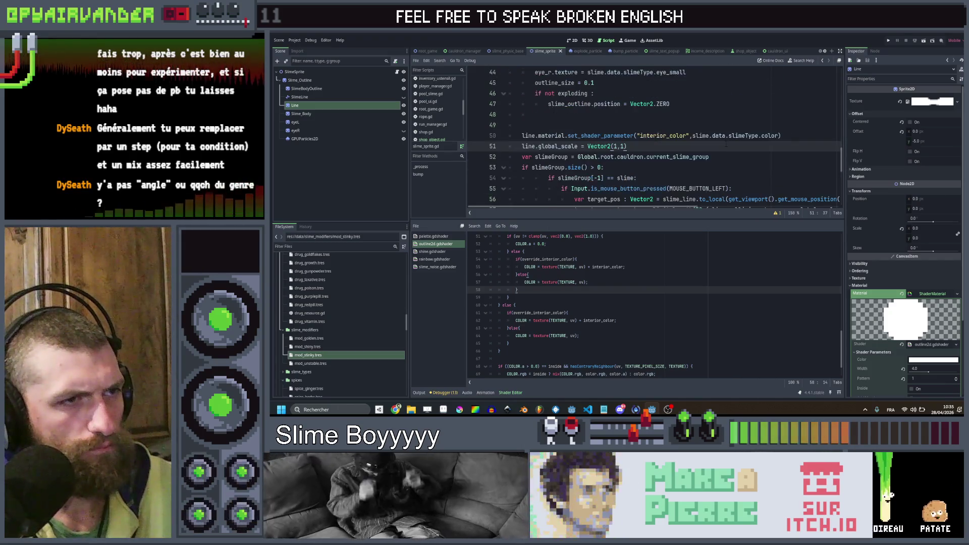
scroll(726, 145, down, 2)
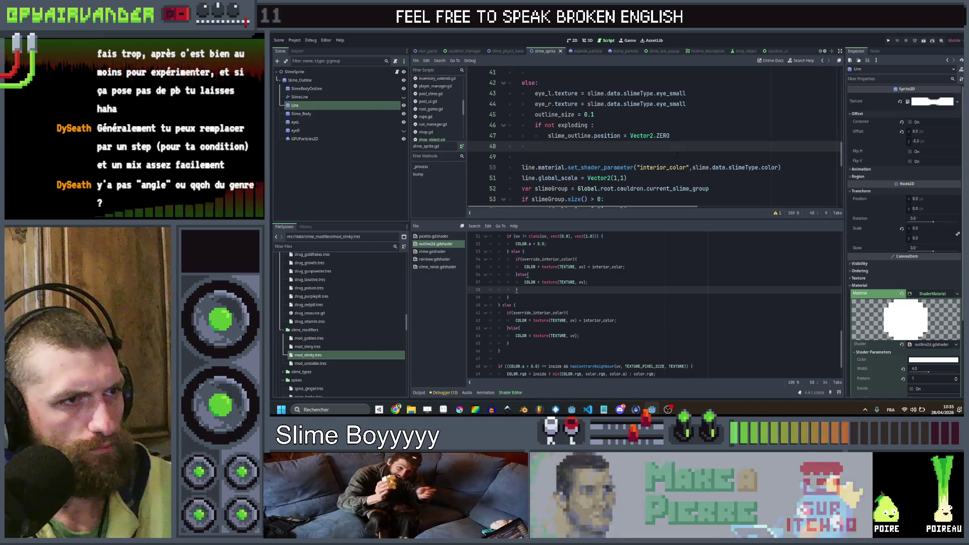
- Review where slime_sprite.gd sets the line's interior colour from the slime type
click(677, 156)
scroll(677, 155, up, 10)
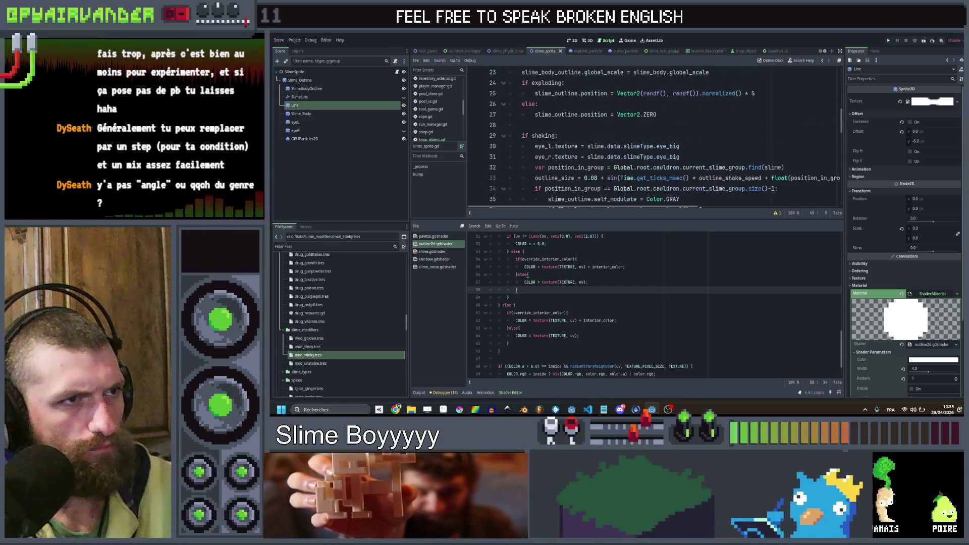
scroll(678, 155, down, 8)
scroll(677, 155, down, 2)
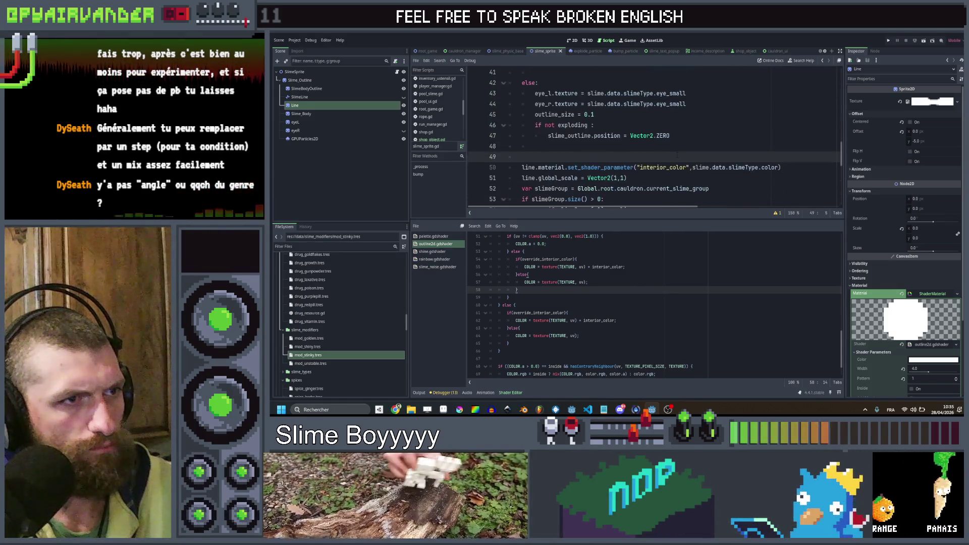
scroll(325, 332, down, 4)
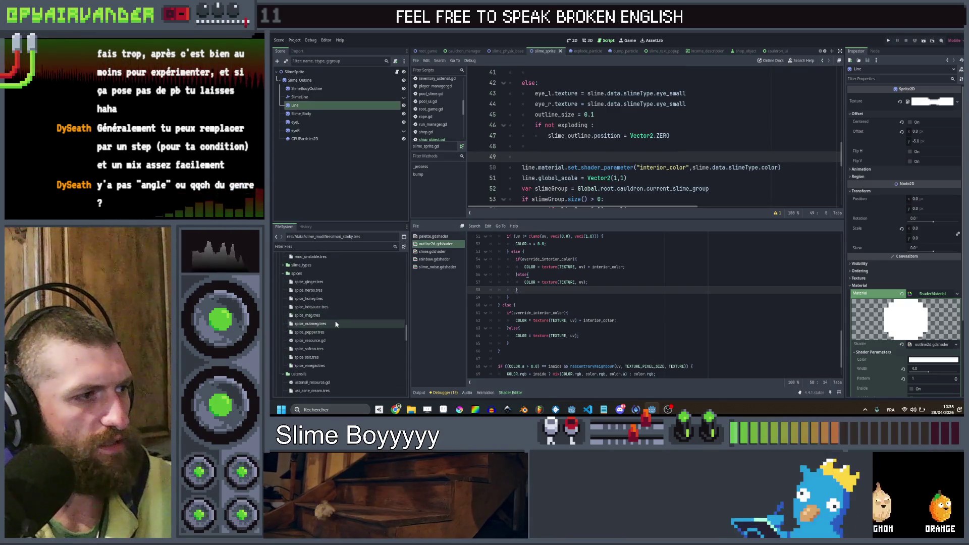
scroll(326, 332, up, 4)
scroll(335, 315, down, 5)
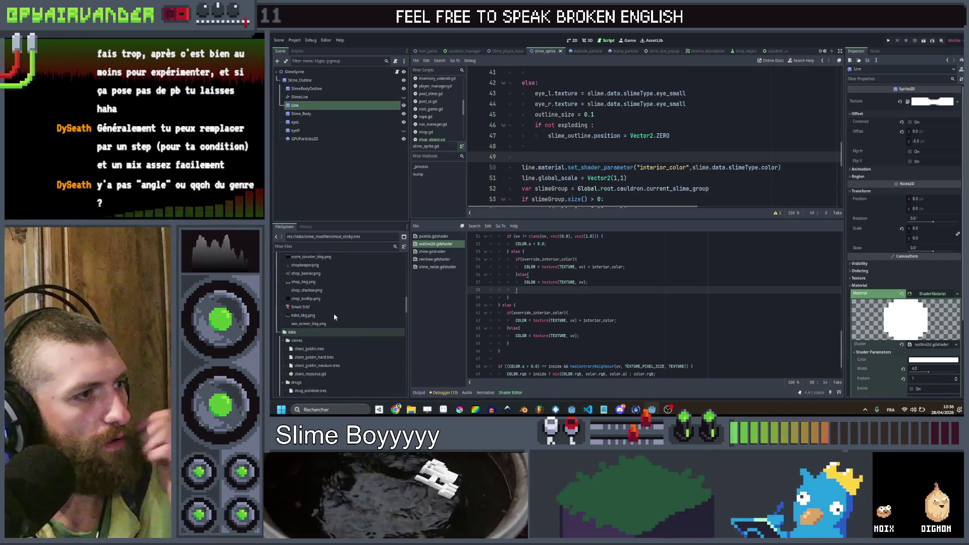
scroll(318, 309, down, 2)
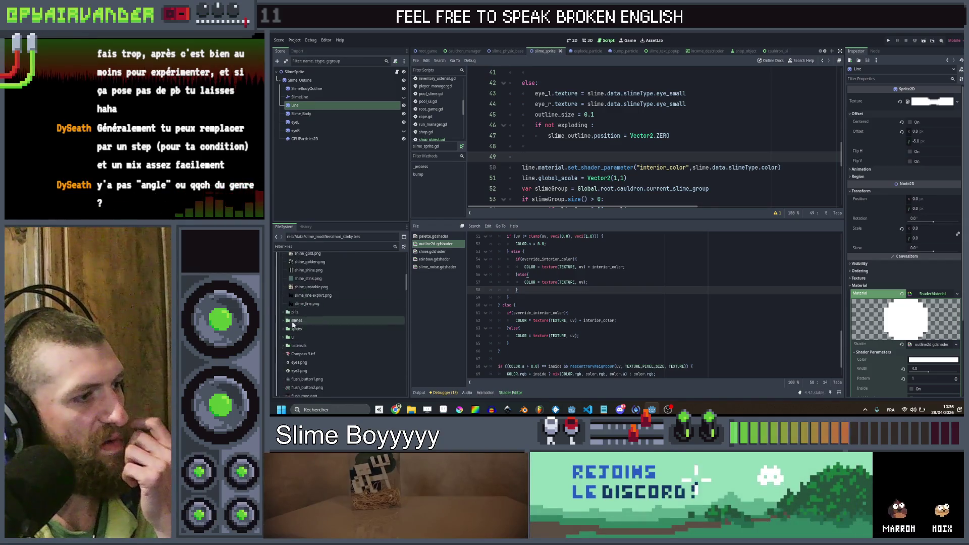
- Collapse the slimes art folder, expand slime_types, and select slime_bile.tres
click(284, 321)
scroll(297, 327, up, 5)
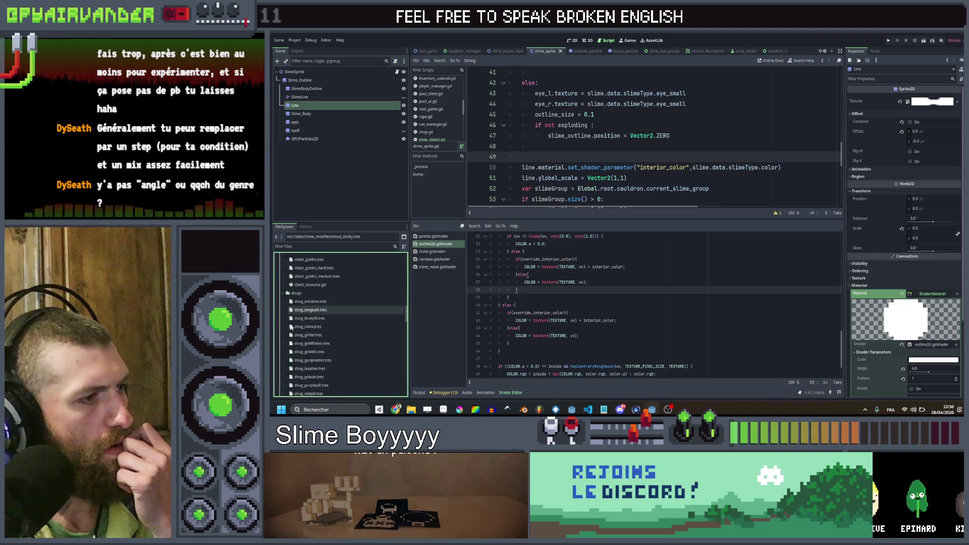
scroll(281, 311, down, 1)
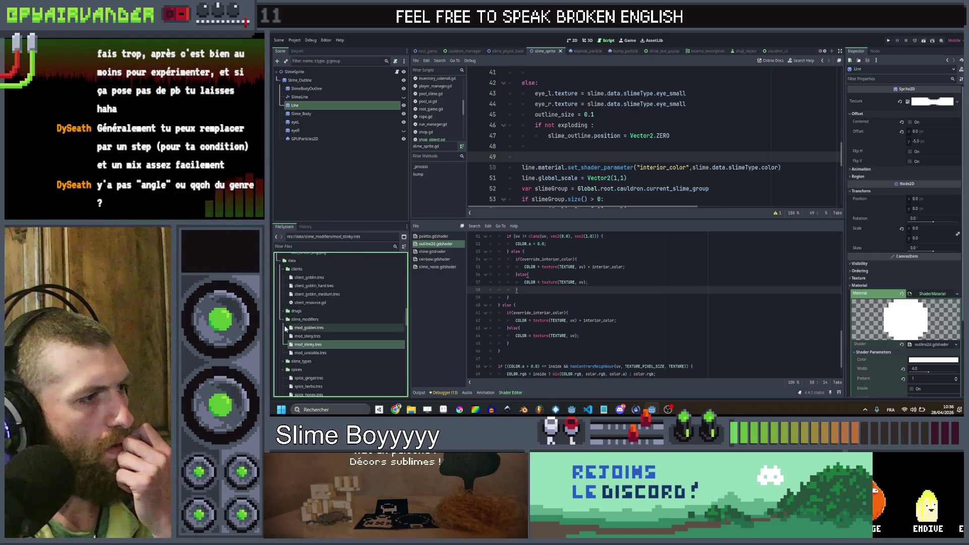
click(284, 328)
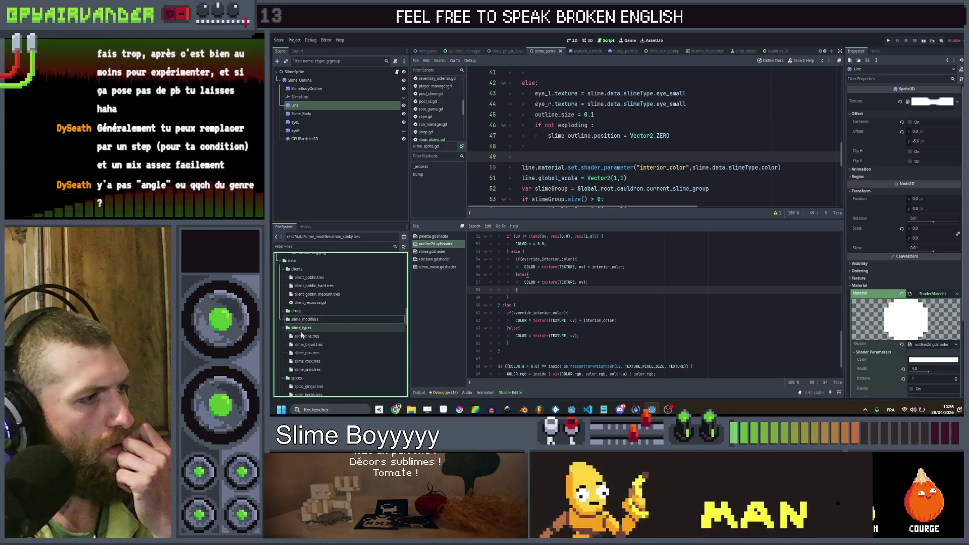
click(306, 336)
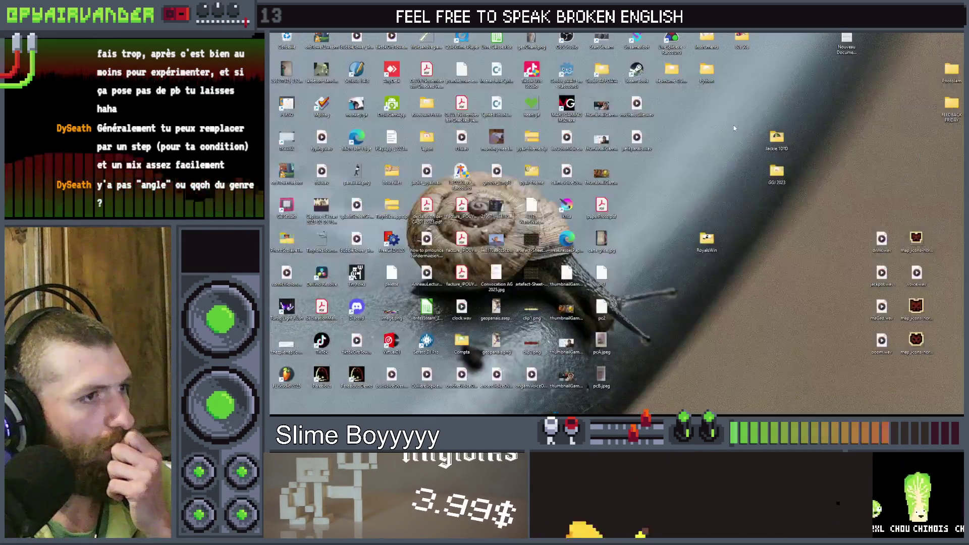
- Relaunch Godot, maximize the Project Manager, and open the Slime Soup project
click(579, 74)
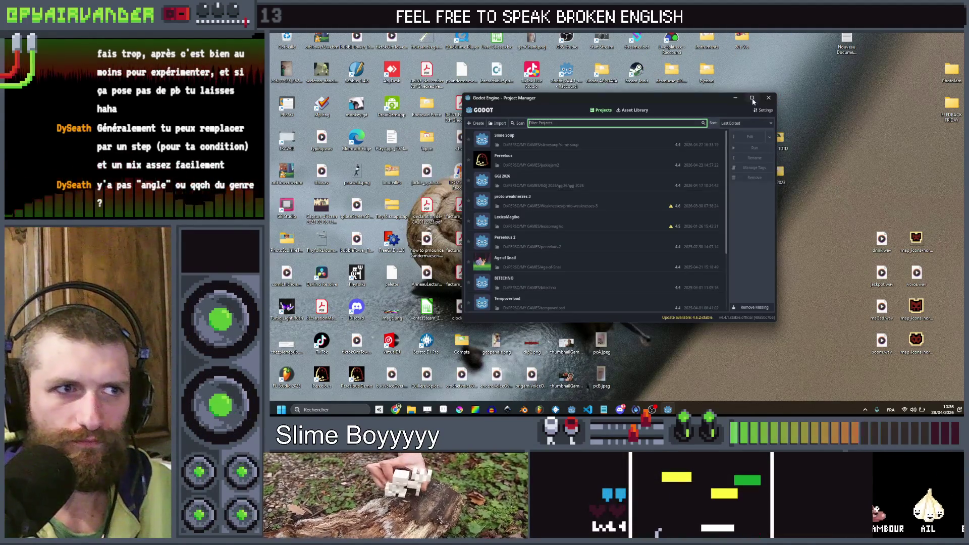
click(752, 97)
double_click(364, 74)
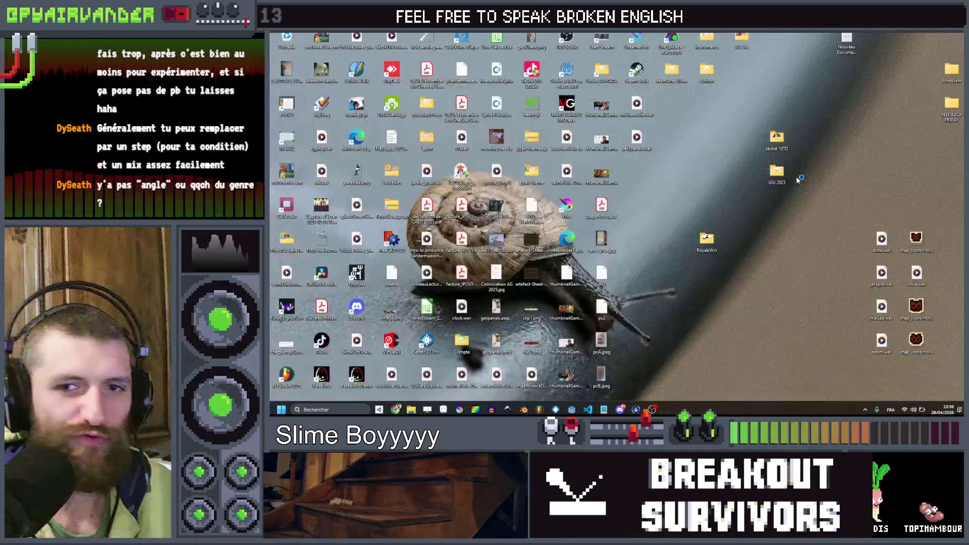
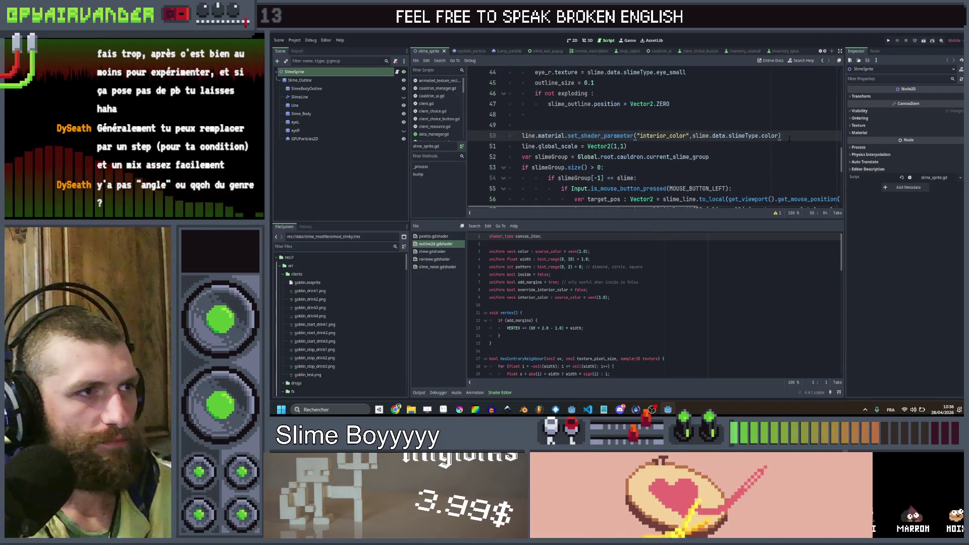
- Add print(slime.data.slimeType.color) below the interior colour line in slime_sprite.gd, then save and run
key(Return)
text(print()
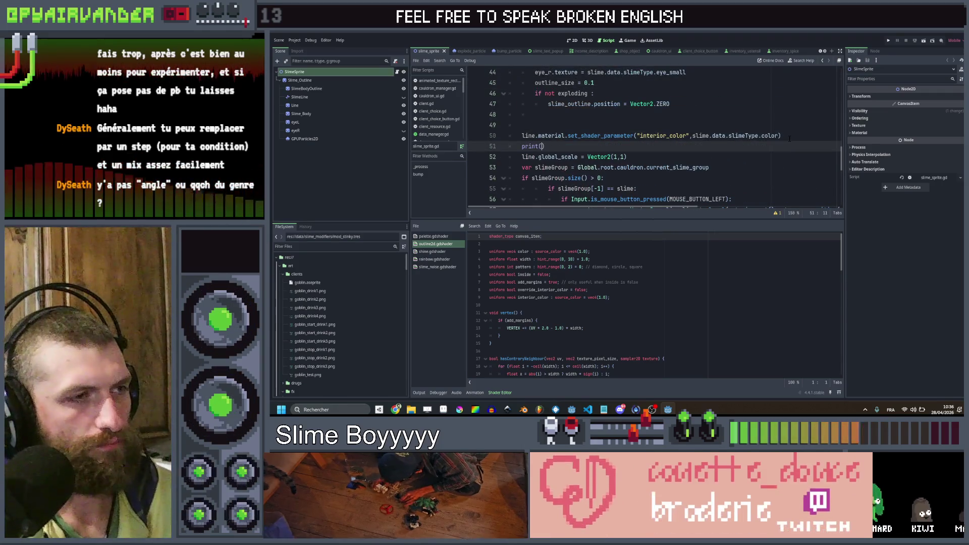
drag(778, 136, 693, 136)
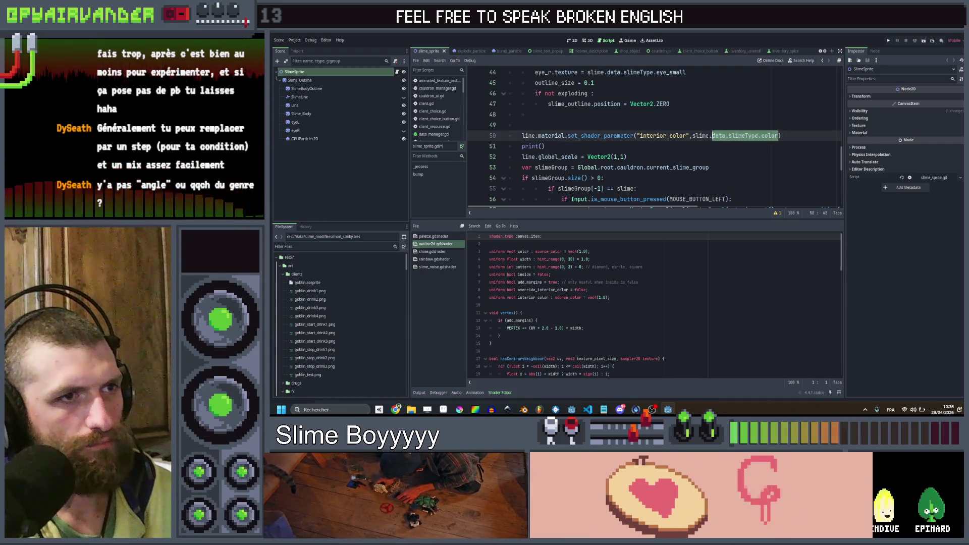
click(541, 147)
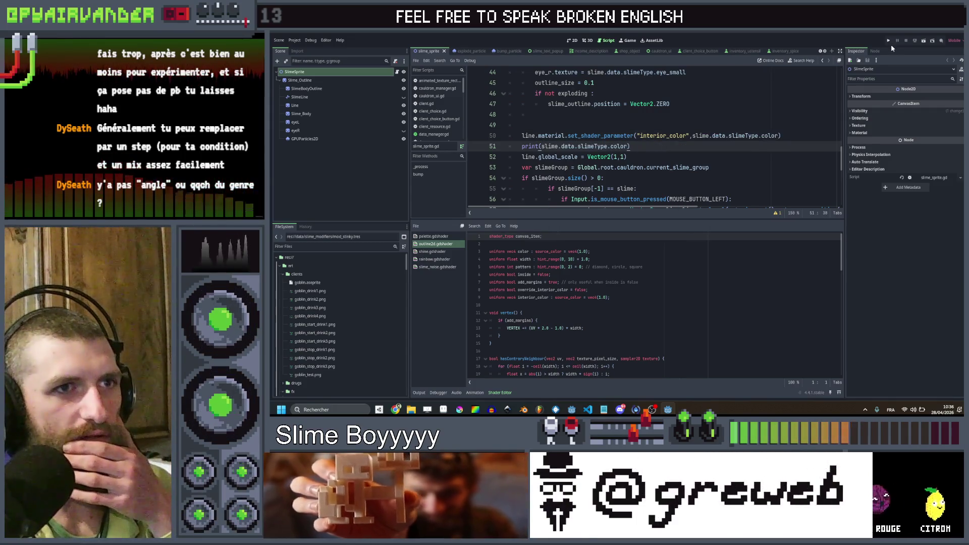
key(ctrl+s)
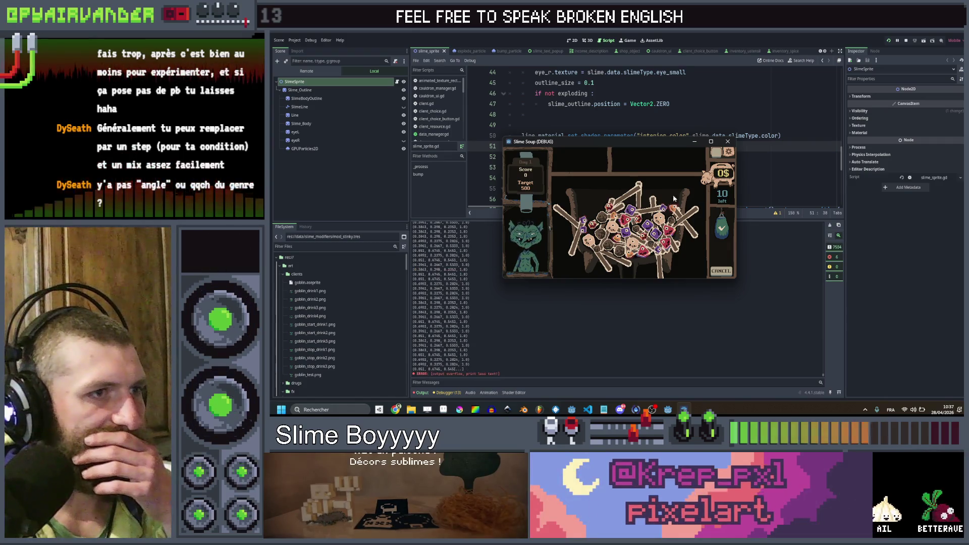
- Maximize and close the game, re-save slime_line.png in Aseprite, and run the project again
click(712, 142)
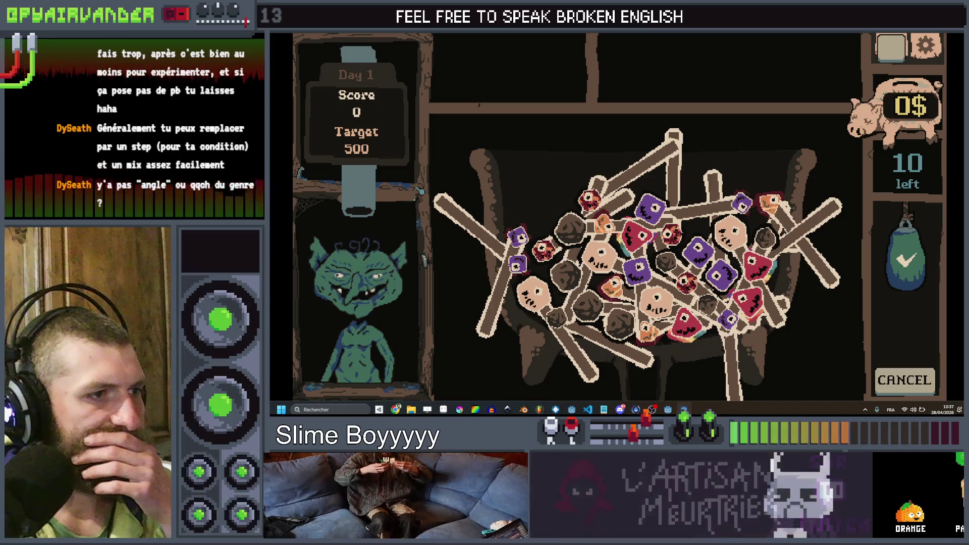
key(alt+F4)
key(alt+Tab)
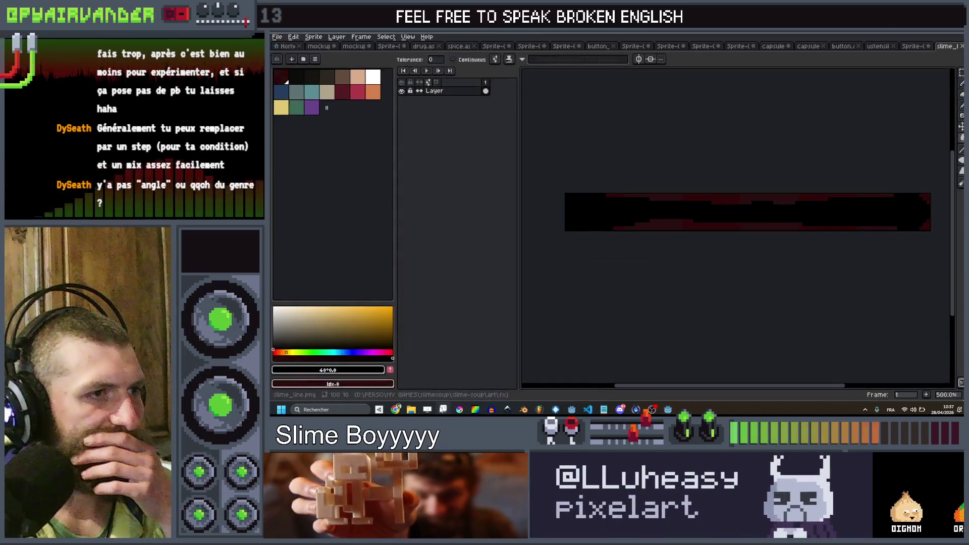
key(ctrl+s)
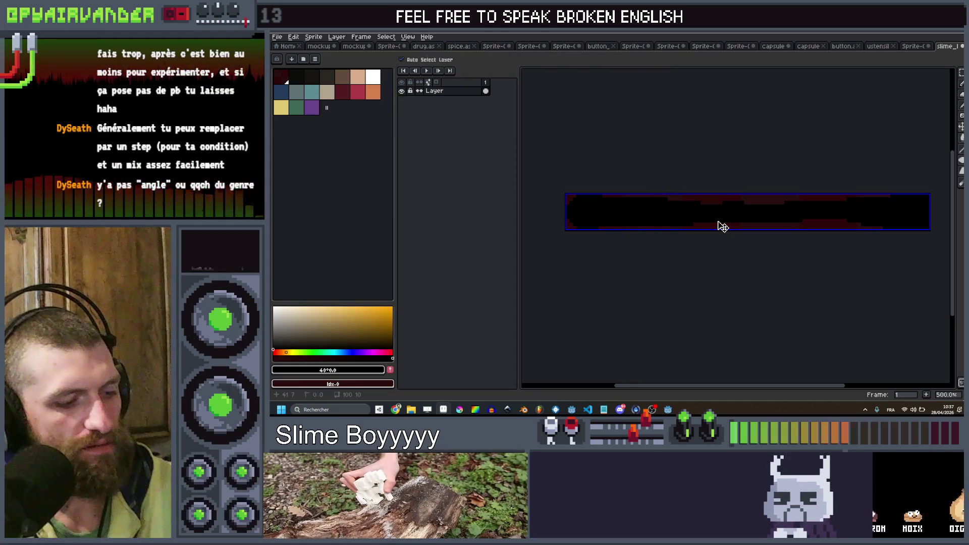
key(alt+Tab)
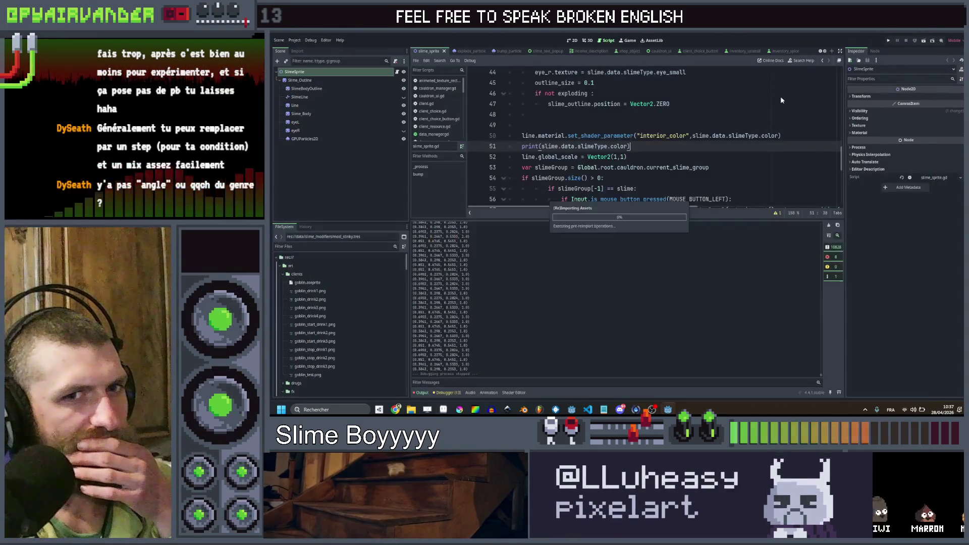
click(889, 42)
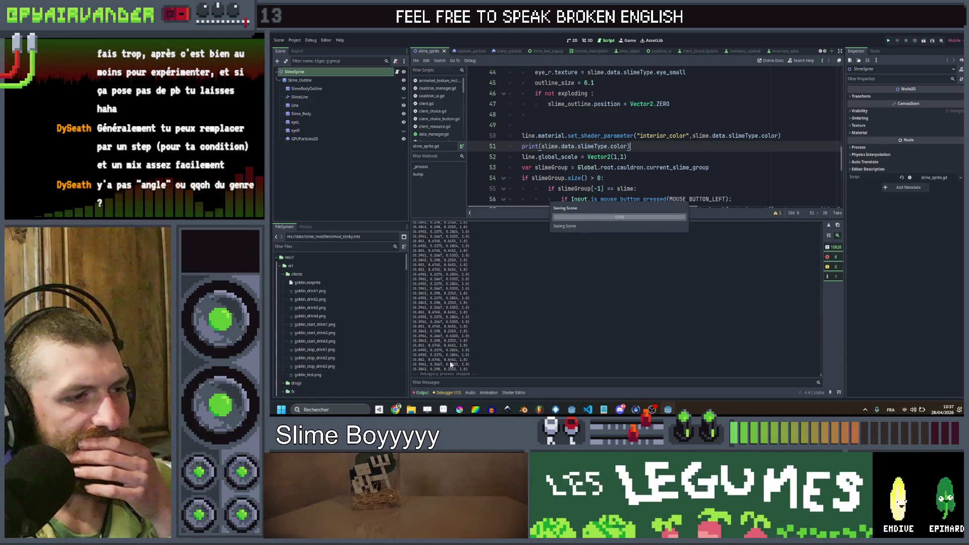
- Switch Aseprite to the move tool, rerun the game maximized, stop it, and return to Aseprite
click(444, 410)
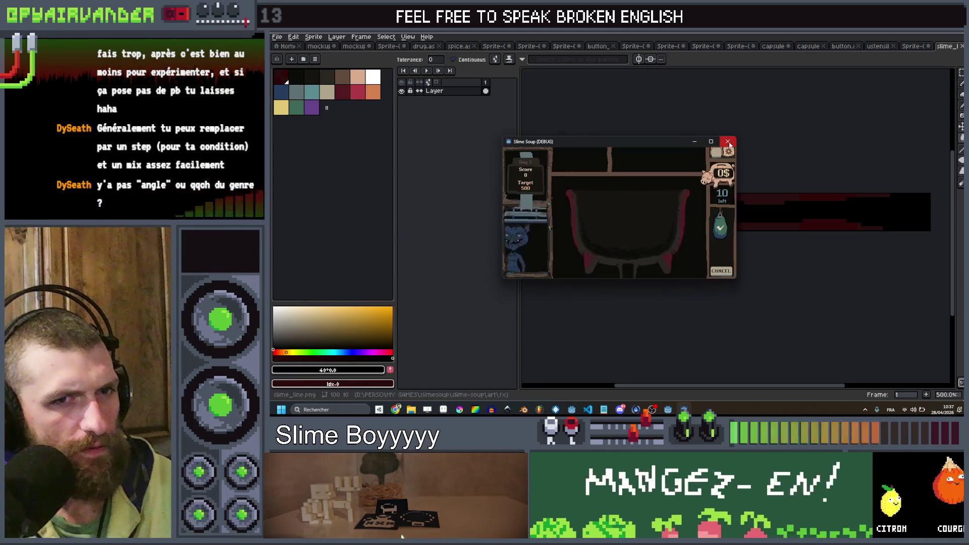
key(v)
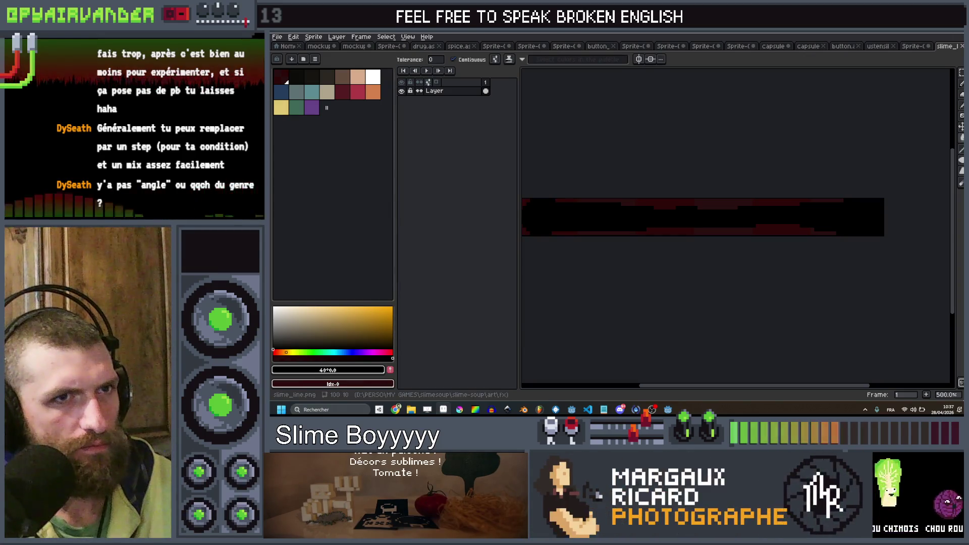
key(alt+Tab)
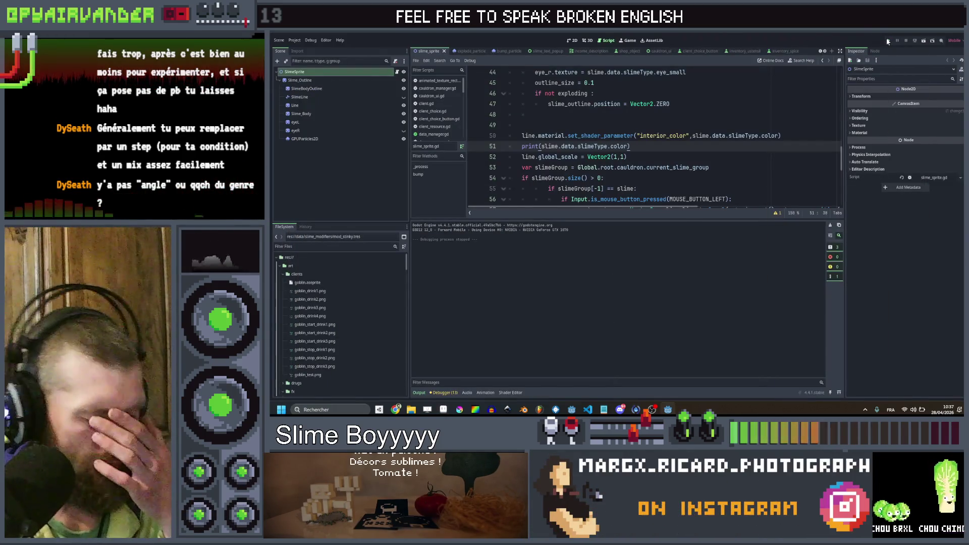
click(888, 40)
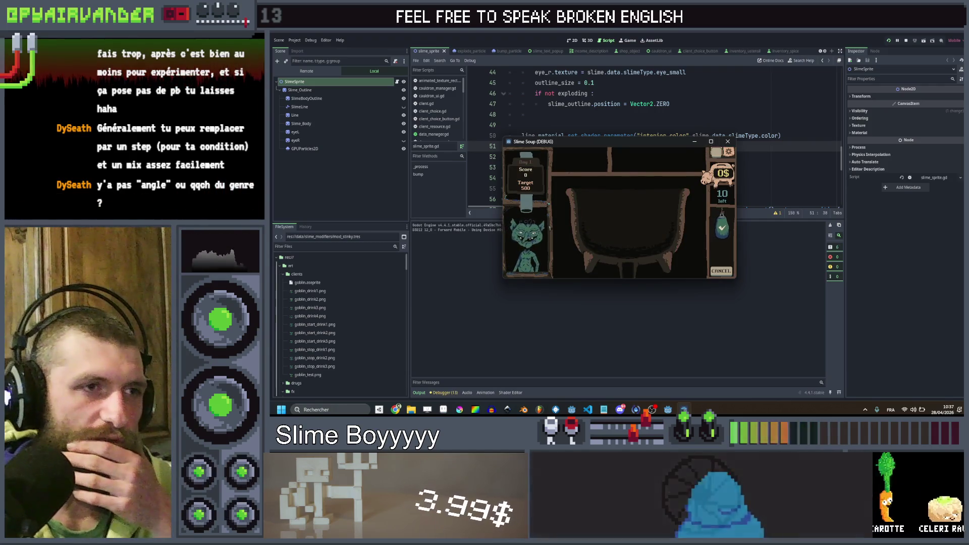
click(711, 142)
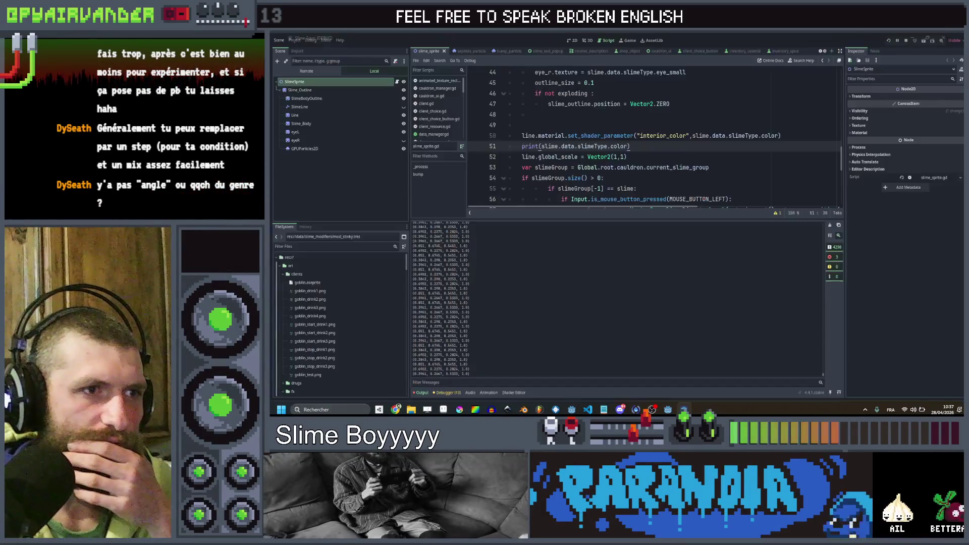
key(F8)
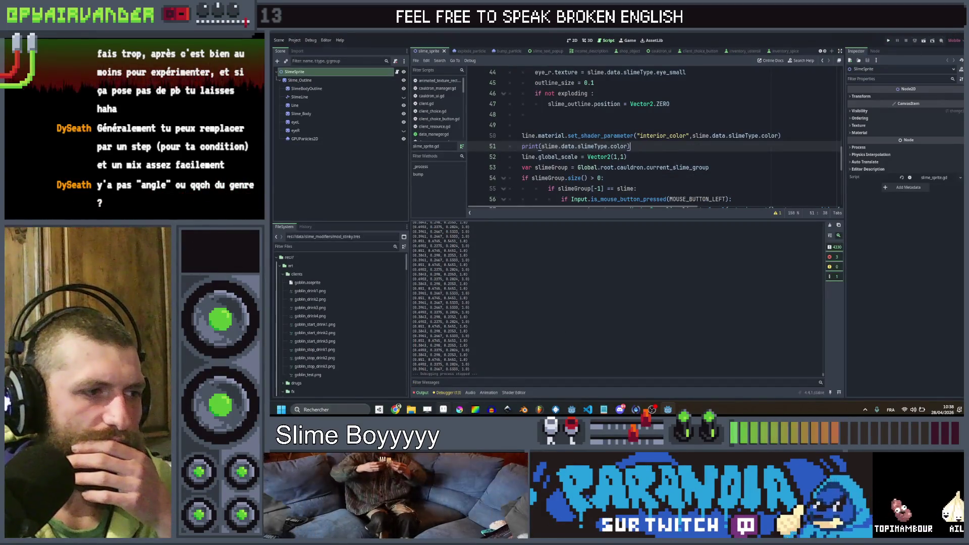
click(444, 374)
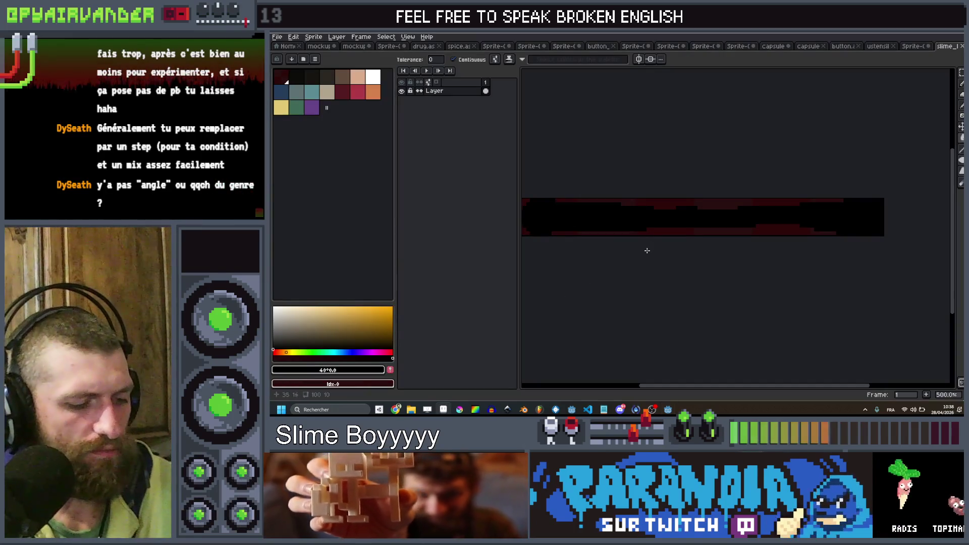
key(v)
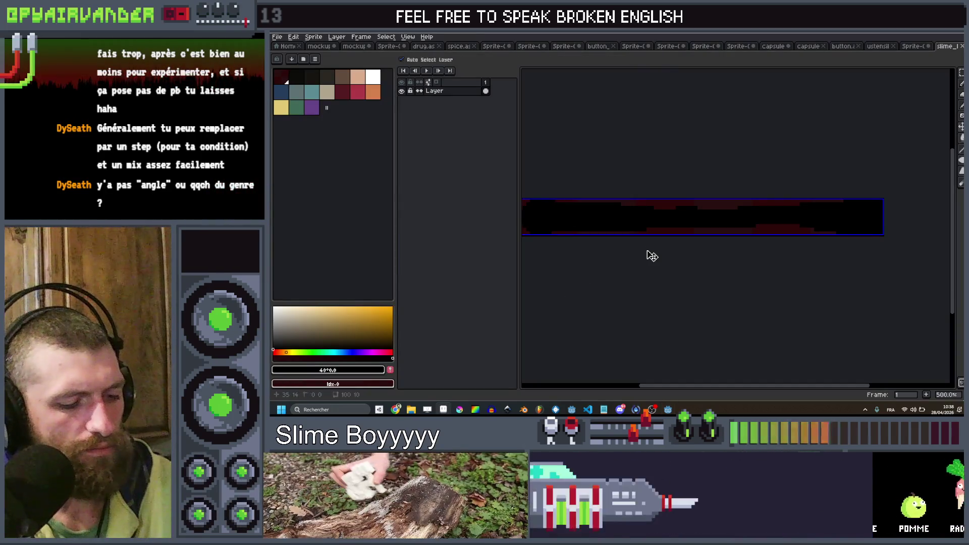
key(v)
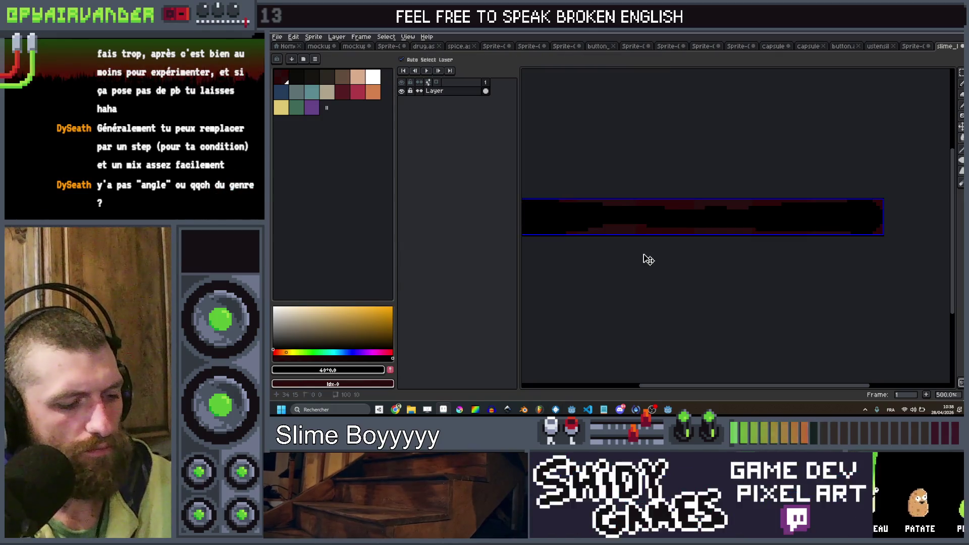
key(alt+Tab)
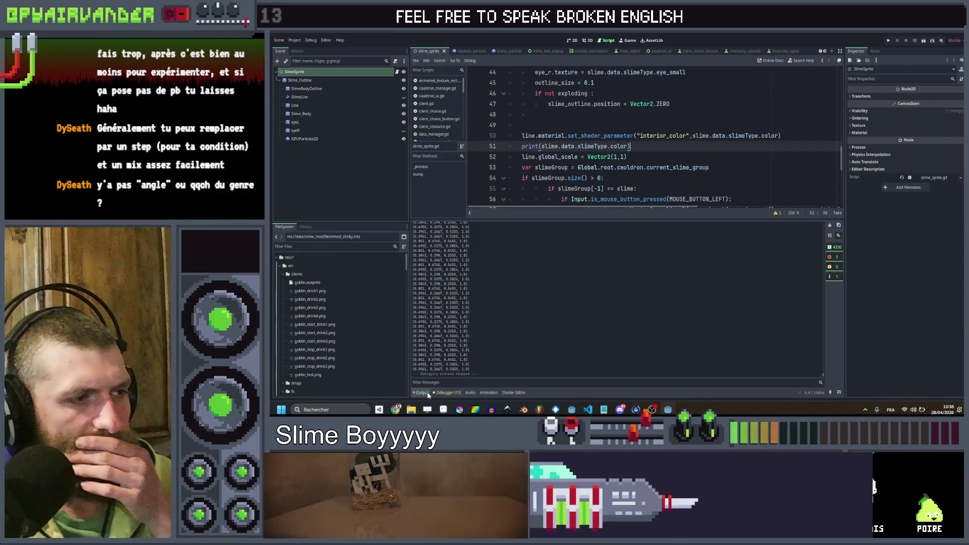
- Open outline2d.gdshader and inspect the COLOR.rgb colour mix on line 69
click(517, 393)
scroll(606, 308, down, 7)
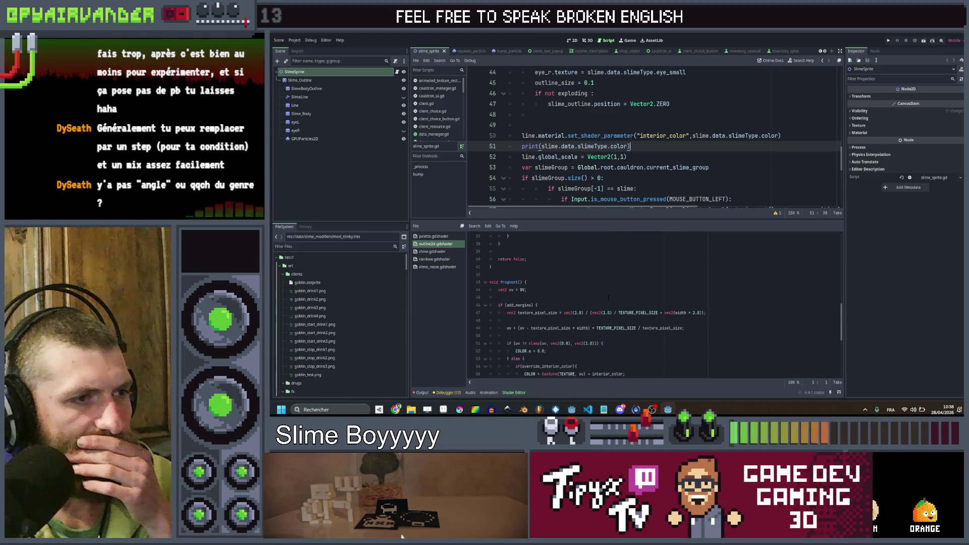
scroll(606, 306, down, 7)
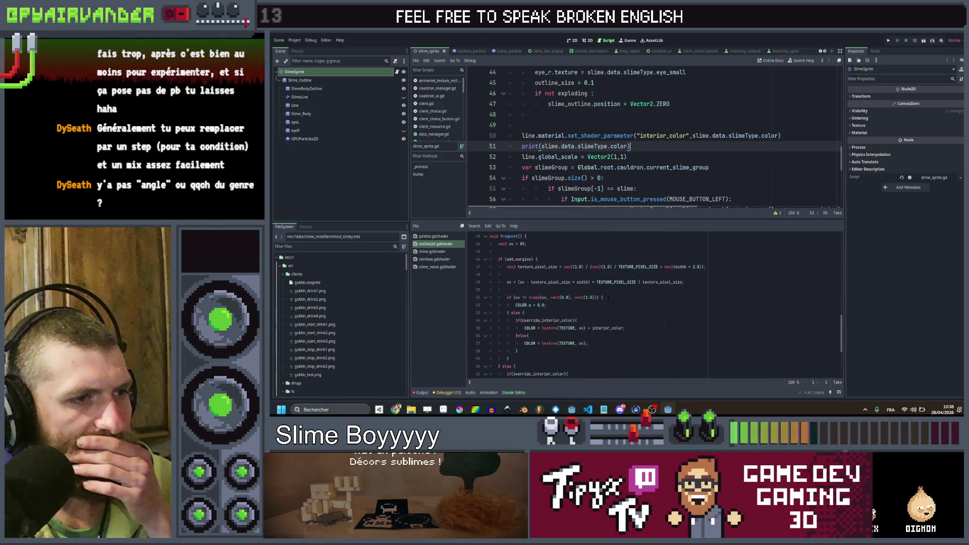
scroll(609, 298, down, 4)
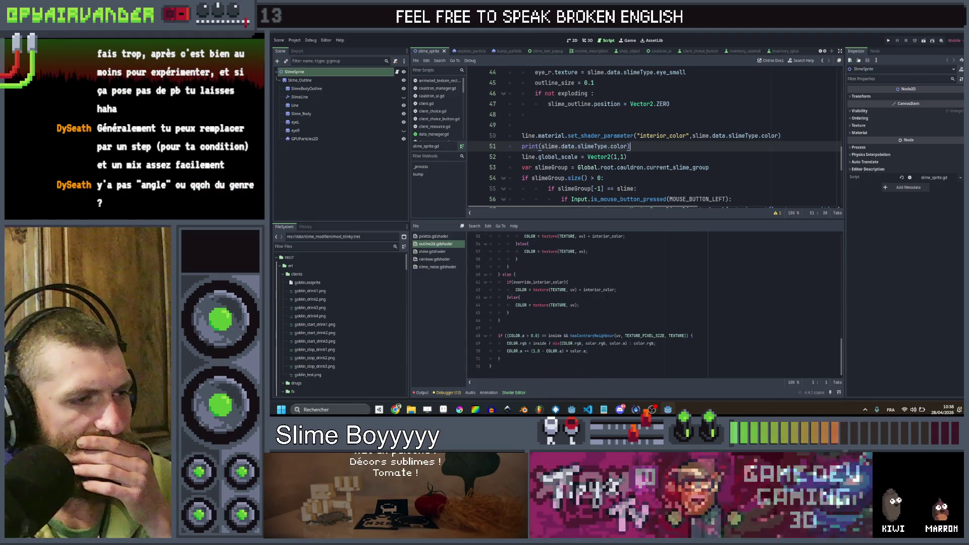
click(571, 344)
click(609, 344)
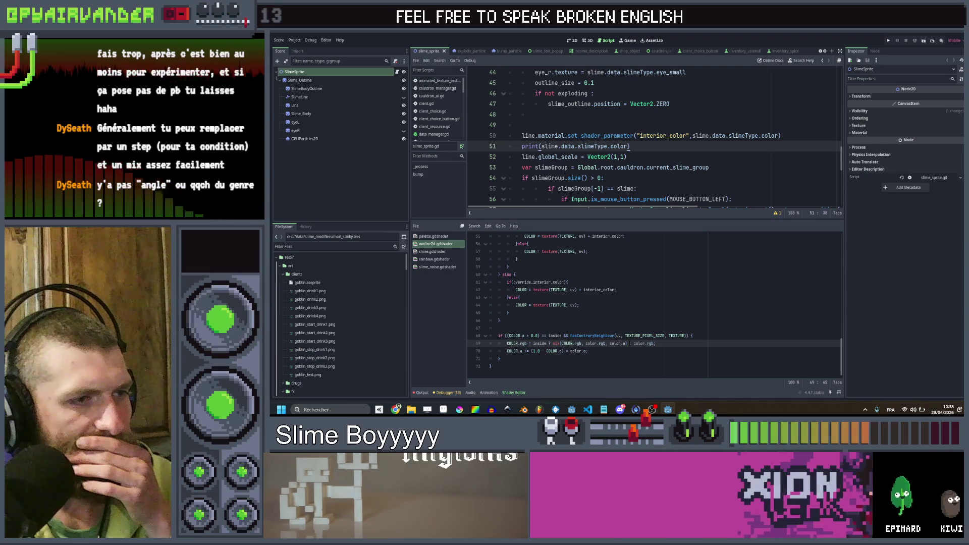
click(579, 343)
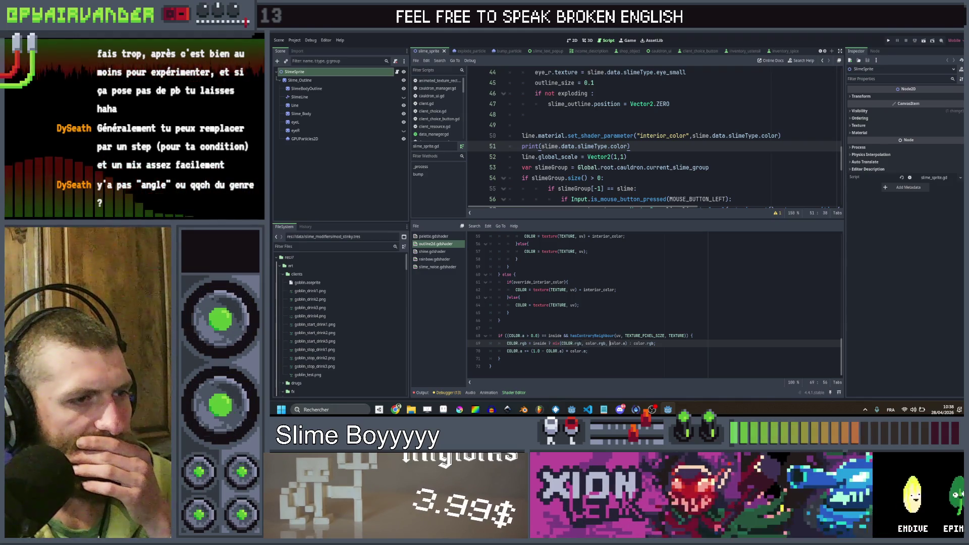
click(581, 343)
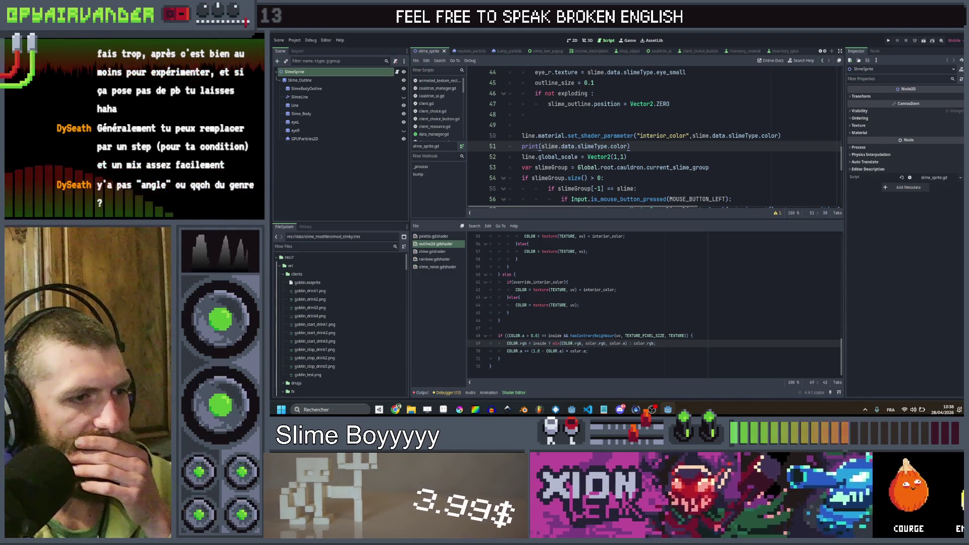
- Scroll back up through the fragment function to inspect the end of line 62
scroll(619, 315, up, 1)
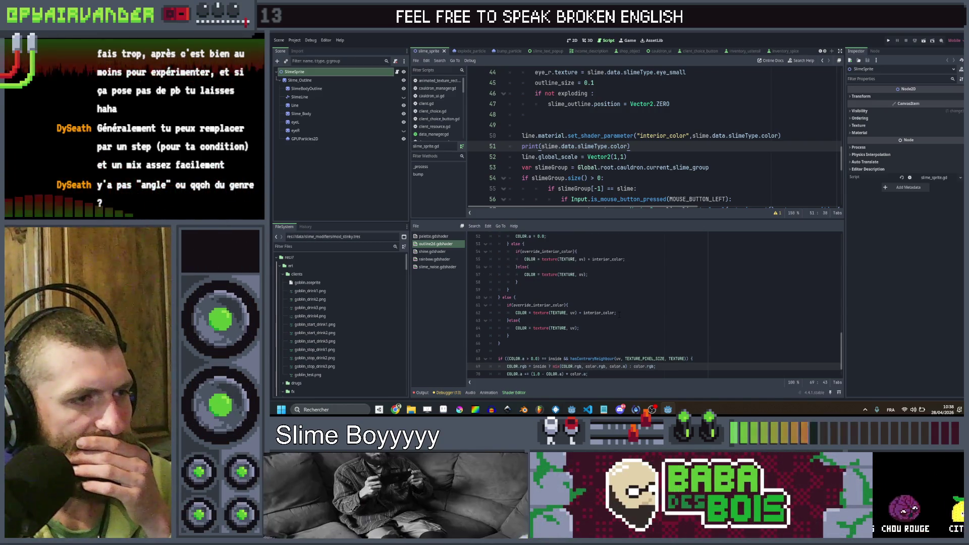
click(619, 314)
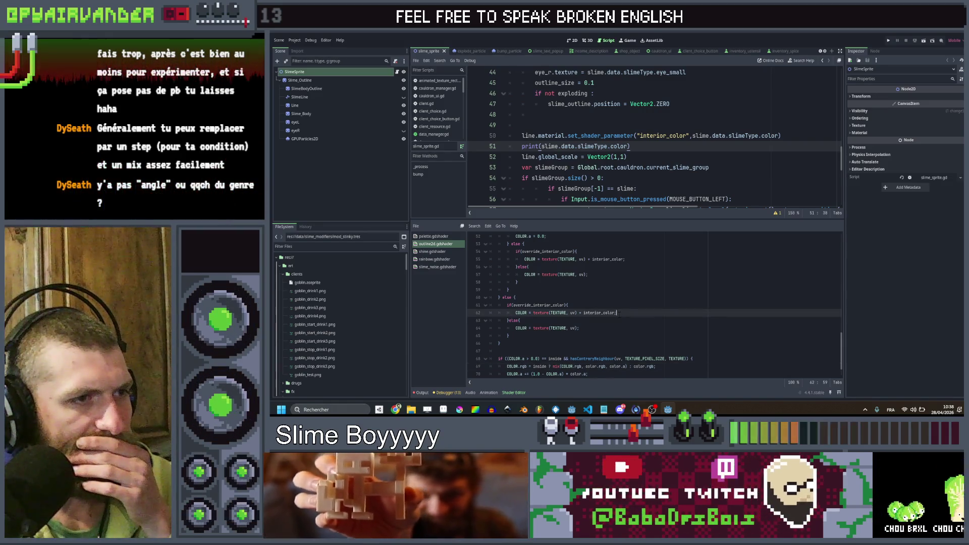
scroll(619, 314, up, 1)
scroll(619, 314, up, 1)
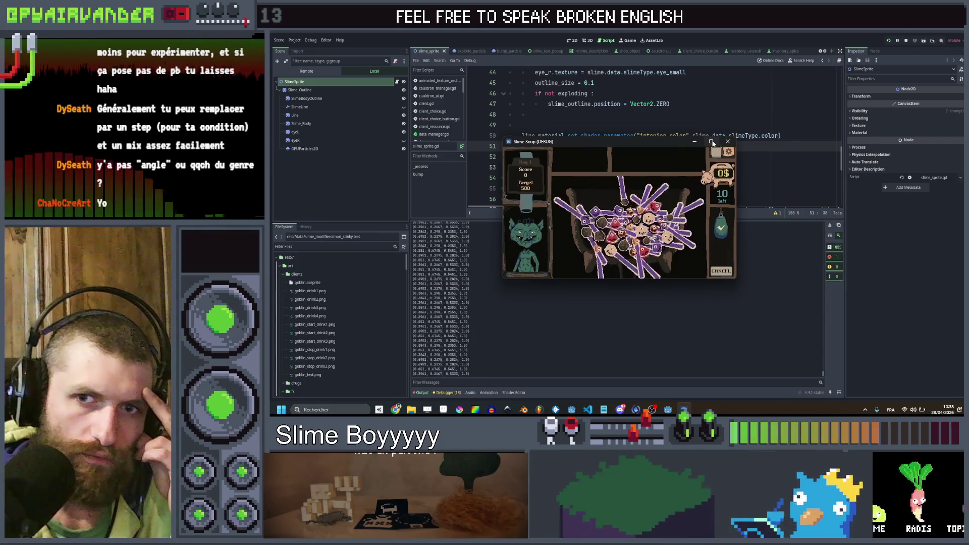
- Close the running game and scroll slime_sprite.gd up to its variable declarations
mouse_move(712, 143)
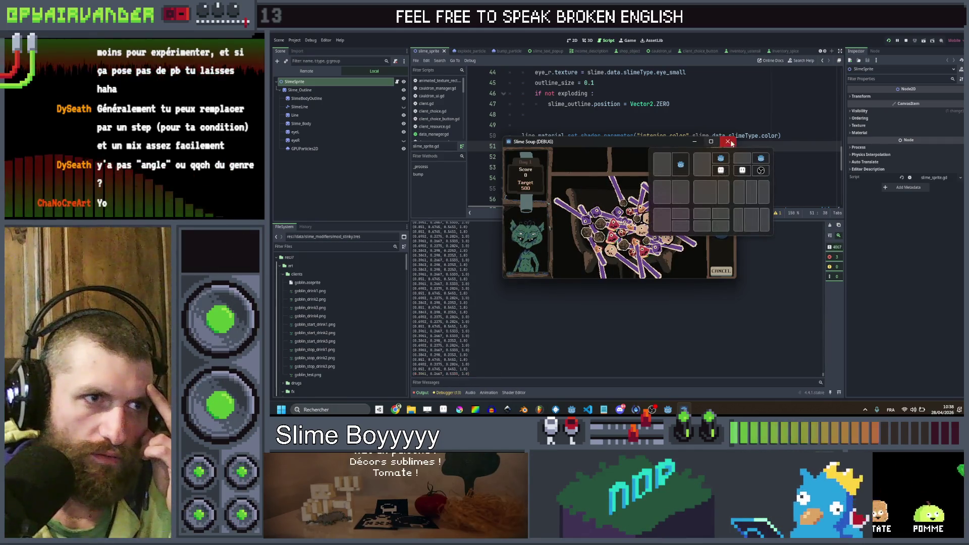
click(729, 142)
scroll(708, 130, up, 2)
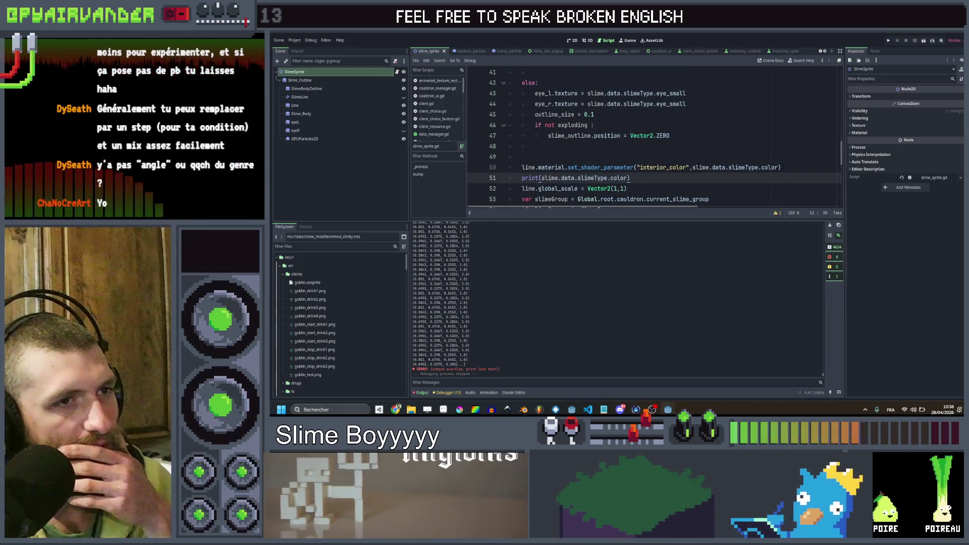
click(781, 167)
scroll(679, 146, up, 8)
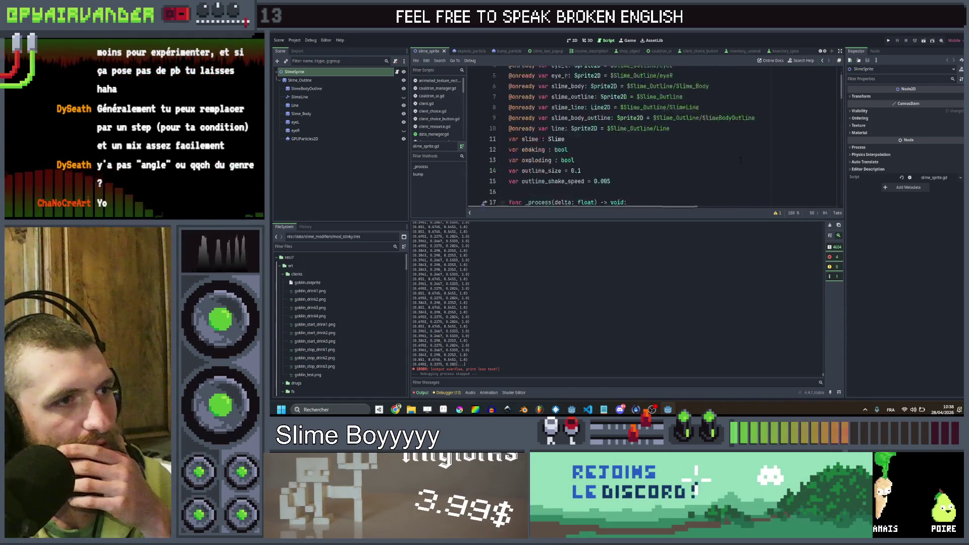
scroll(666, 124, down, 3)
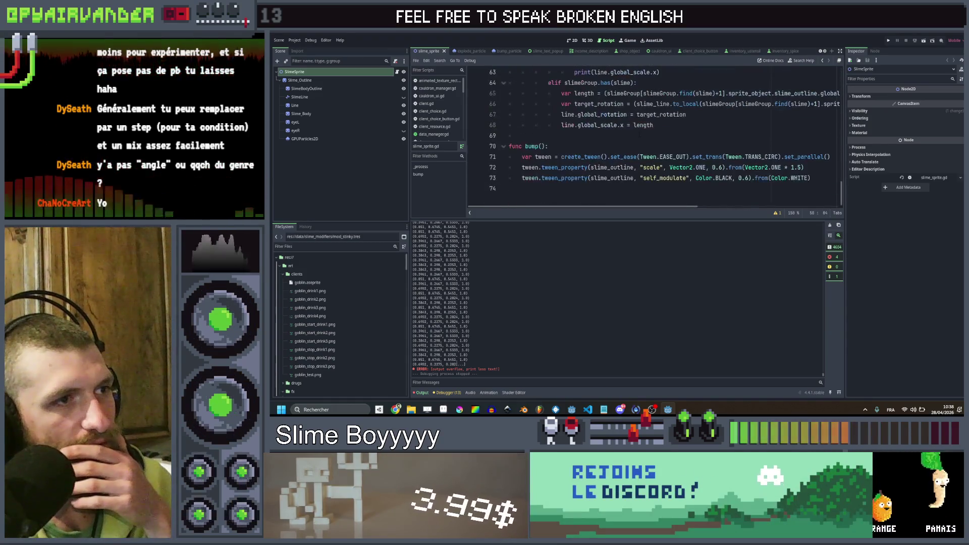
scroll(623, 128, up, 6)
scroll(622, 128, down, 3)
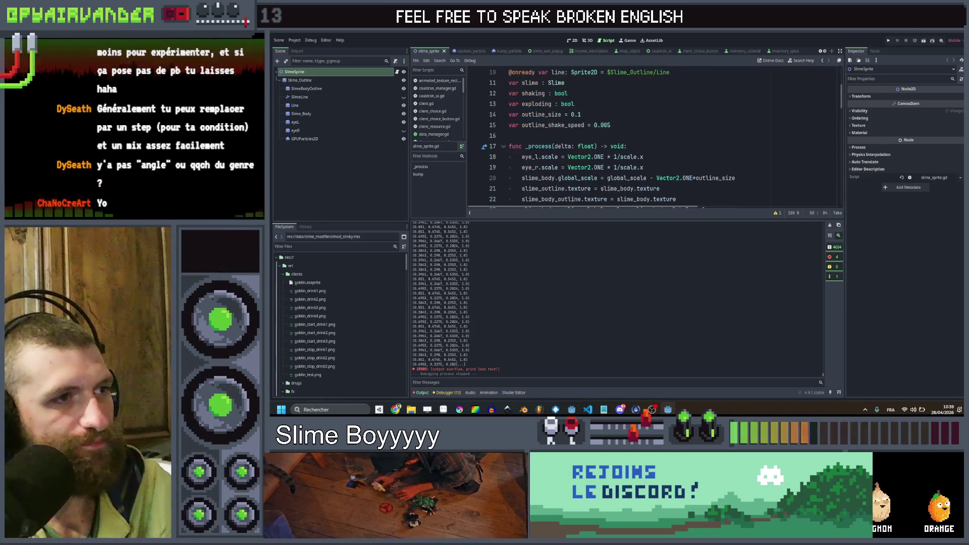
- Add func _ready() setting line.material = line.material.duplicate() after the declarations, and save
click(623, 126)
key(Return)
key(Return)
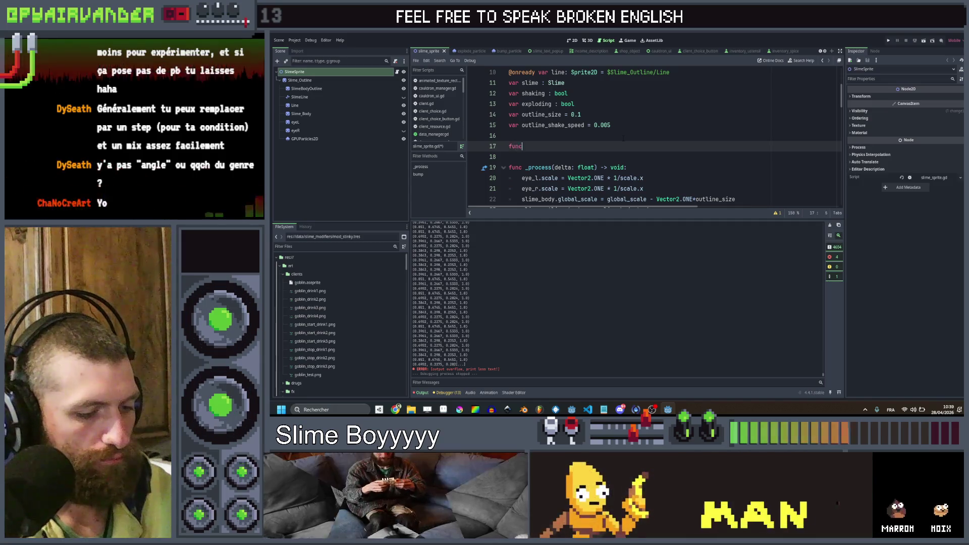
text(func _re)
key(Return)
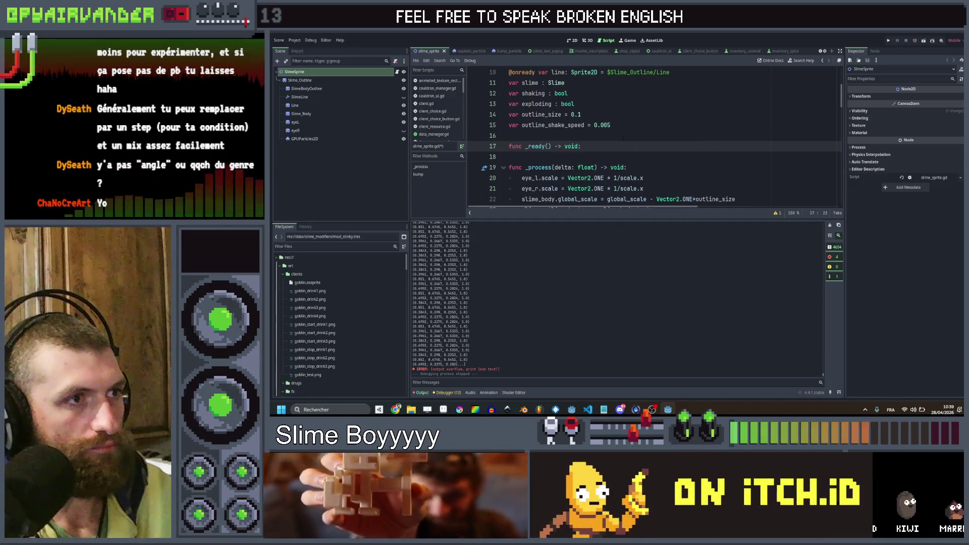
key(Return)
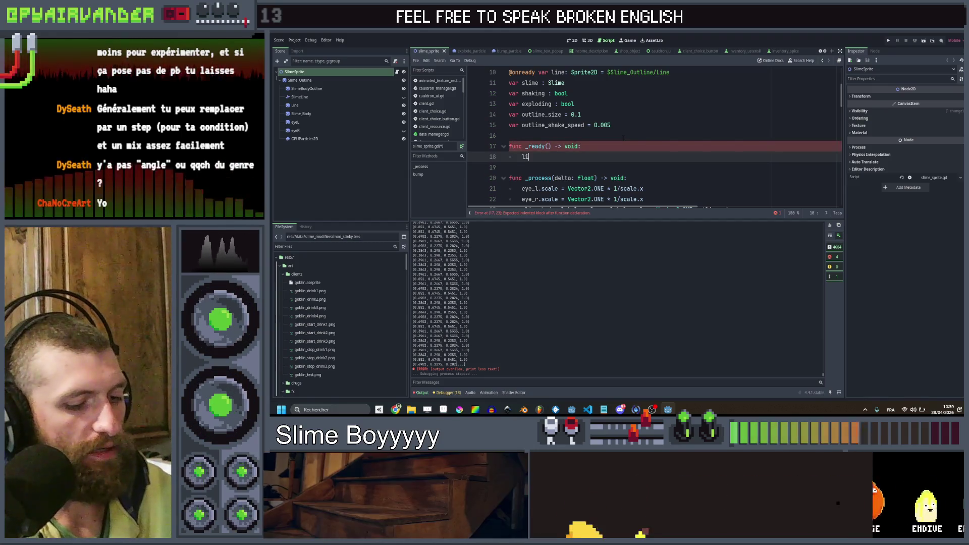
text(line.material = )
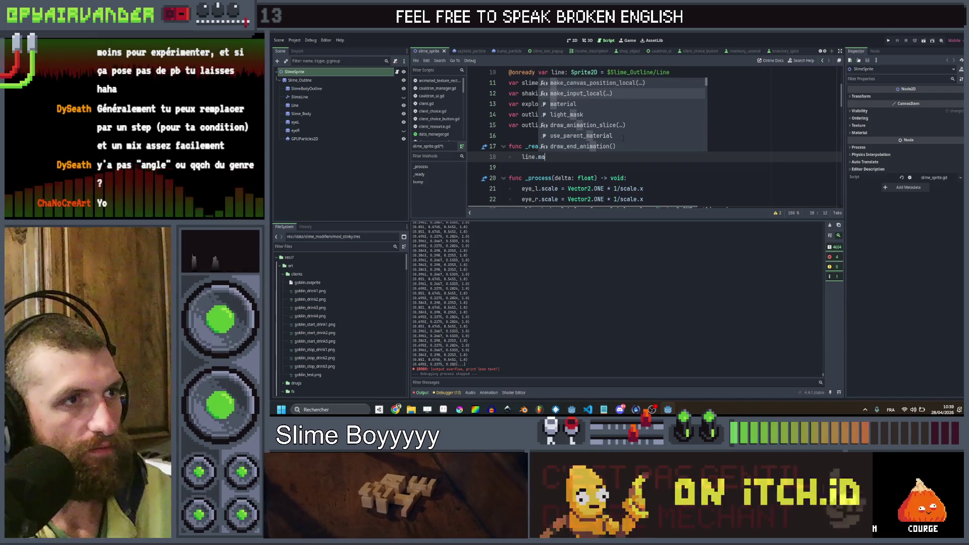
text(line)
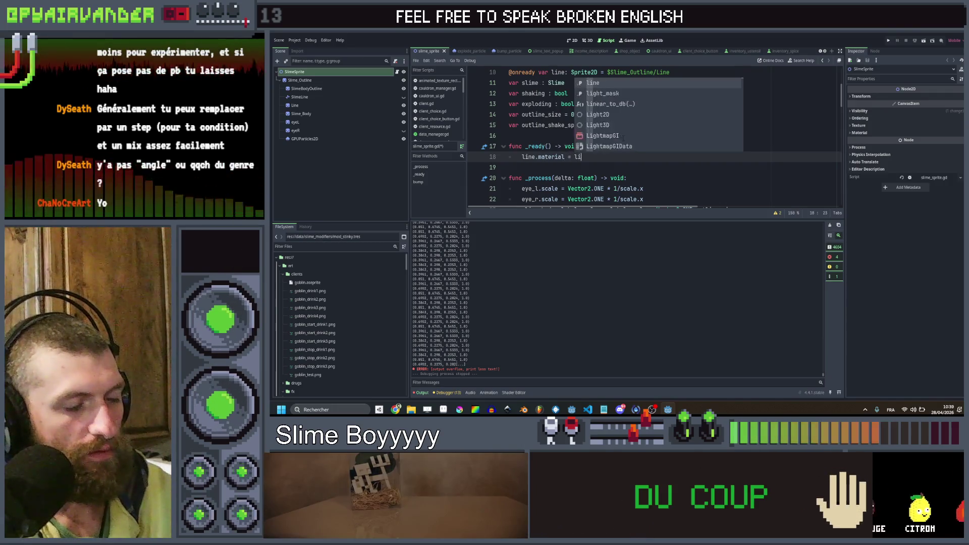
text(.ma)
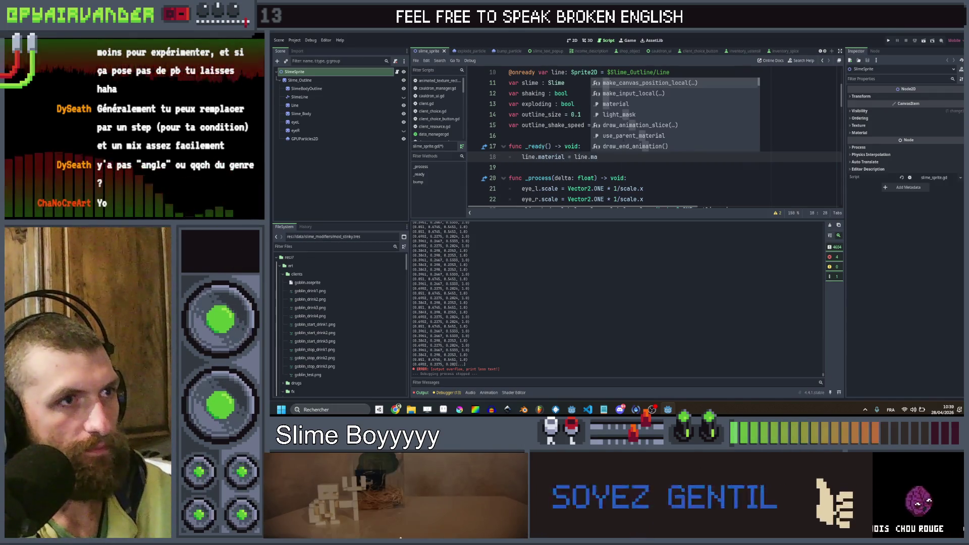
text(terial.dup)
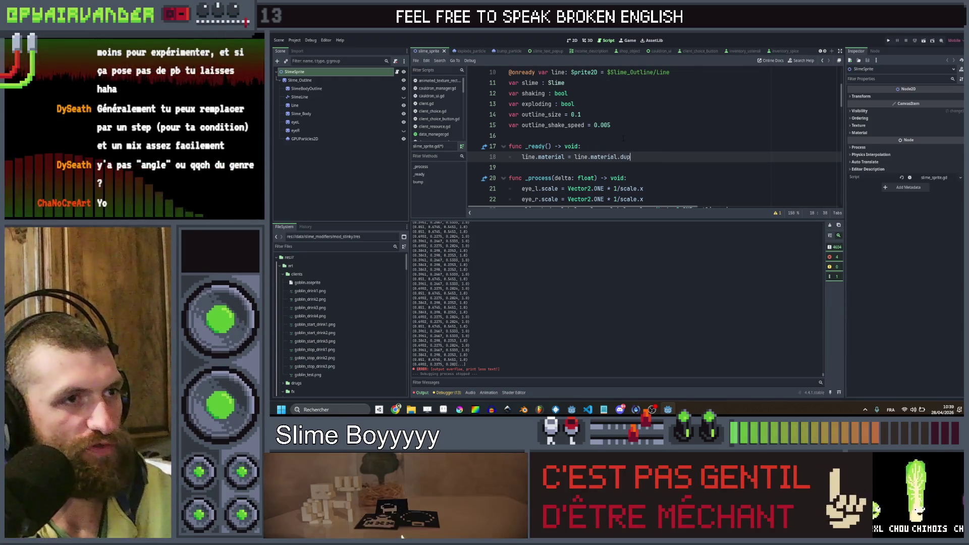
key(Return)
key(ctrl+s)
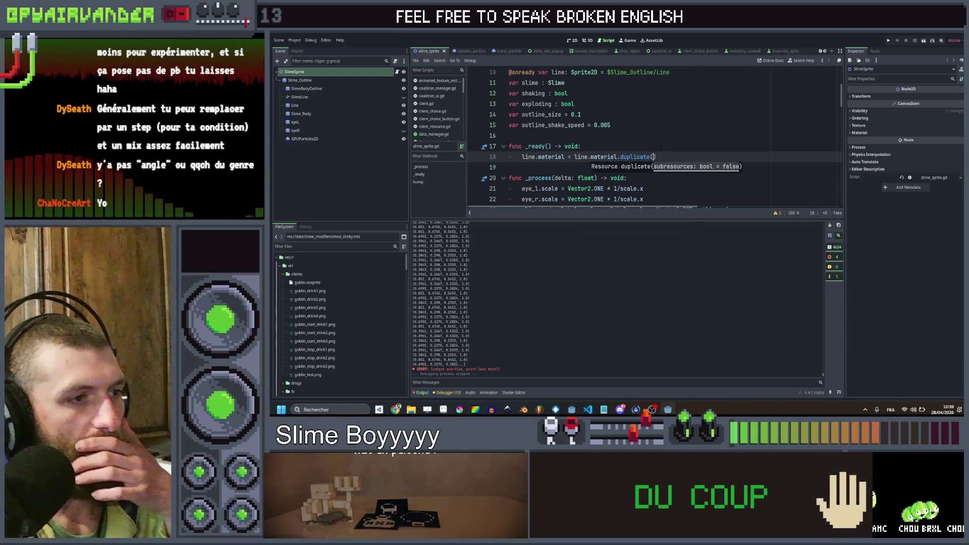
click(489, 393)
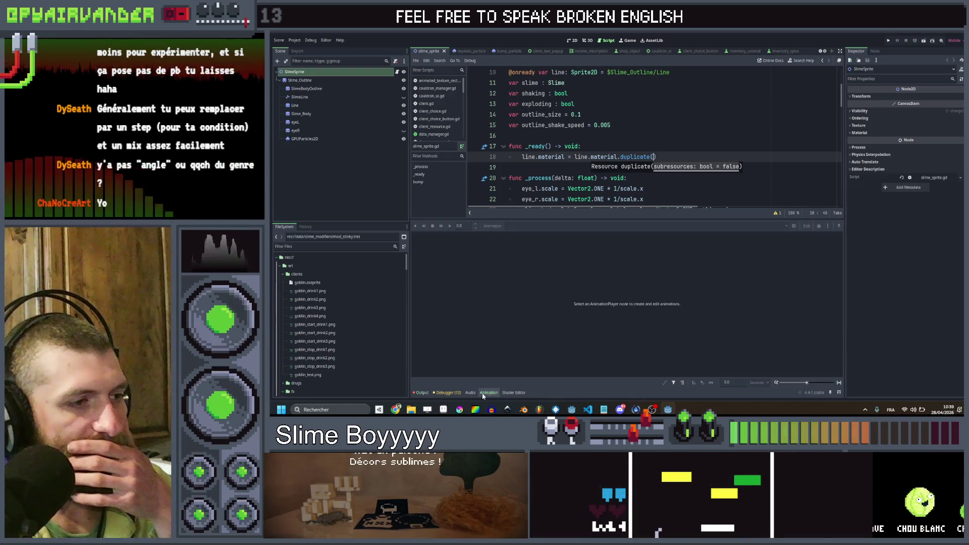
- Append + interior_color after COLOR.rgb on line 69 of outline2d.gdshader
click(514, 392)
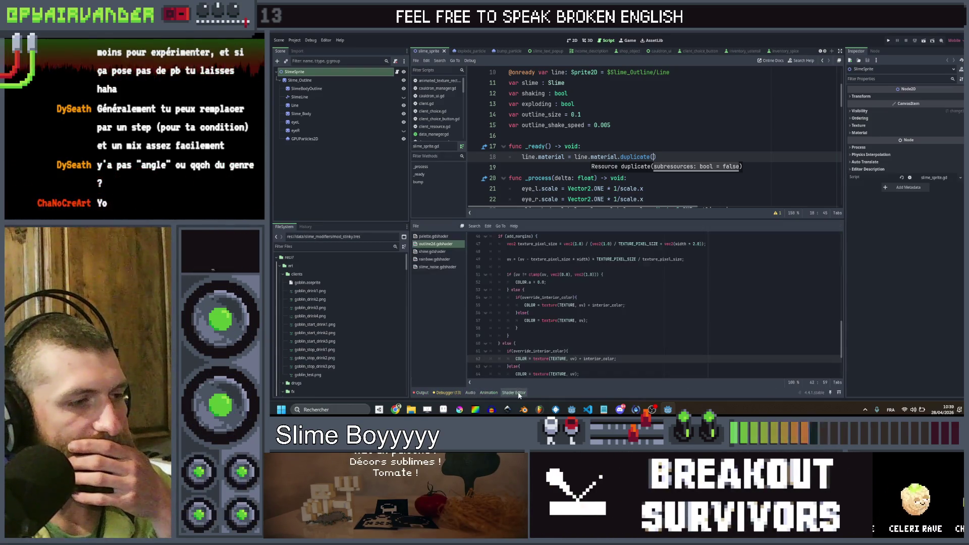
scroll(570, 319, down, 3)
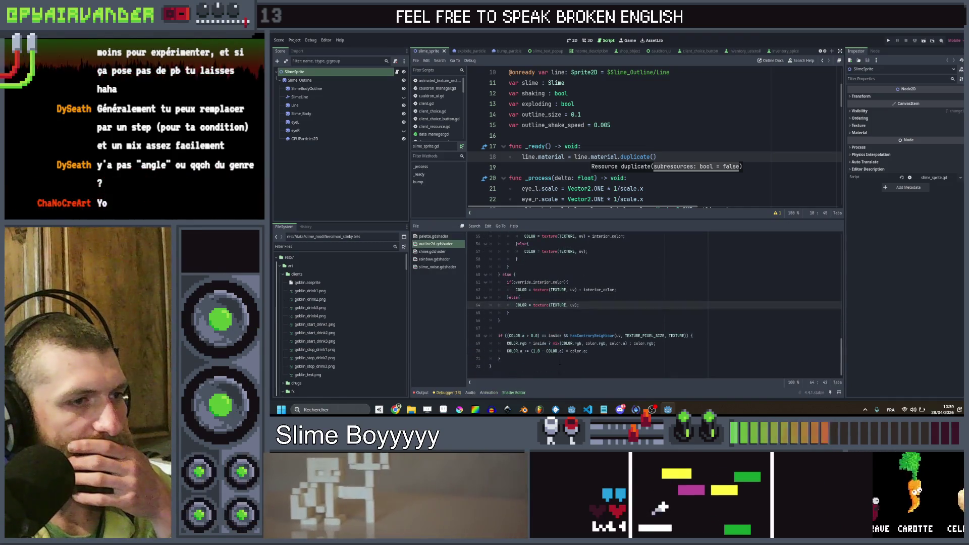
click(568, 343)
click(581, 343)
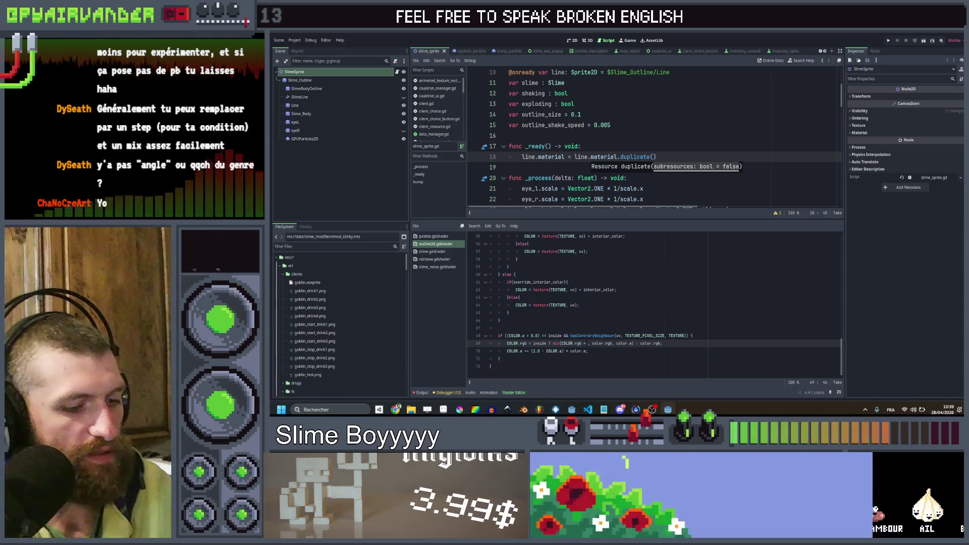
text(+ inte)
key(Return)
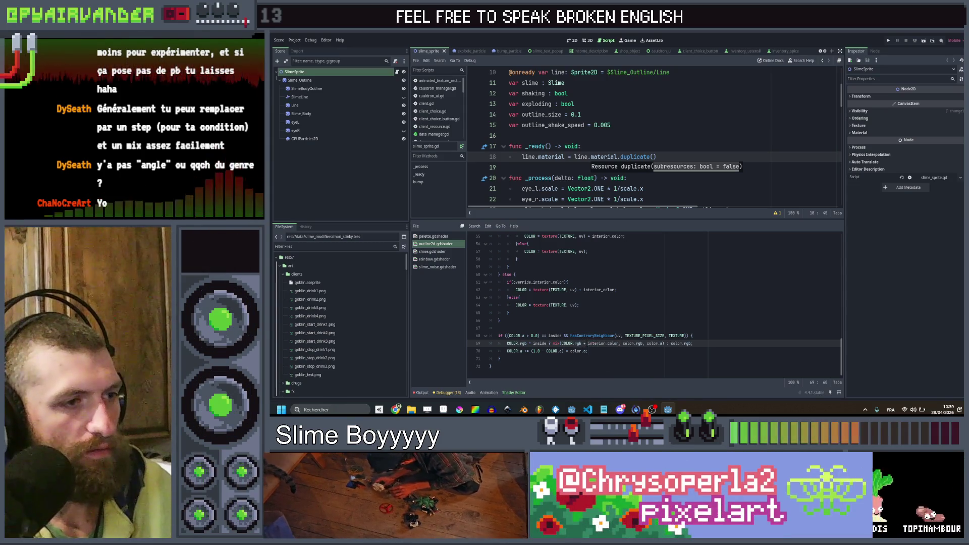
- Fix the vec3 operator error by using interior_color.rgb, then save the project
click(500, 321)
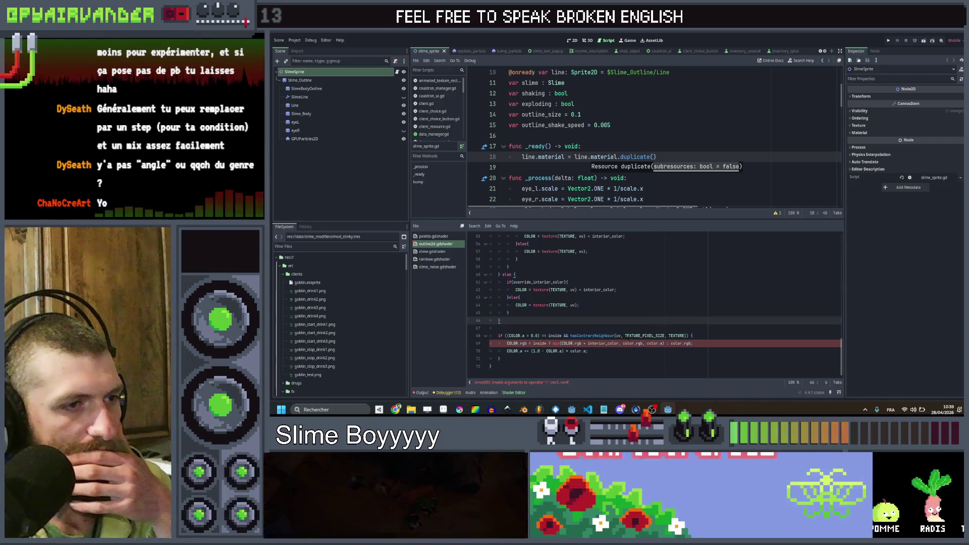
click(612, 343)
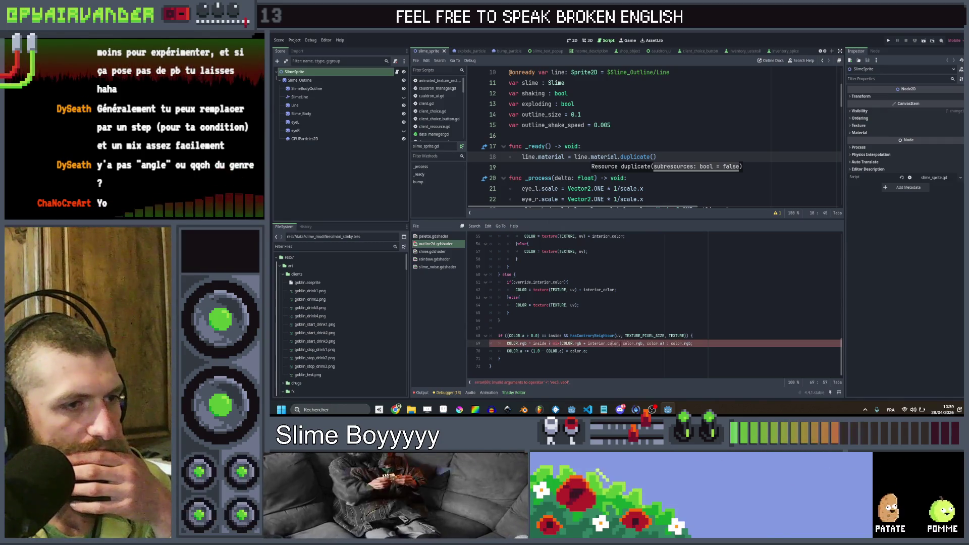
text(.r)
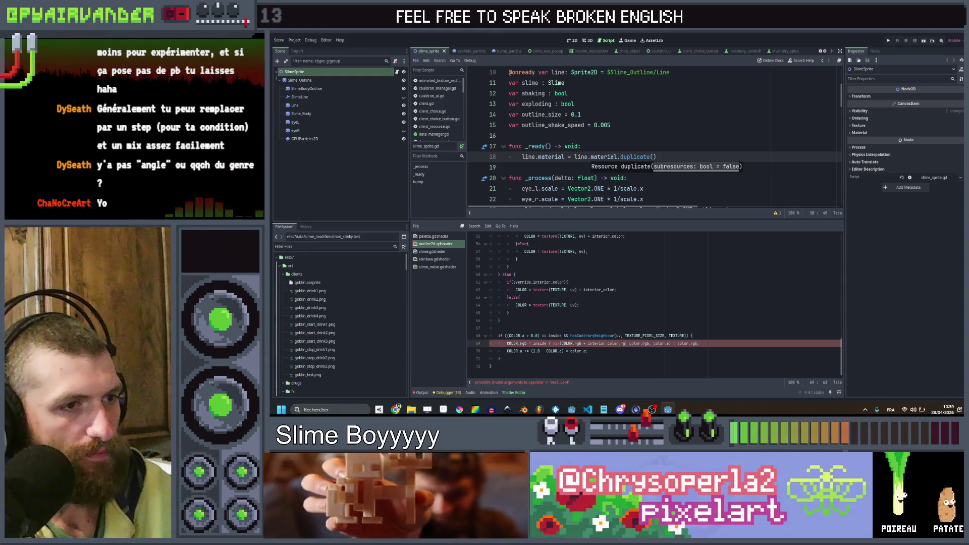
text(gb)
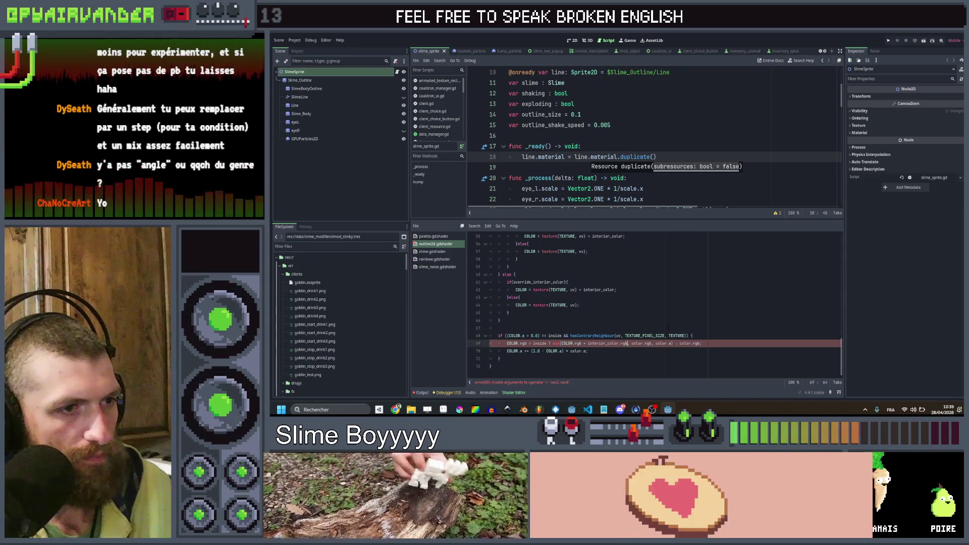
click(668, 328)
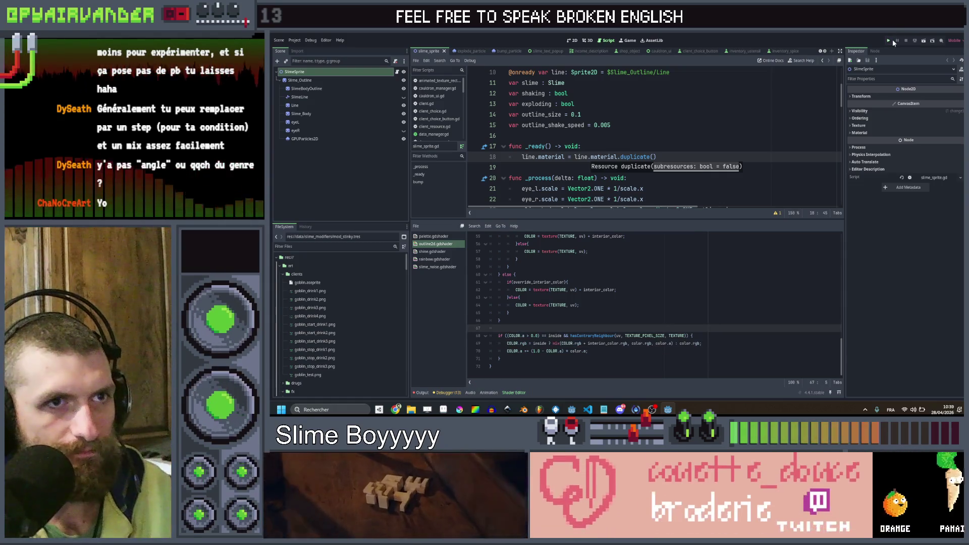
key(ctrl+s)
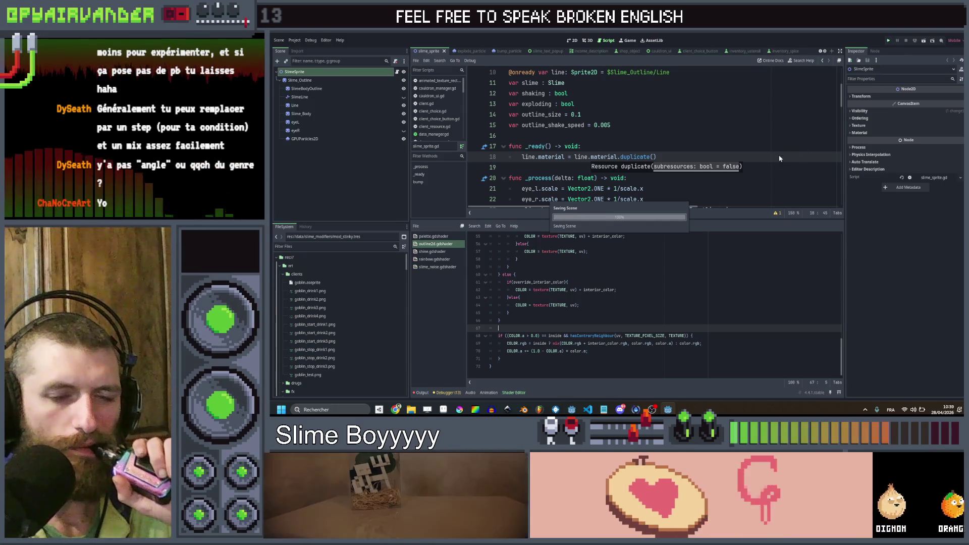
key(F5)
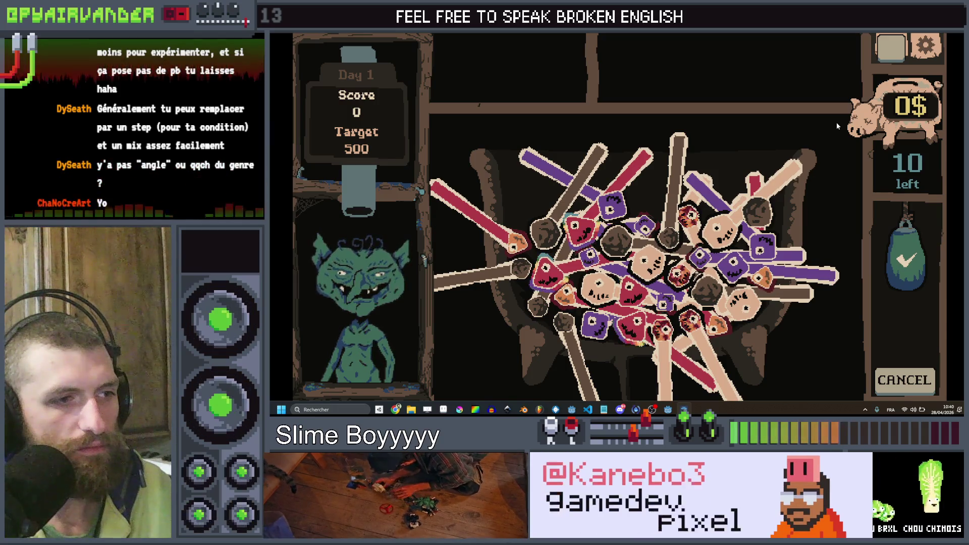
key(alt+F4)
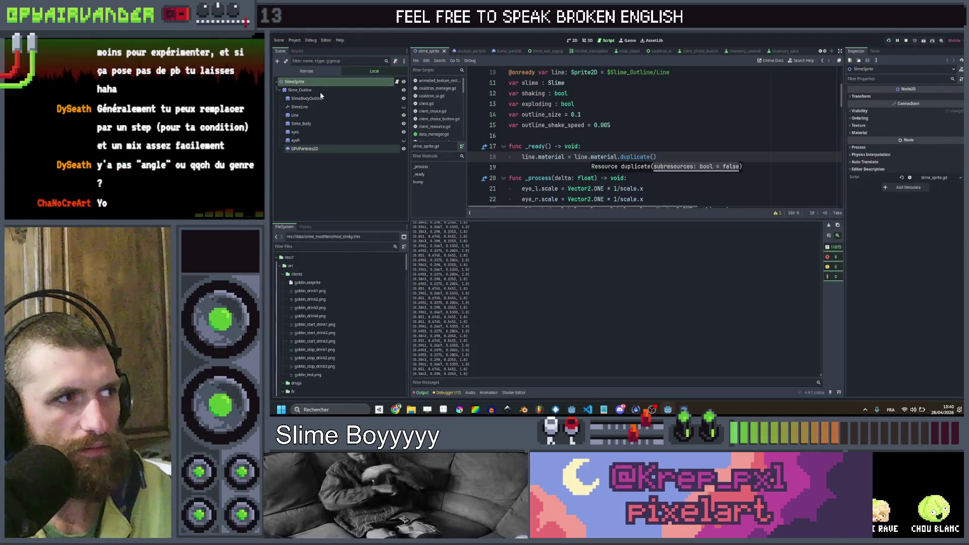
- Select the Line node, stop the game, and delete the slime-colour print line from the script
click(310, 116)
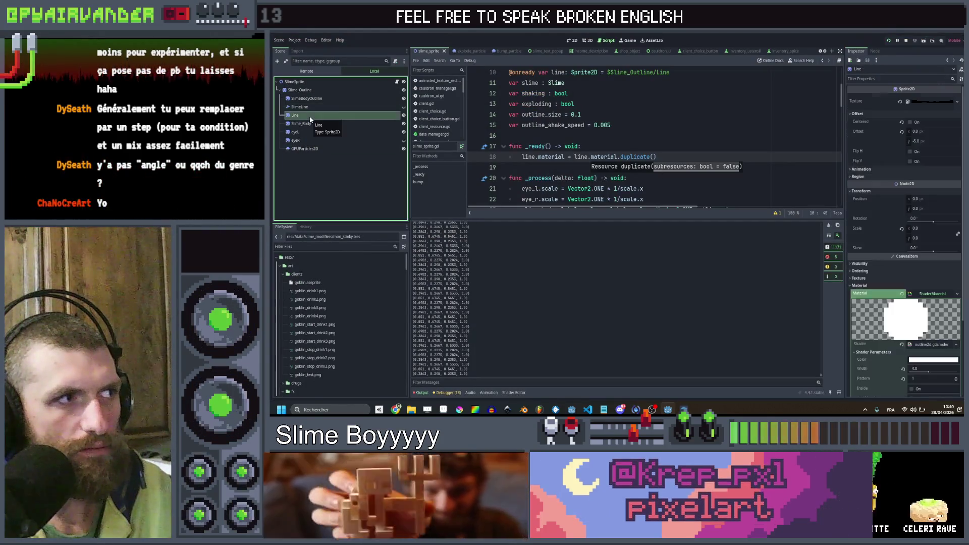
key(F2)
scroll(883, 349, down, 3)
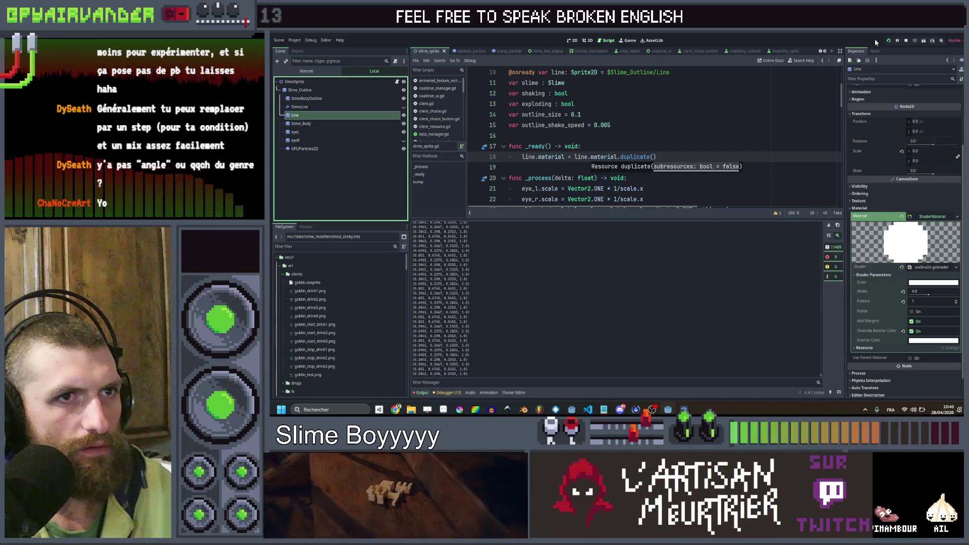
click(907, 40)
scroll(678, 144, down, 9)
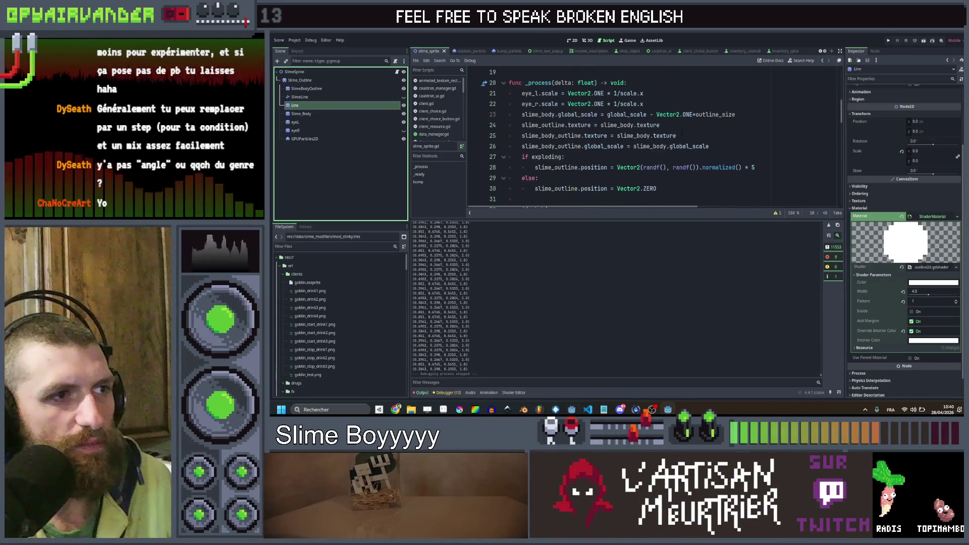
scroll(678, 144, down, 5)
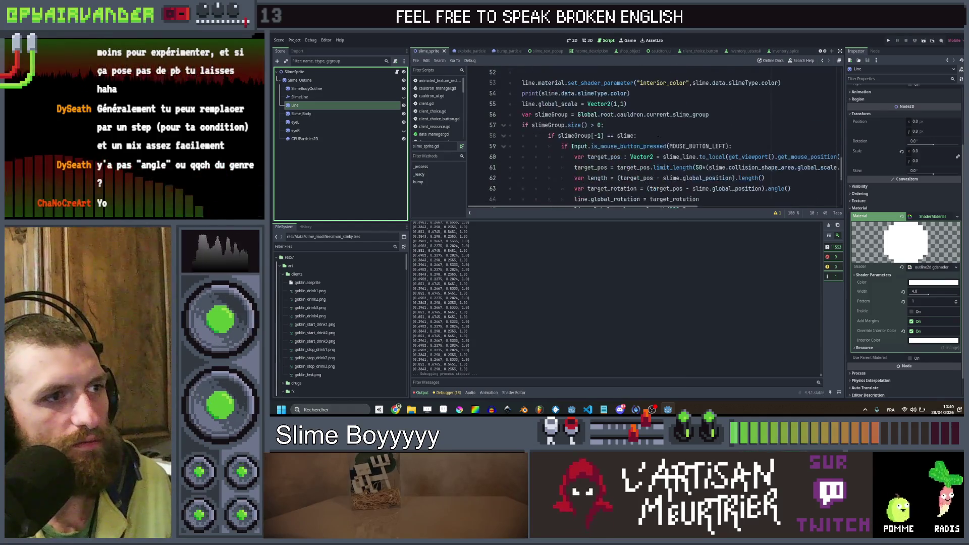
click(648, 95)
key(ctrl+shift+k)
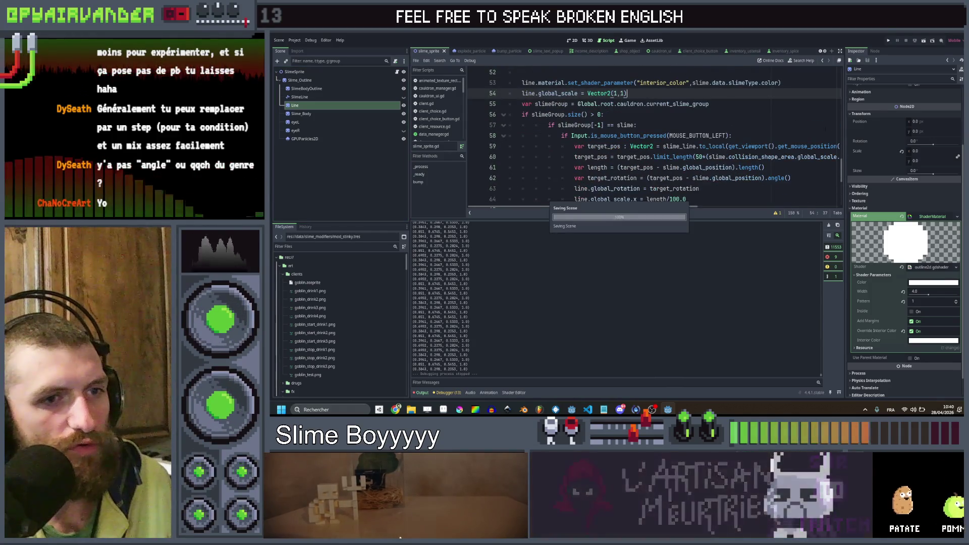
- Uncheck Add Margins on the Line's shader material, save, and test-run the game
click(912, 322)
key(ctrl+s)
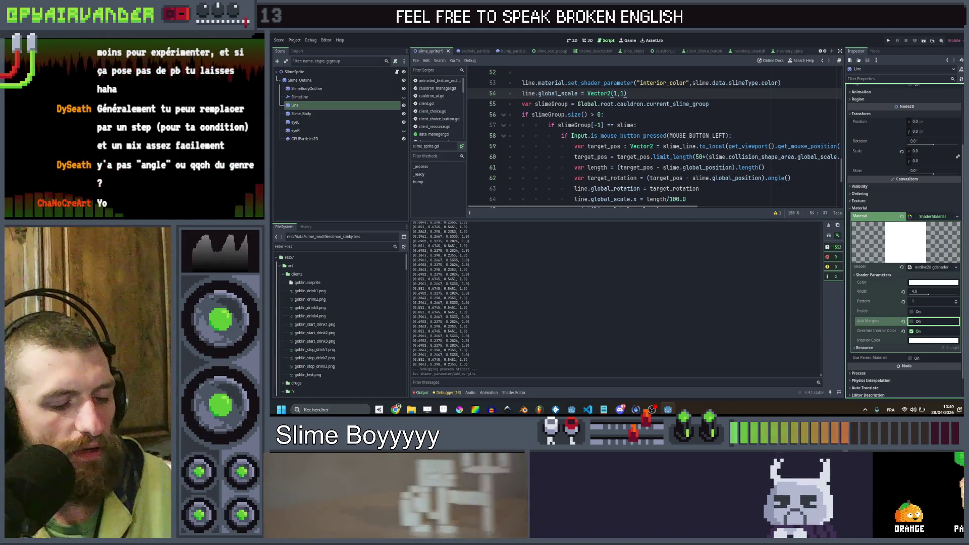
click(889, 40)
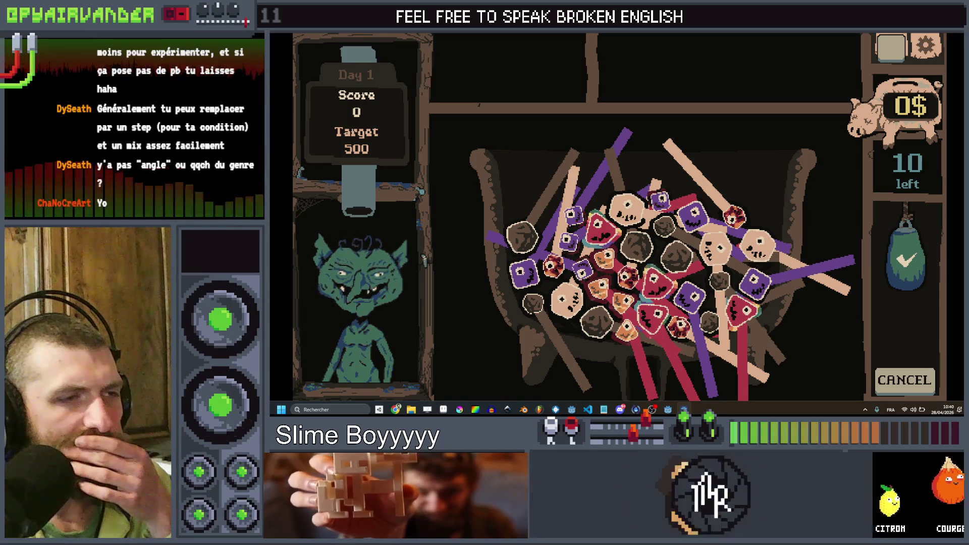
key(F8)
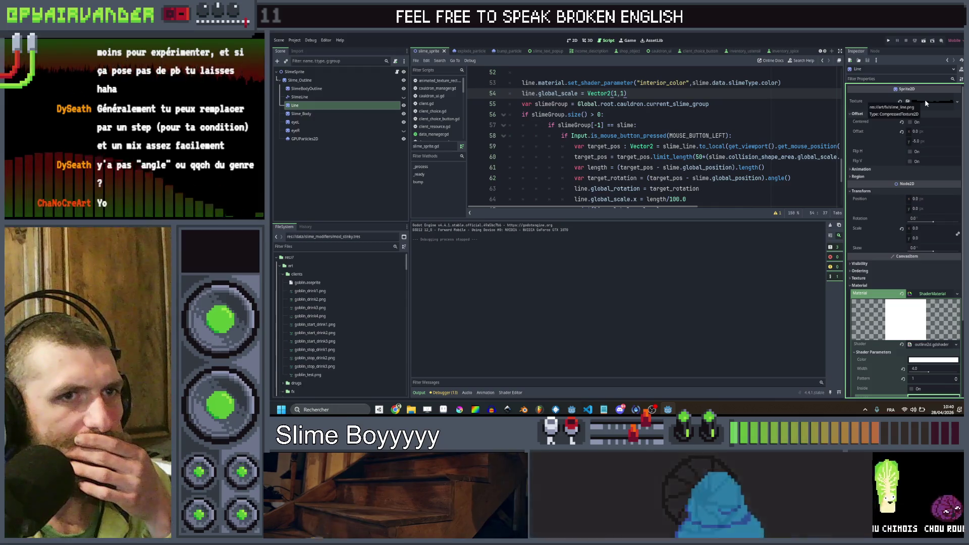
- Check the Add Margins box under the Line ShaderMaterial's Shader Parameters
scroll(912, 300, down, 3)
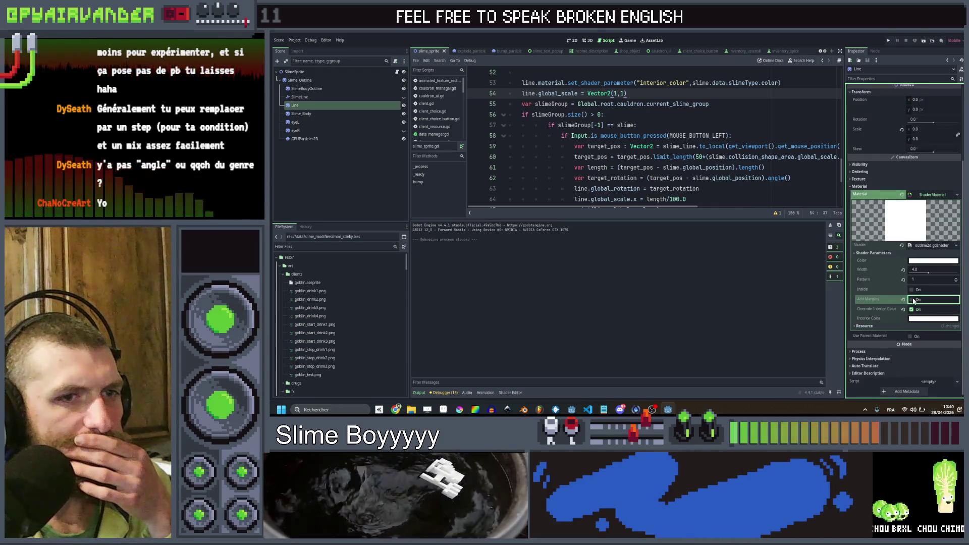
click(913, 300)
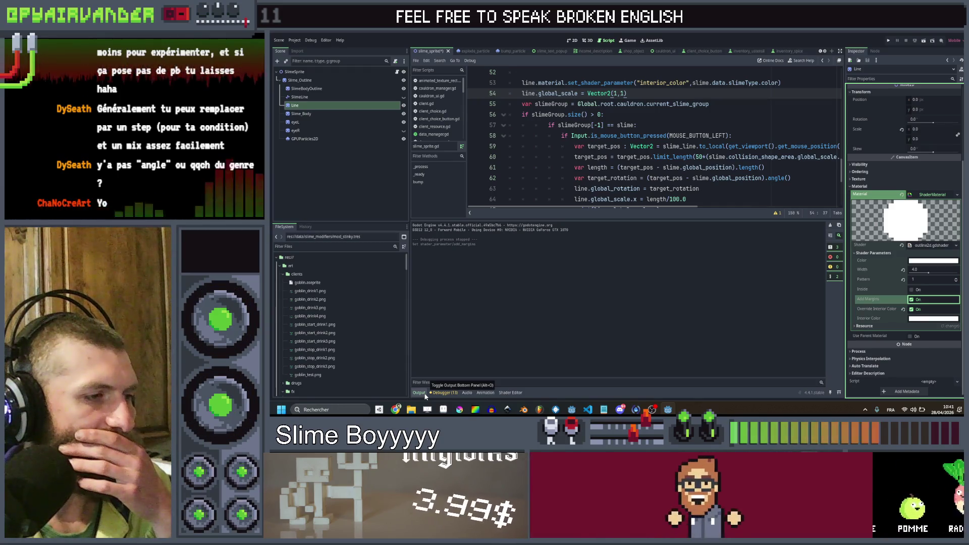
- In the first branch (line 55), drop the interior_color multiplication and add COLOR.rgb += interior_color.rgb
click(426, 396)
click(510, 394)
scroll(577, 317, up, 3)
click(623, 305)
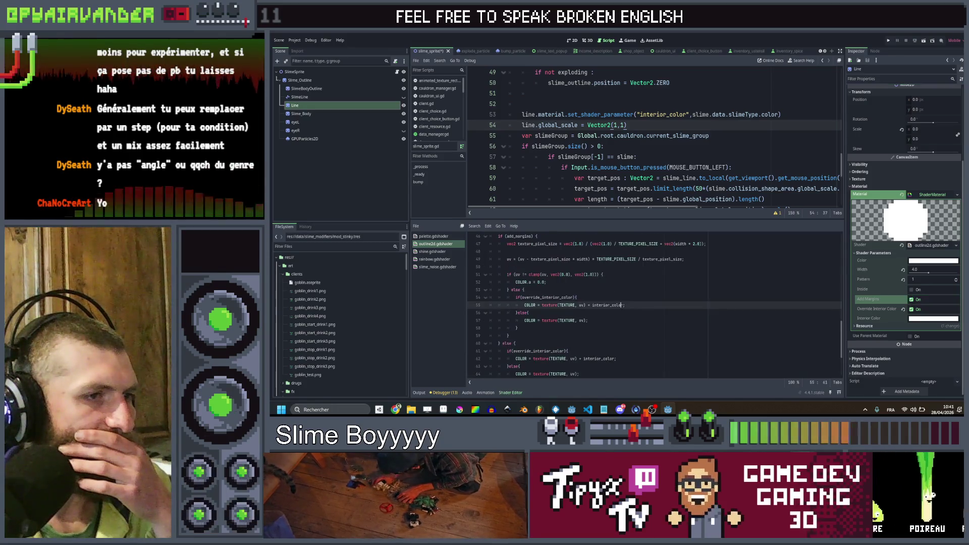
click(594, 305)
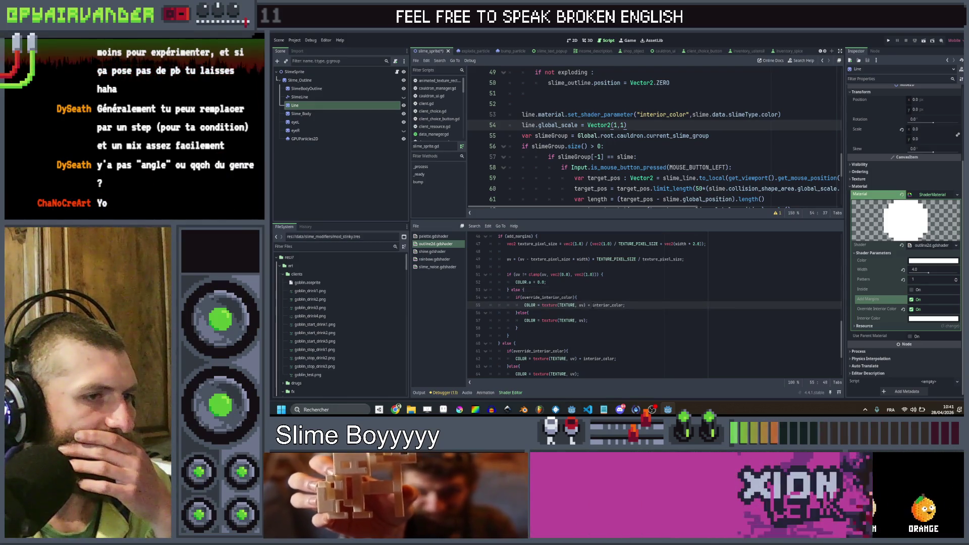
drag(617, 305, 587, 305)
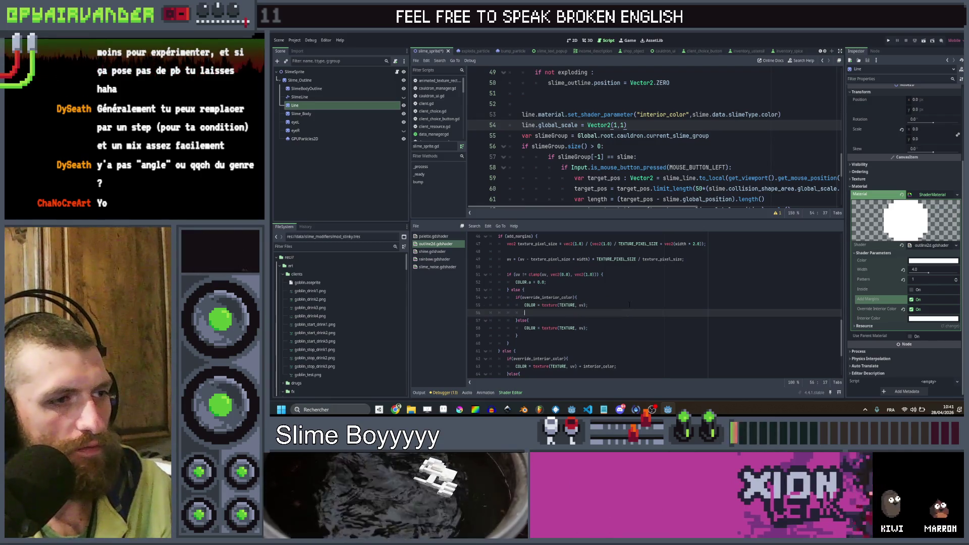
key(End)
key(Return)
text(COLOR)
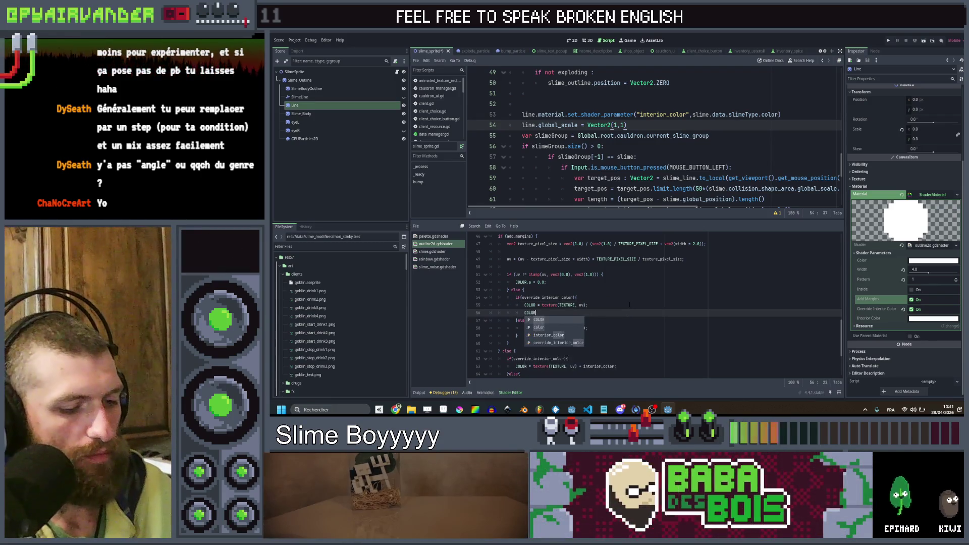
text(.)
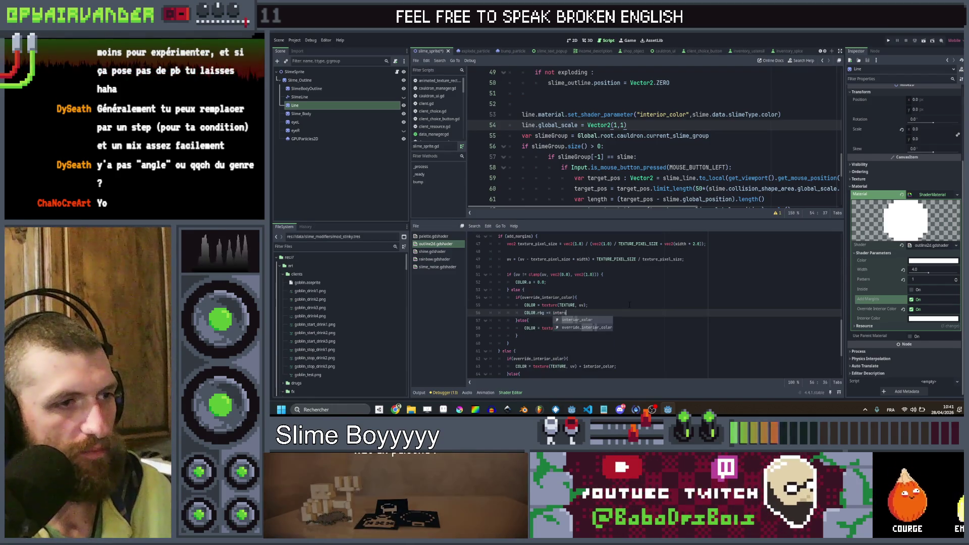
text(r_color.rgb)
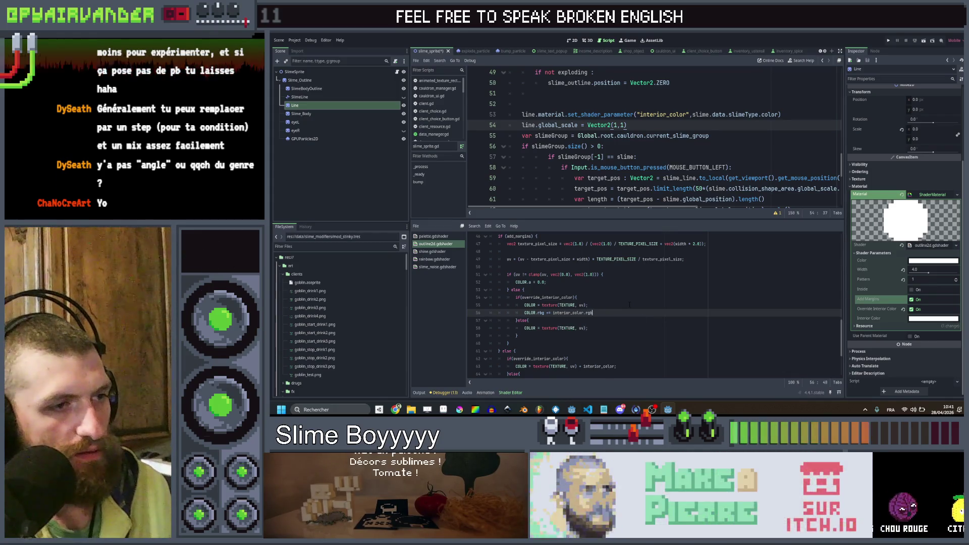
- Apply the same change to the second branch around lines 63-64 and save the shader
scroll(627, 307, down, 1)
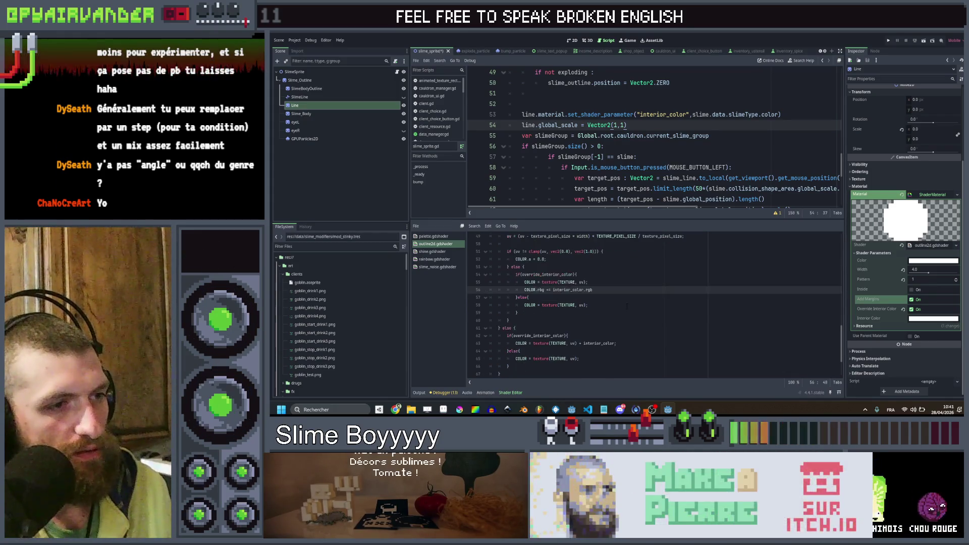
click(630, 352)
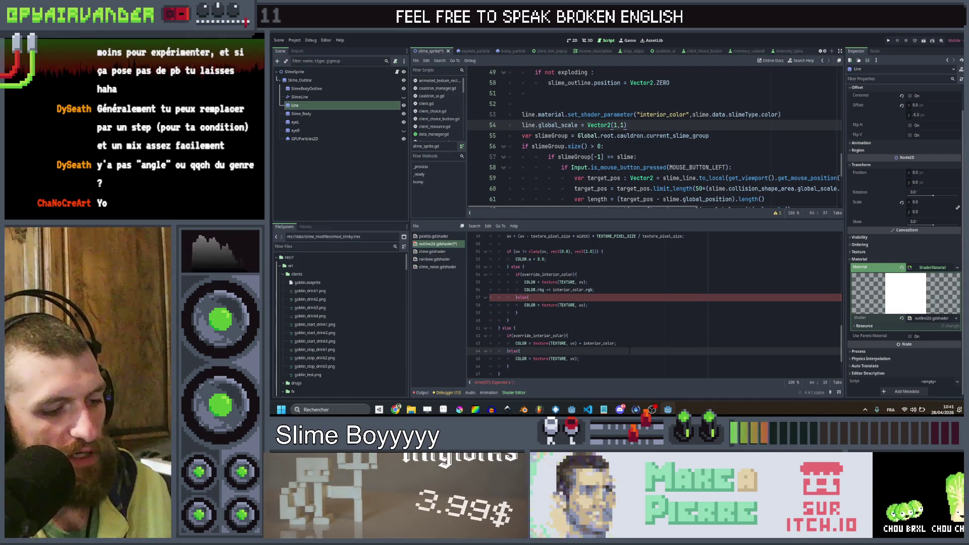
key(ctrl+v)
click(626, 350)
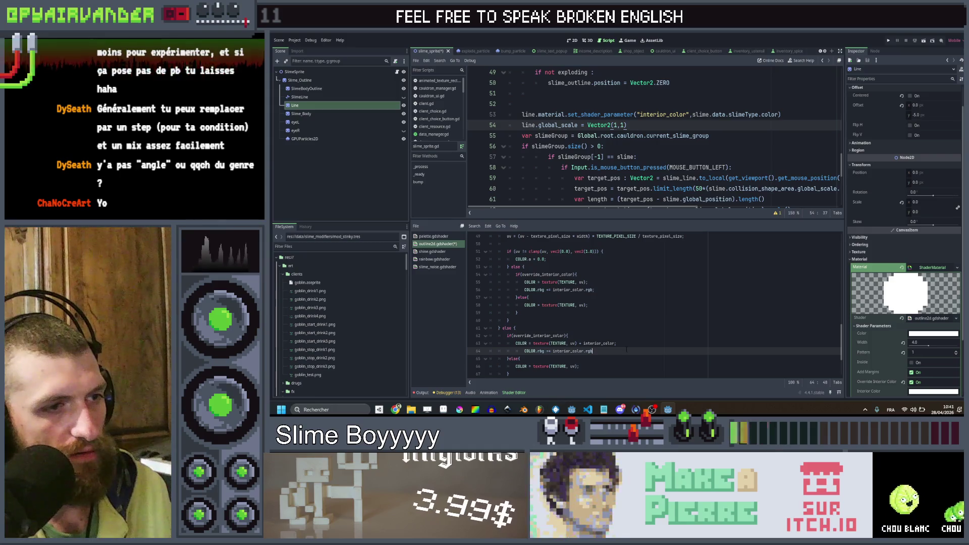
click(617, 344)
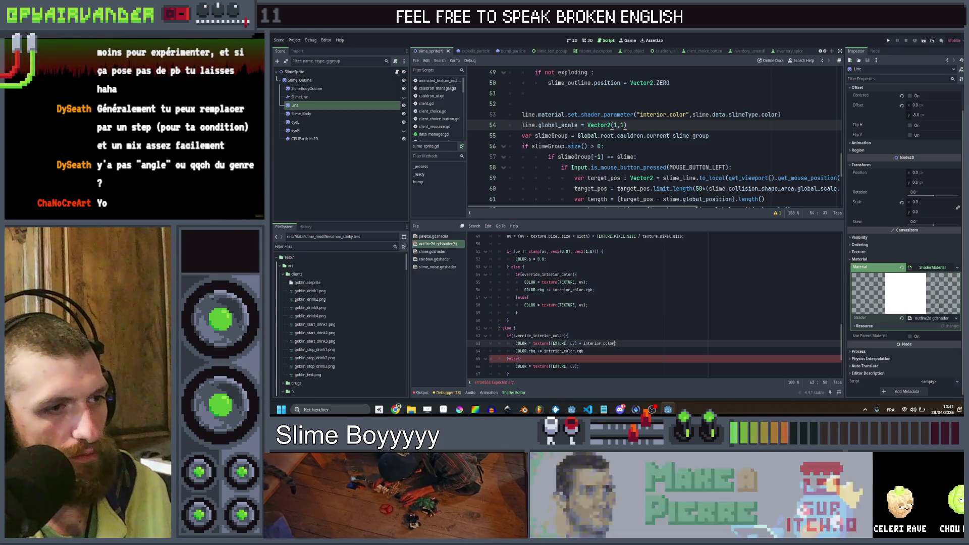
key(BackSpace)
key(BackSpace)
key(BackSpace)
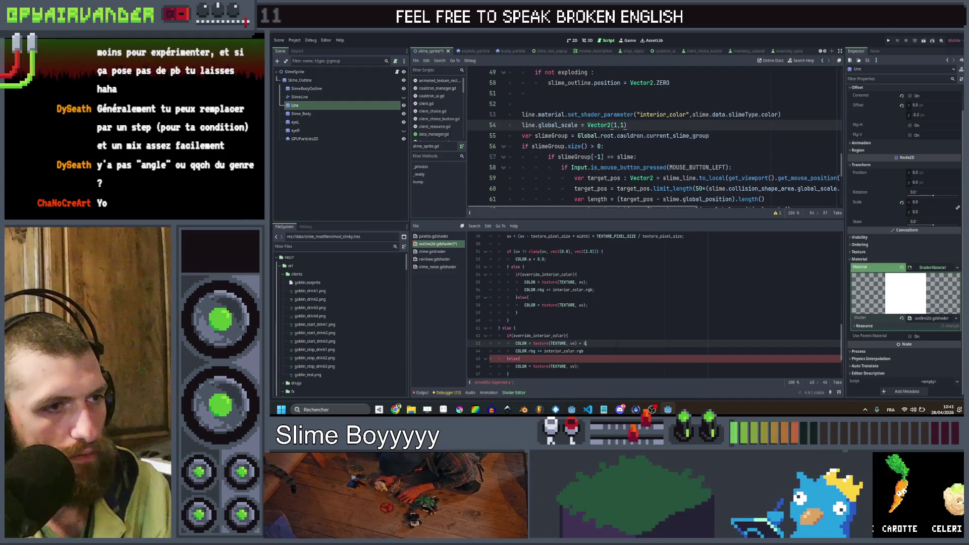
click(594, 352)
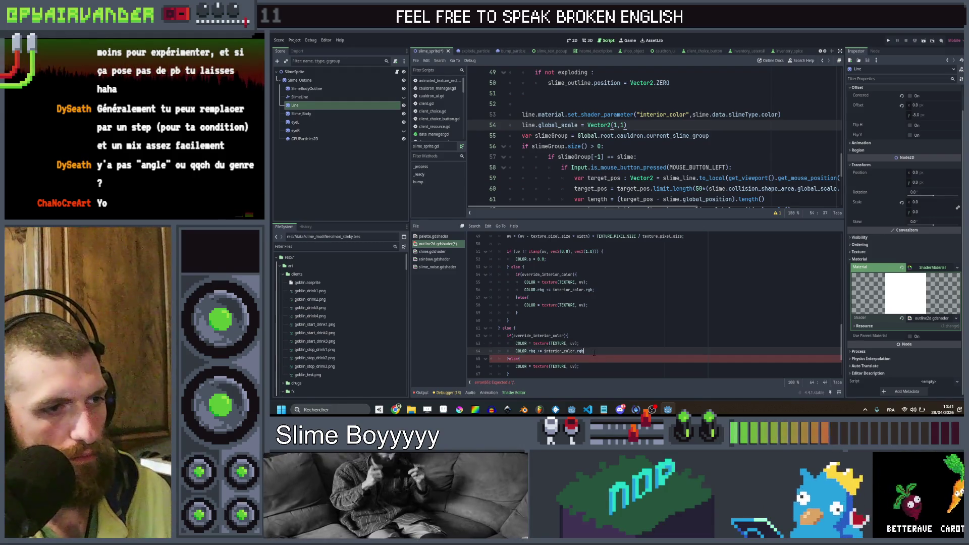
text(;)
scroll(625, 340, down, 2)
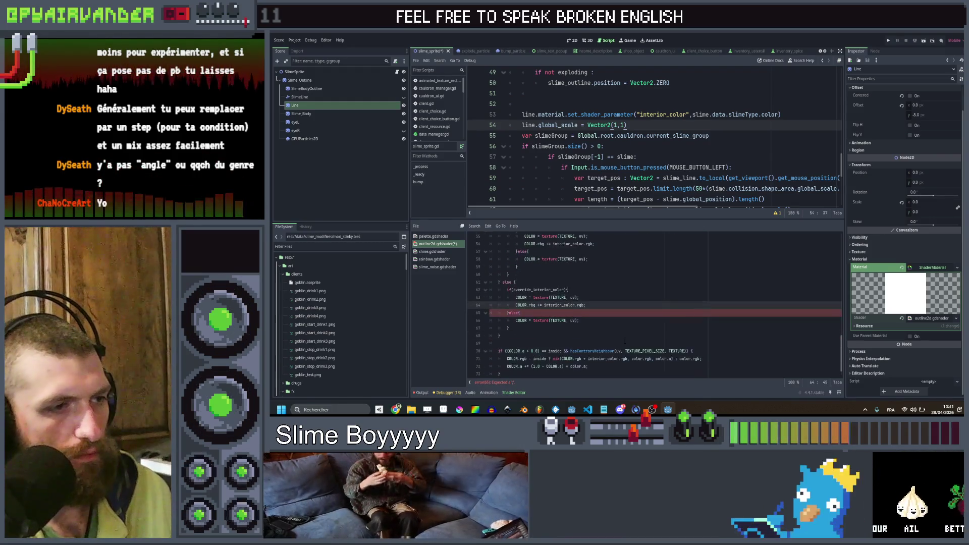
key(ctrl+s)
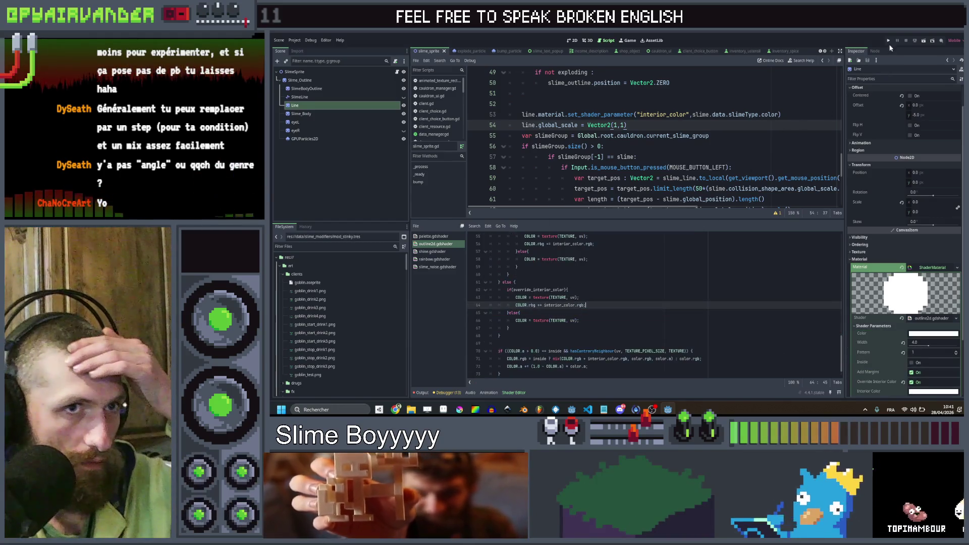
- Run Slime Soup to inspect the tinted lines in the cauldron, then close the game
click(887, 41)
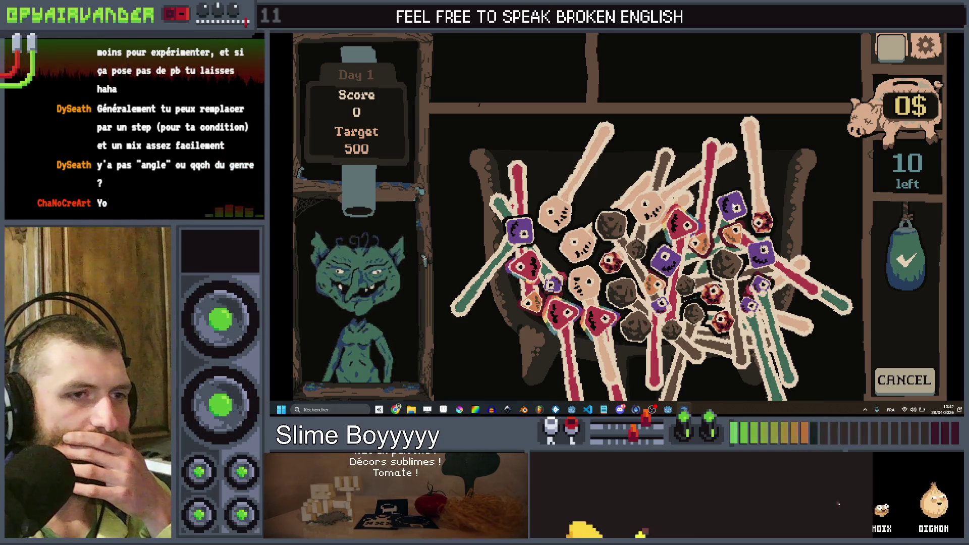
key(alt+F4)
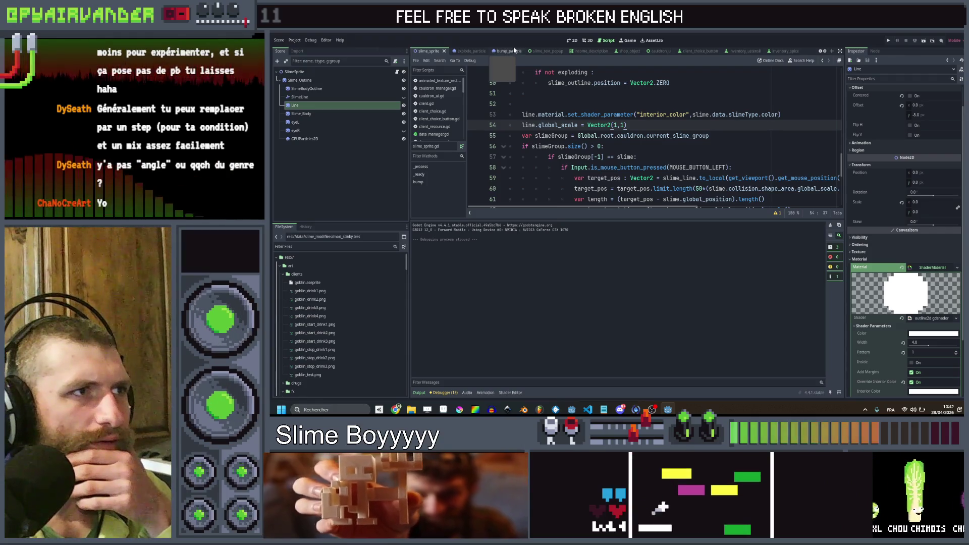
- Open the root_game scene and duplicate RenderingSprite into RenderingSprite2
click(573, 41)
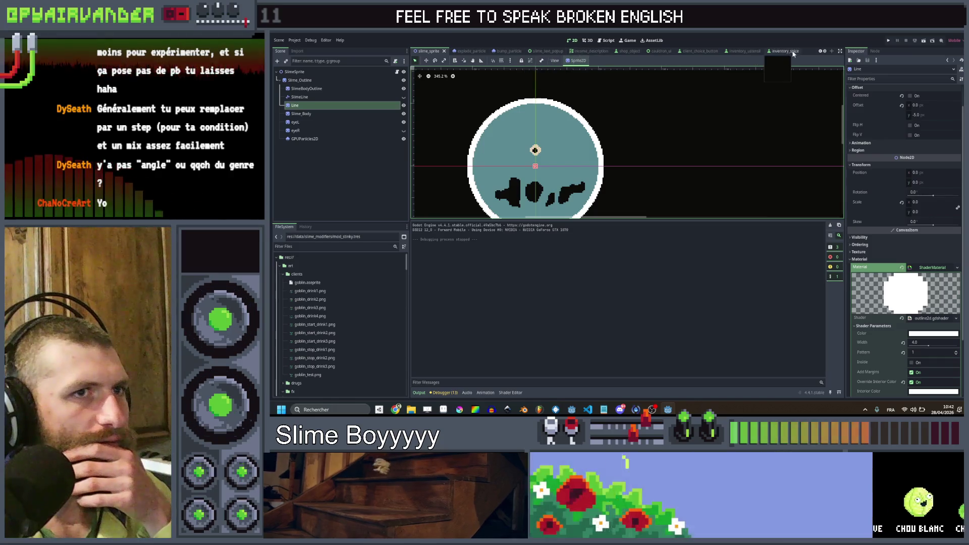
scroll(819, 53, up, 3)
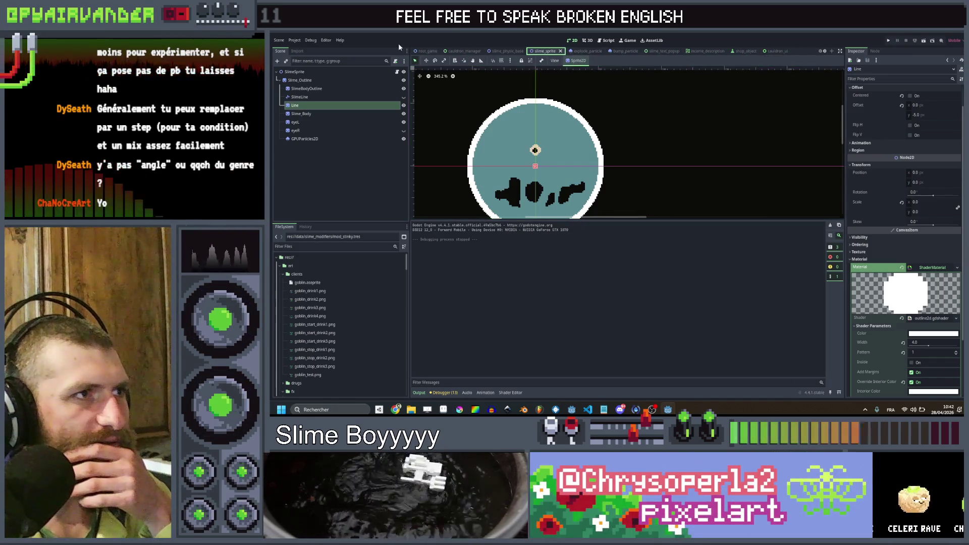
click(424, 51)
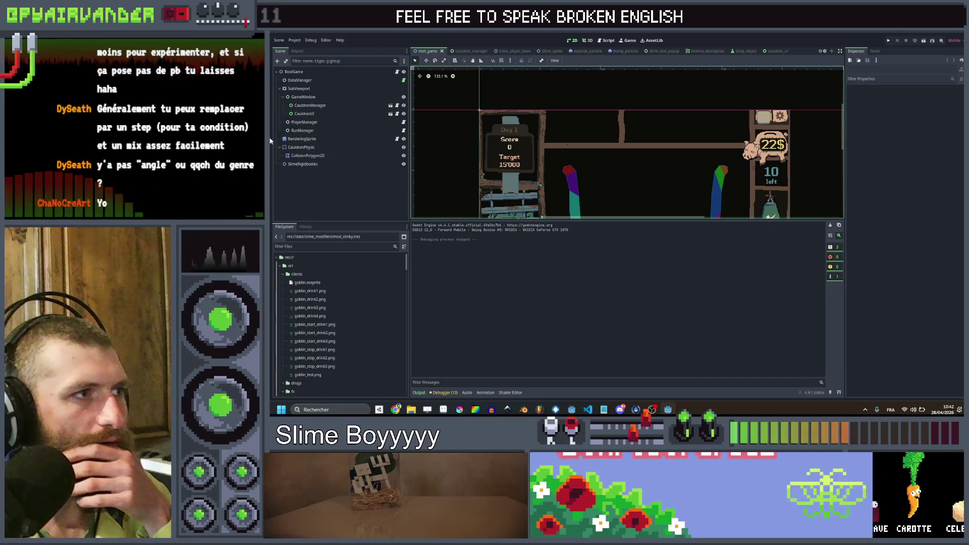
click(302, 139)
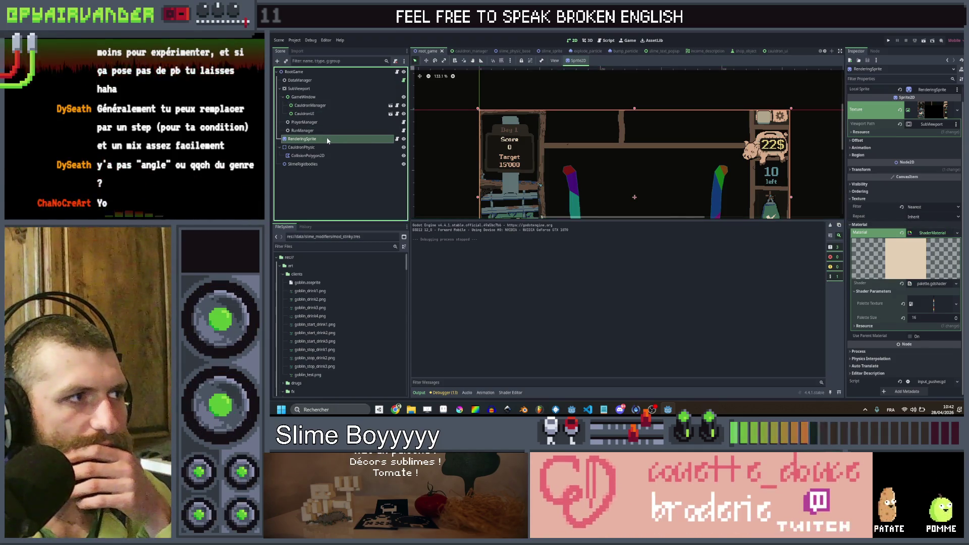
key(ctrl+d)
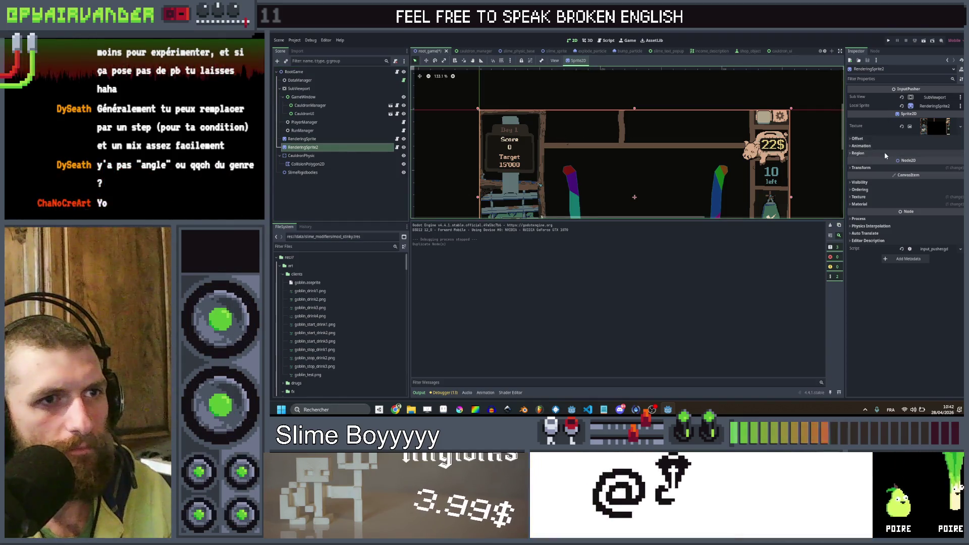
- Clear RenderingSprite2's material, save root_game, and run the game
click(860, 204)
click(904, 213)
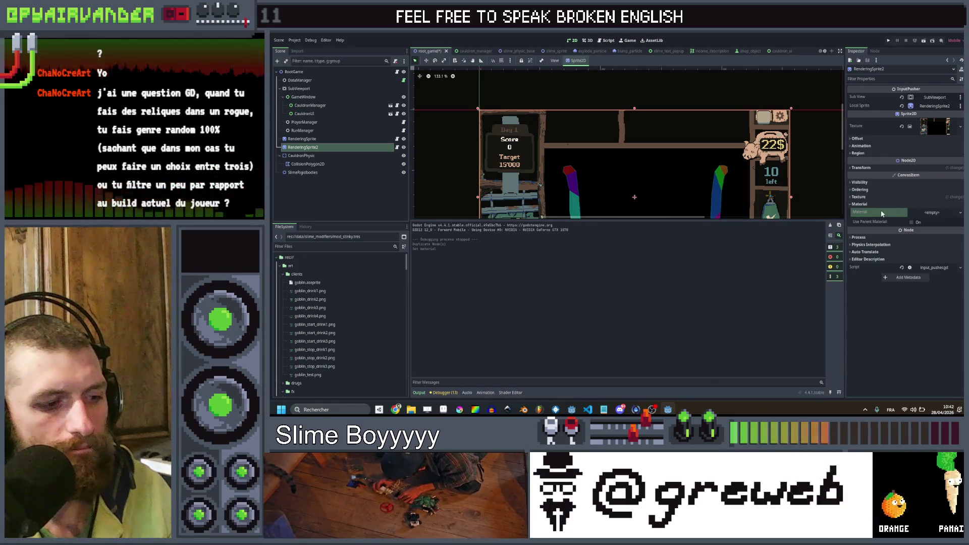
key(ctrl+s)
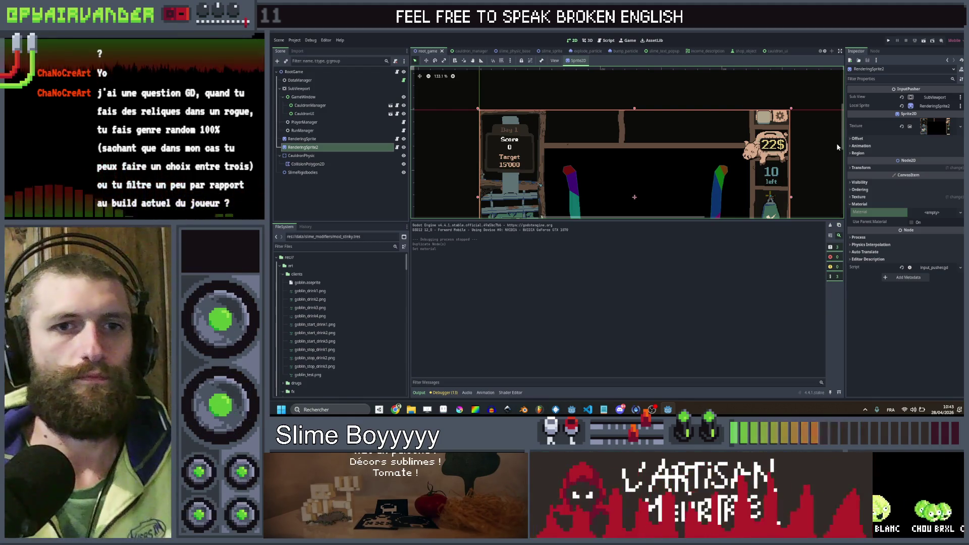
click(889, 42)
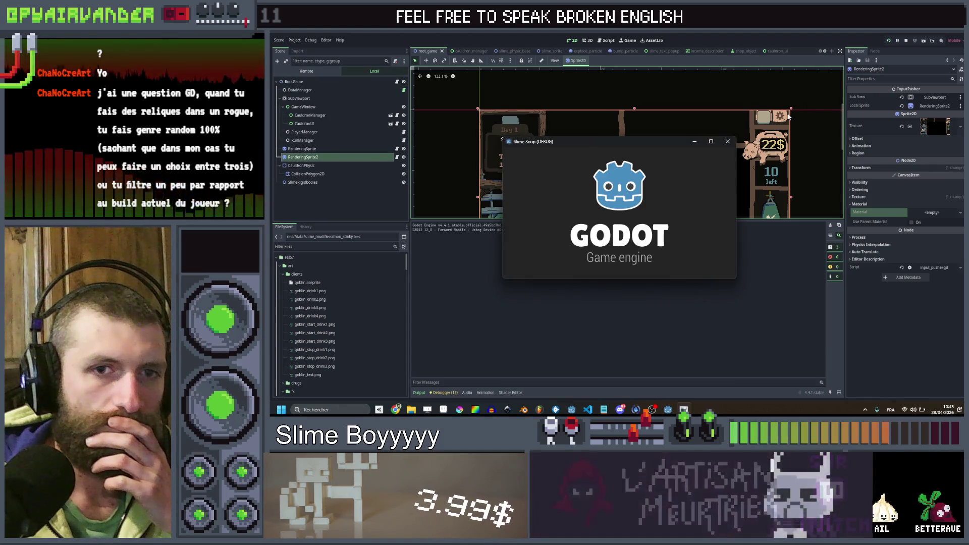
- Maximize the running Slime Soup window to inspect the white-outlined, tinted lines, then stop it with F8
click(711, 142)
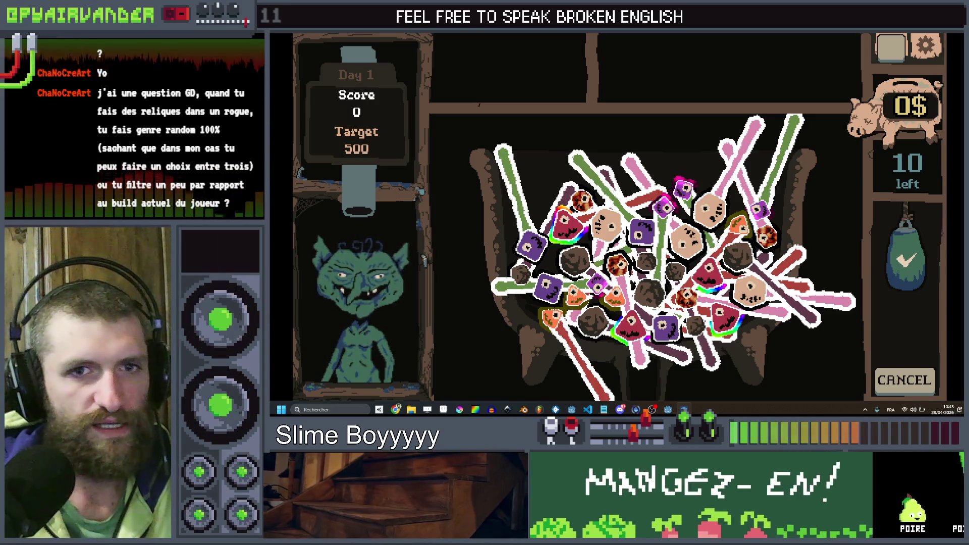
key(F8)
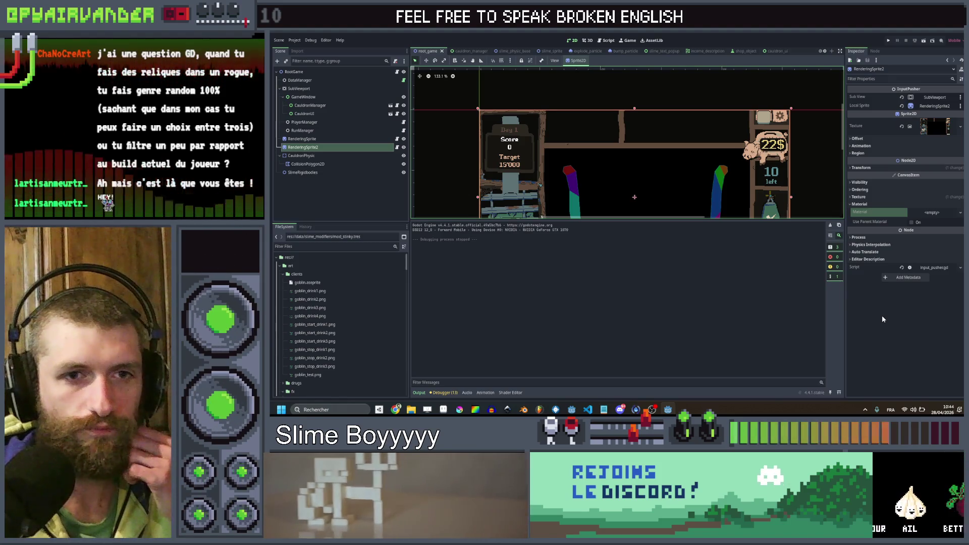
click(883, 316)
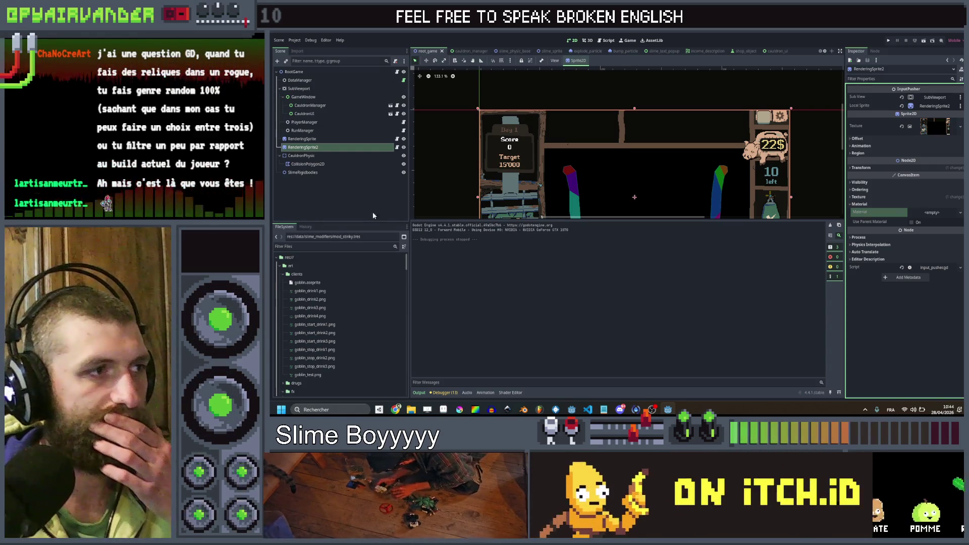
click(505, 393)
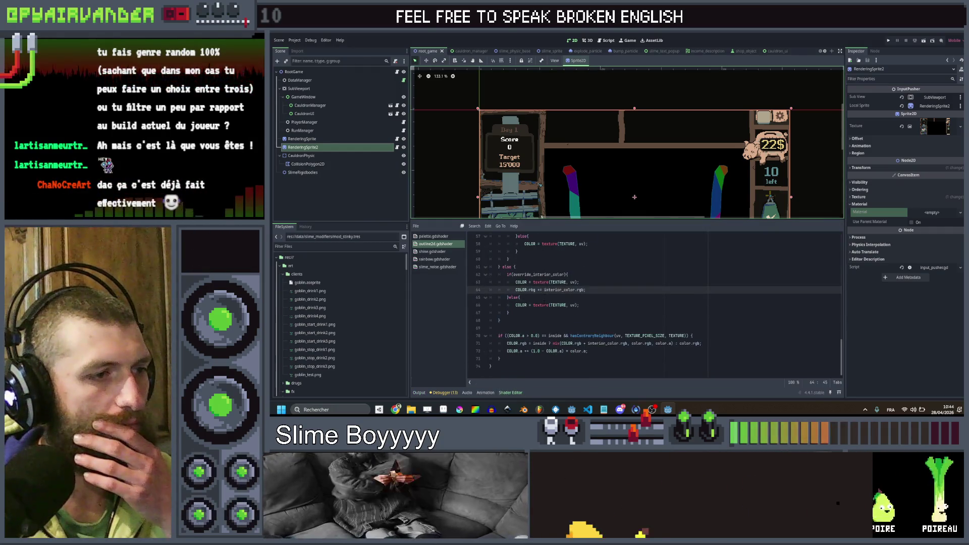
drag(584, 343, 628, 343)
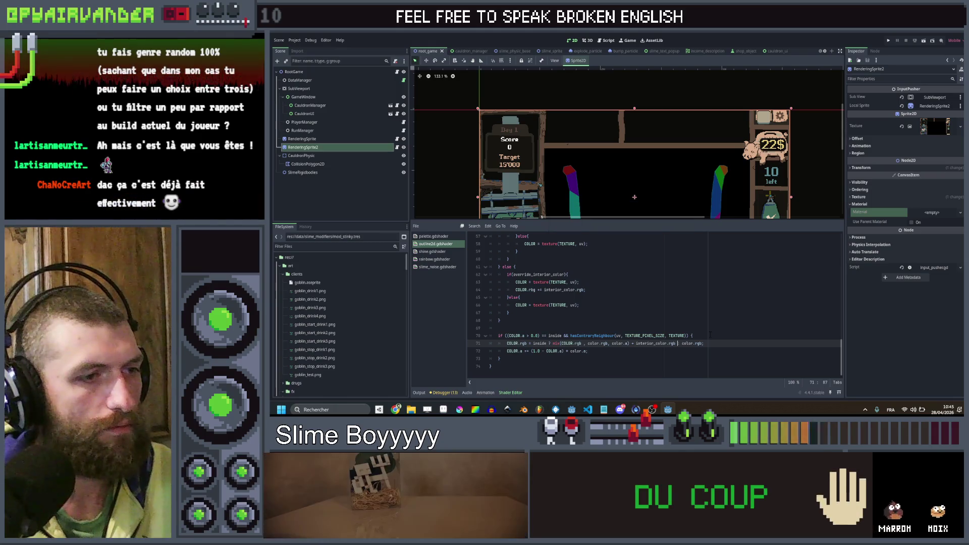
click(710, 335)
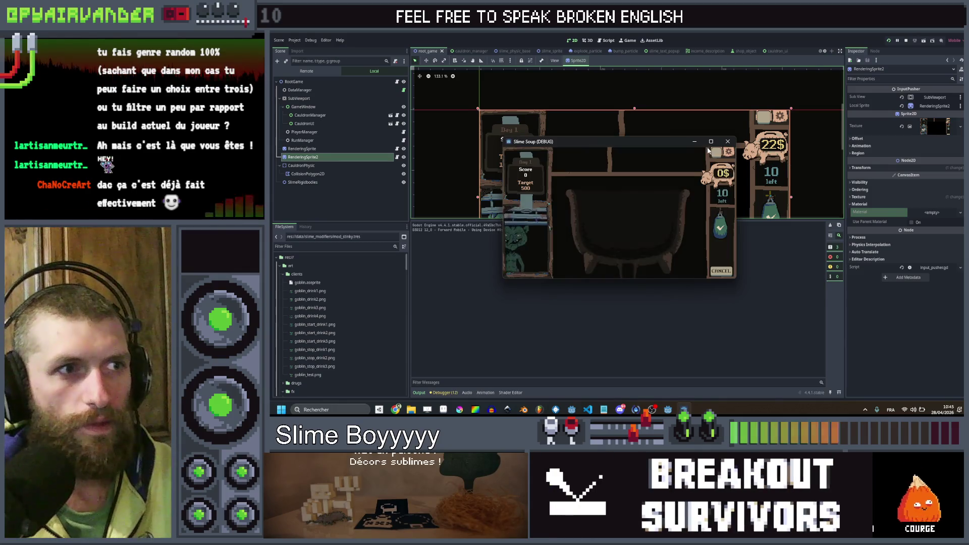
- Maximize the Slime Soup game to watch the outlined, tinted lines in the cauldron, then close it with Alt+F4
click(711, 142)
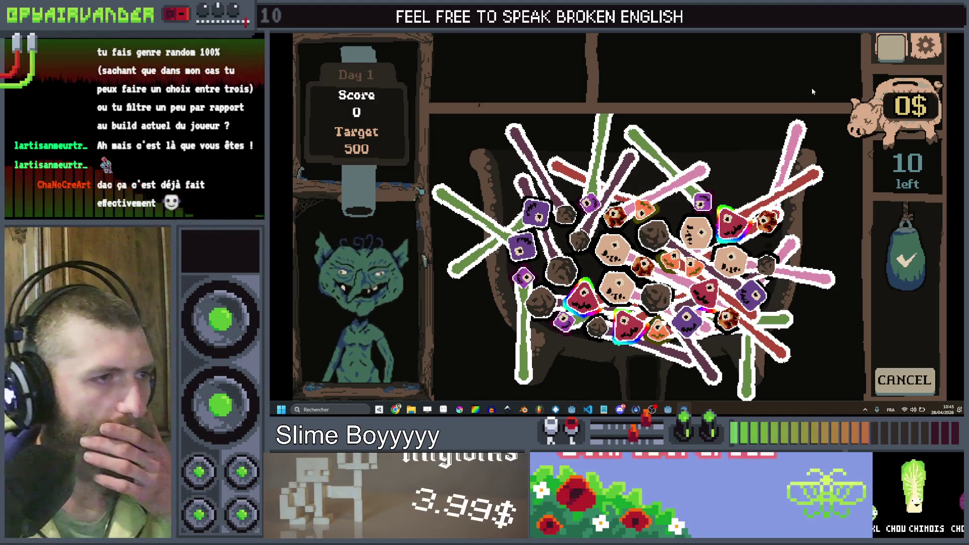
key(alt+F4)
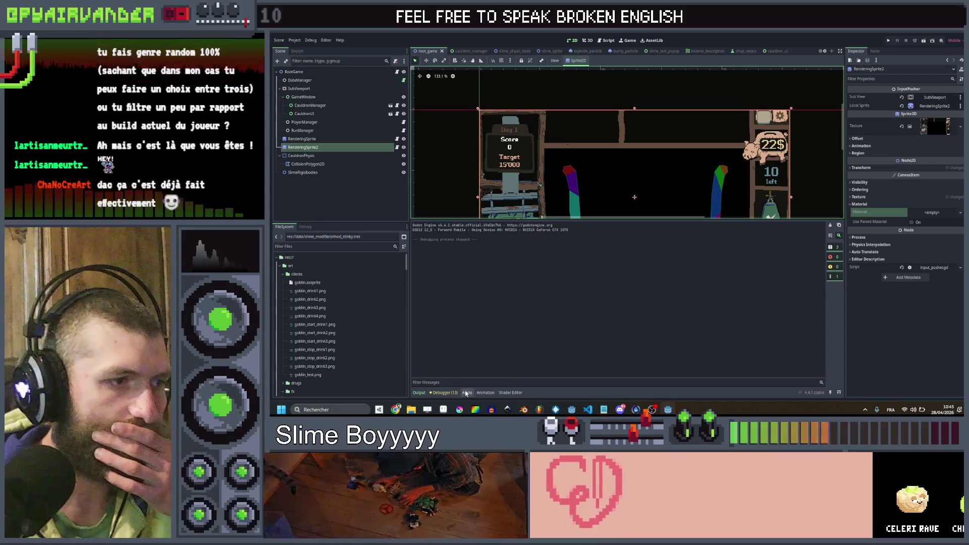
- In outline2d.gdshader, delete the '- interior_color.rgb' subtraction on line 71
click(509, 393)
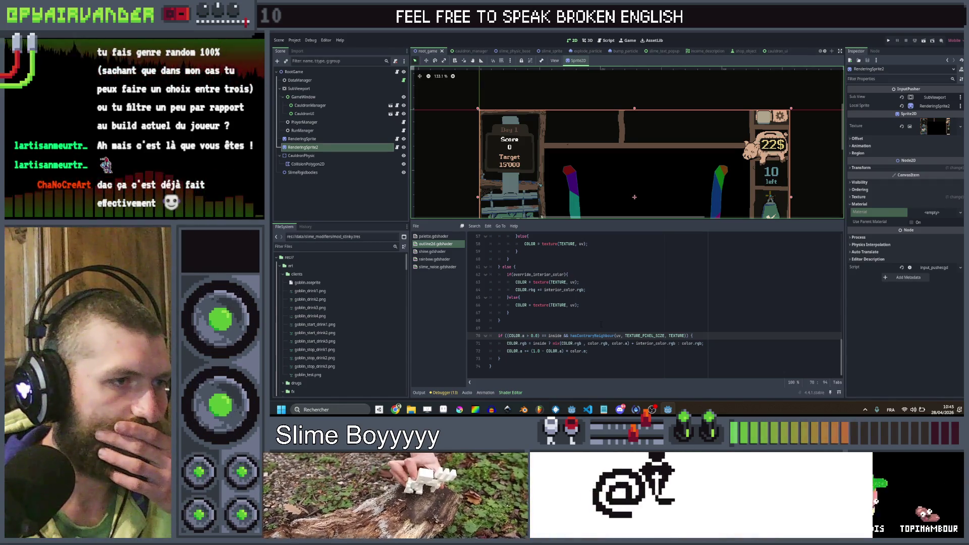
scroll(601, 324, up, 4)
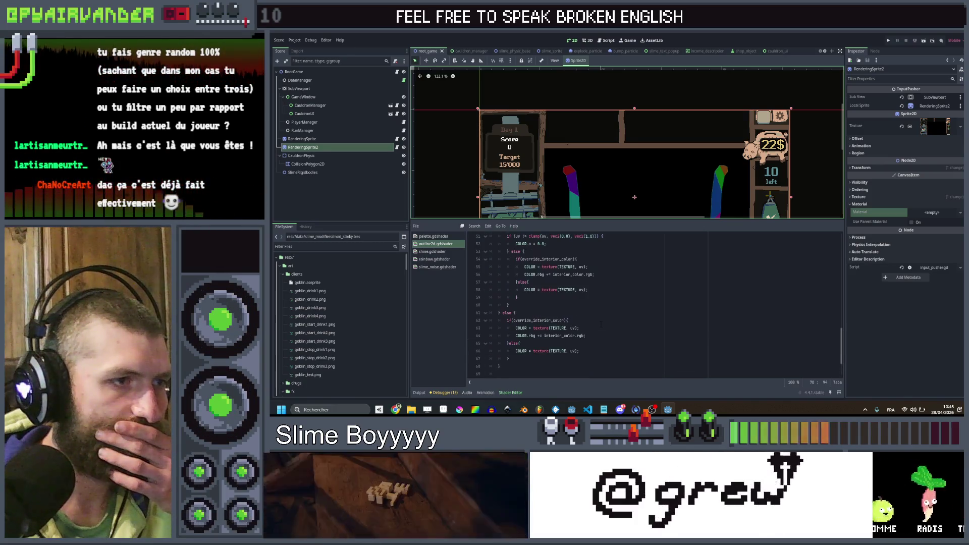
scroll(605, 323, up, 2)
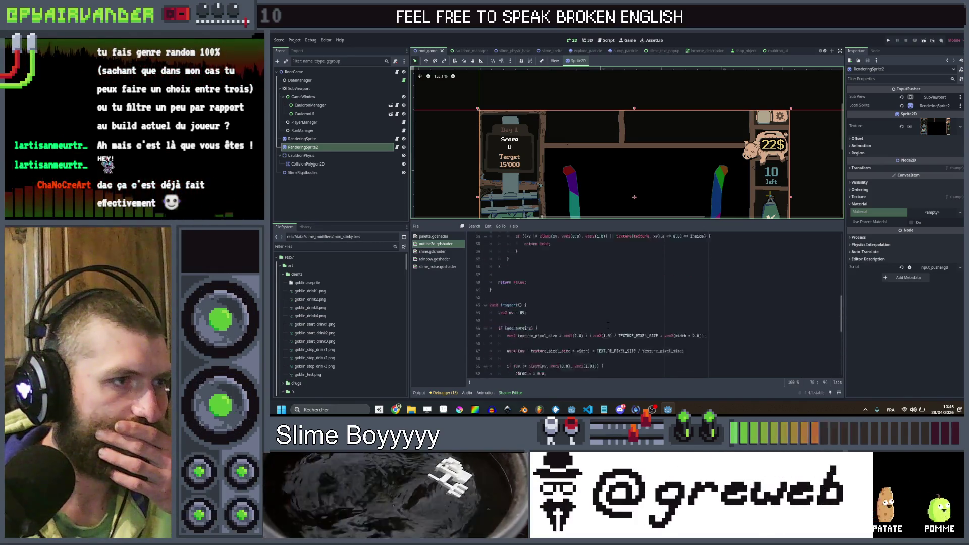
scroll(606, 323, up, 10)
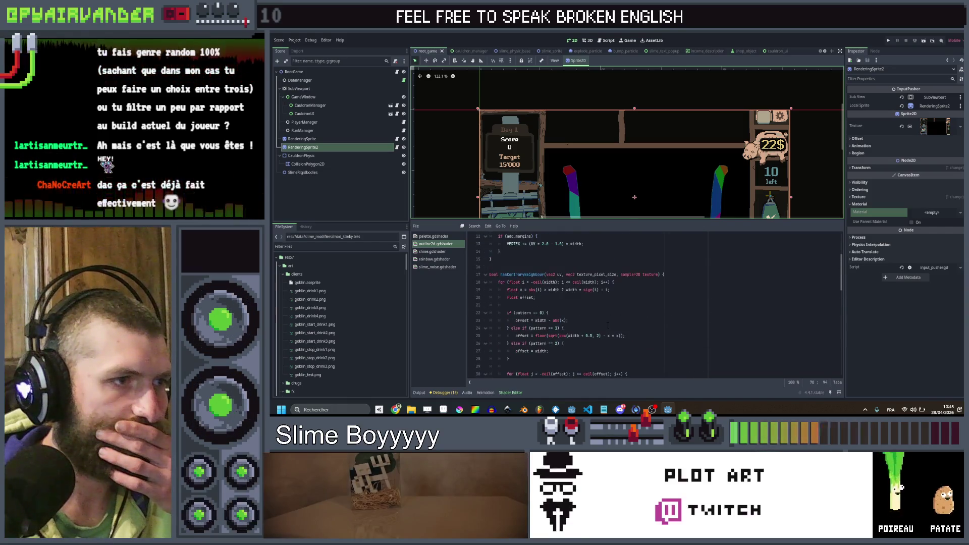
scroll(608, 324, up, 2)
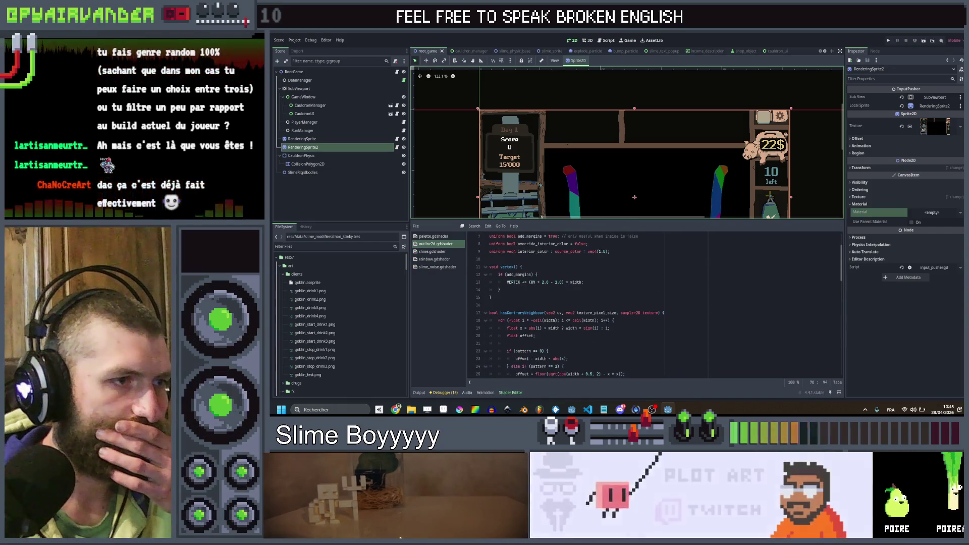
scroll(608, 324, down, 15)
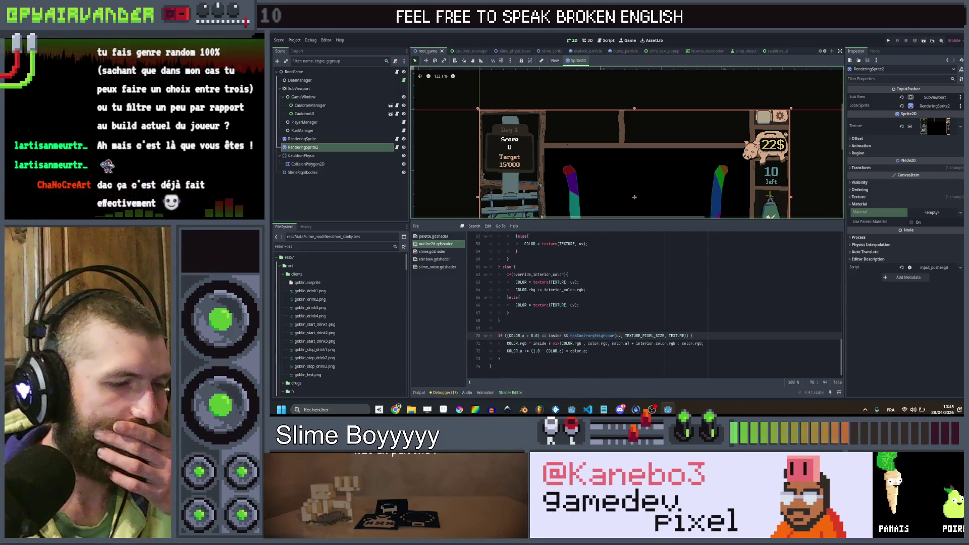
click(618, 351)
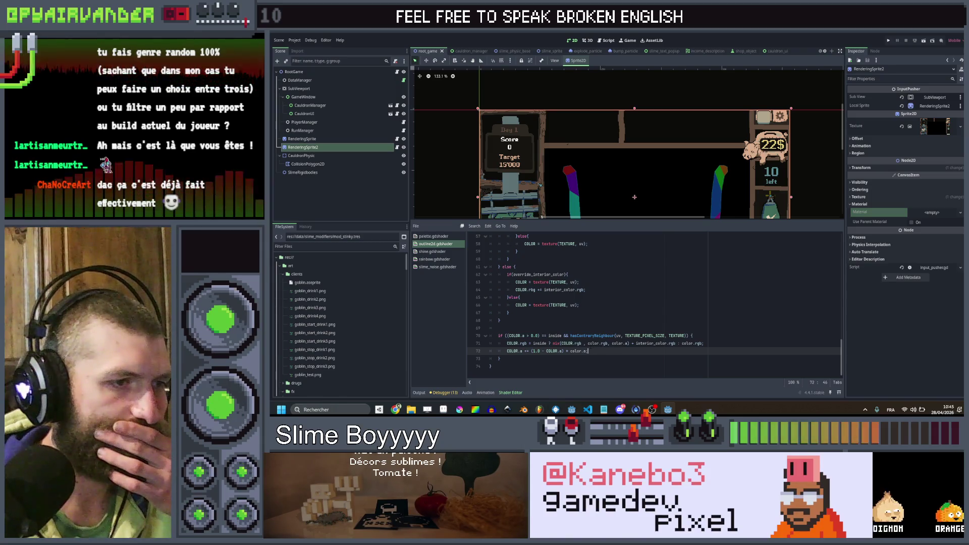
click(591, 344)
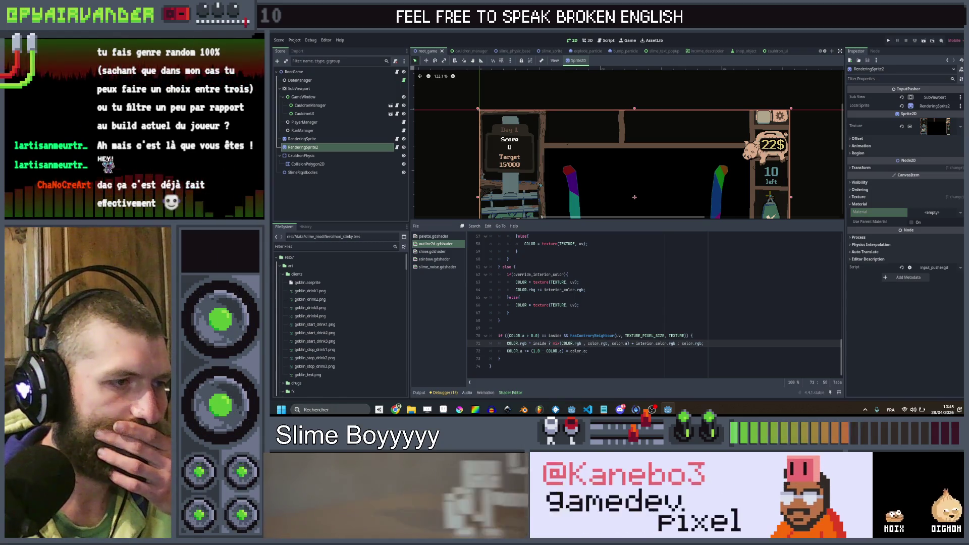
click(668, 351)
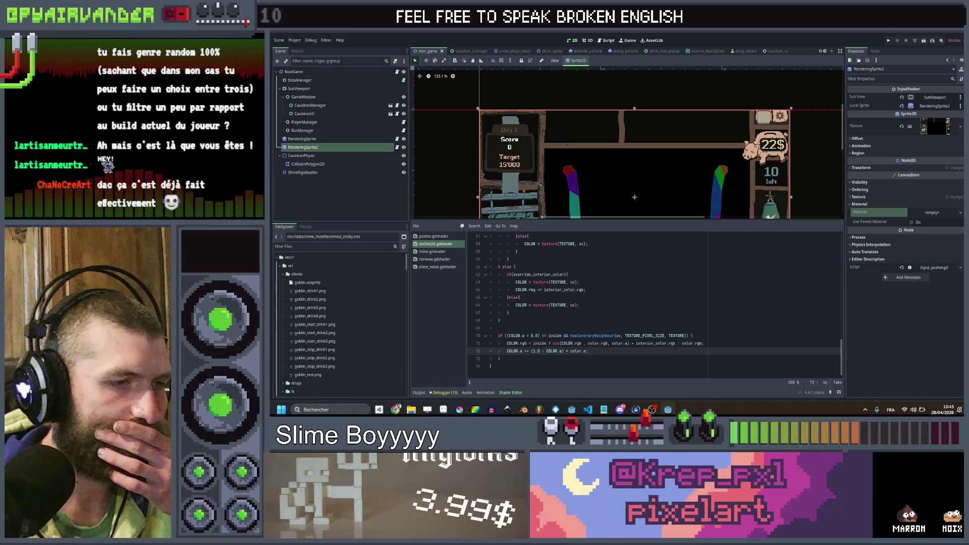
drag(676, 344, 635, 343)
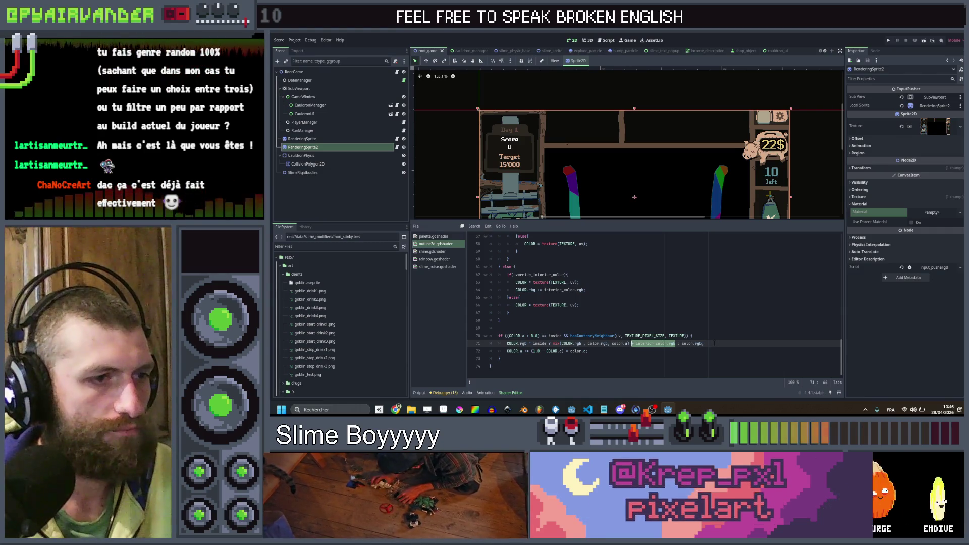
key(BackSpace)
- Tidy the leftover spacing on line 71 and save the shader
key(Delete)
key(End)
key(BackSpace)
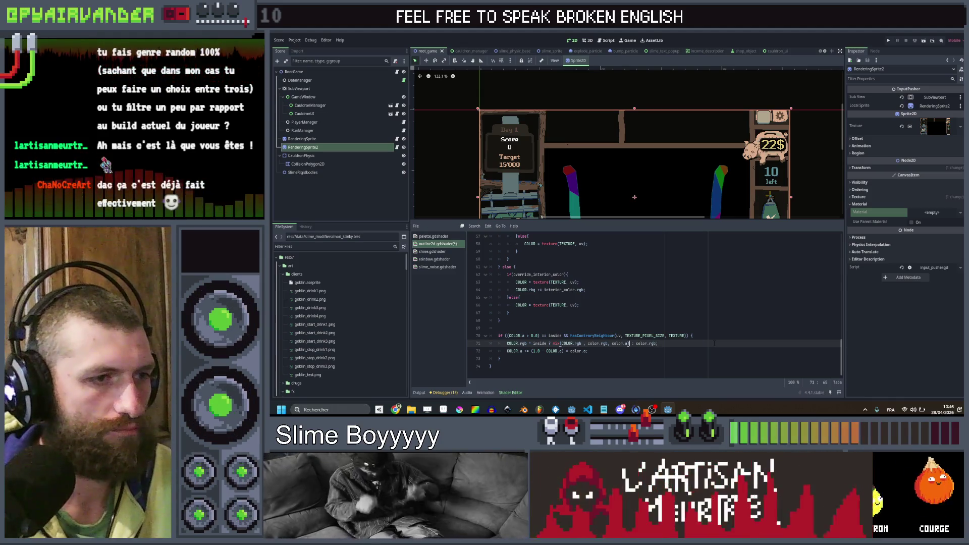
key(ctrl+s)
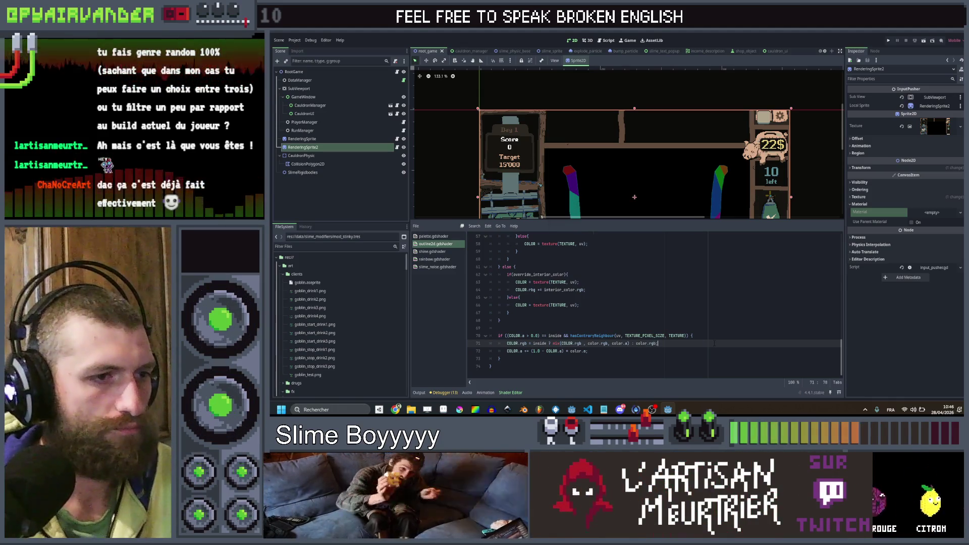
- Run Slime Soup with the revised shader, view it maximized, then stop it with F8
click(890, 40)
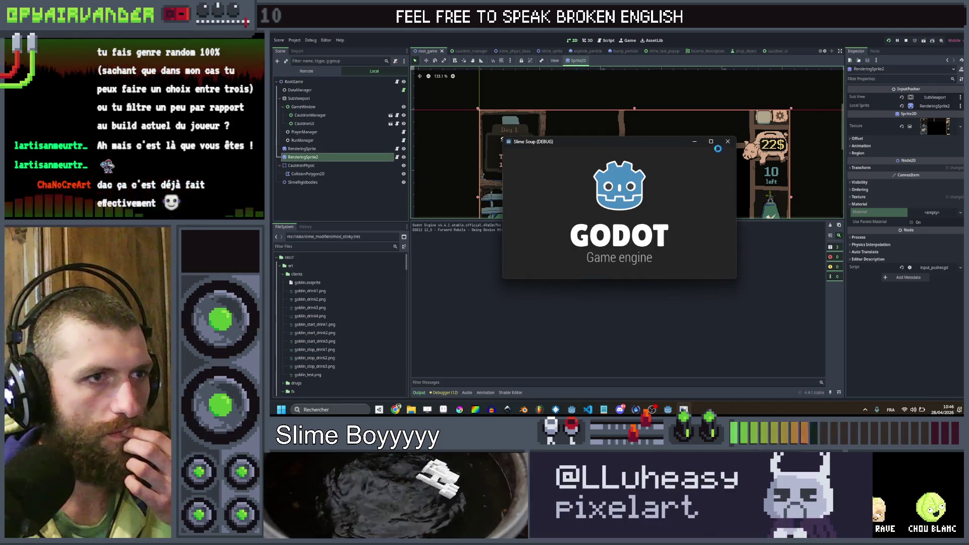
click(712, 141)
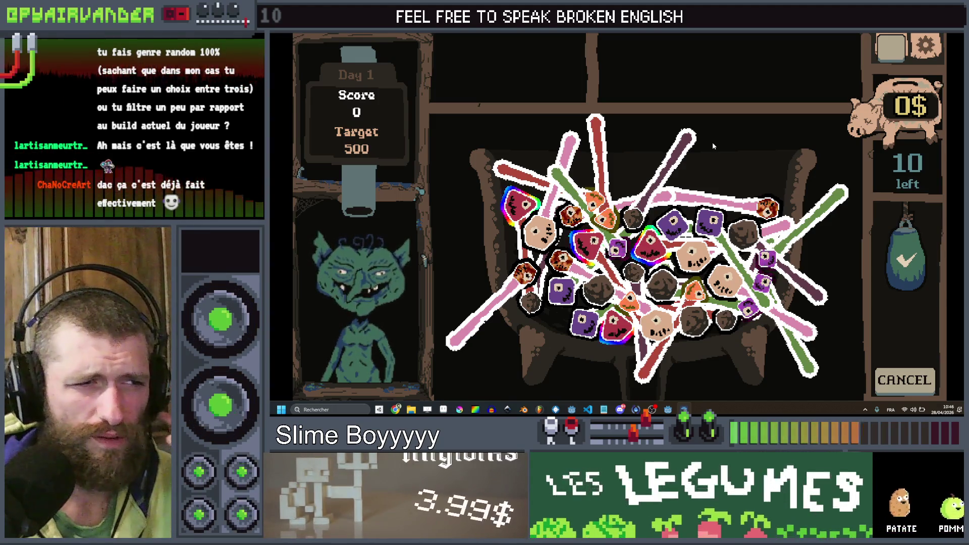
key(alt+Tab)
key(F8)
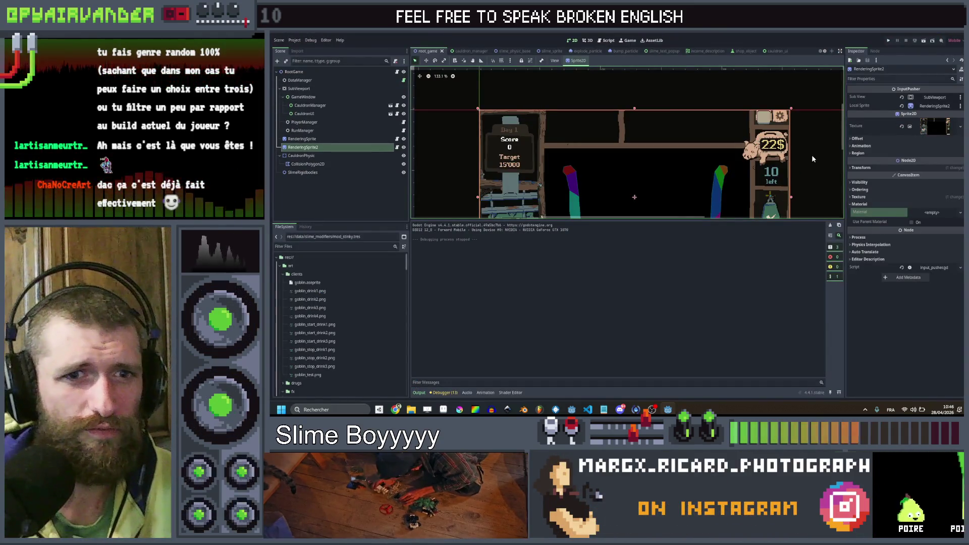
- Reopen the outline2d shader code and look over lines 54 to 65
click(511, 393)
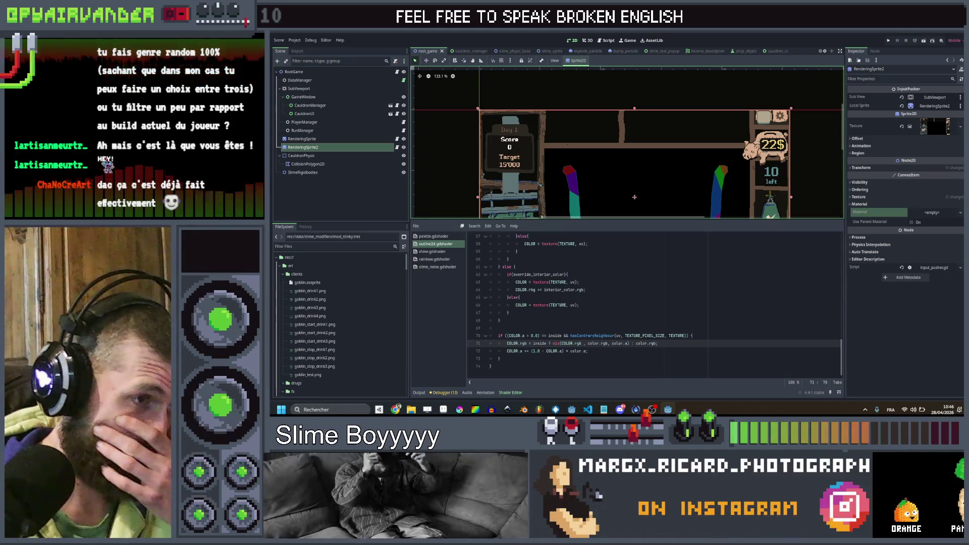
scroll(599, 301, up, 2)
key(Up)
key(Up)
key(Up)
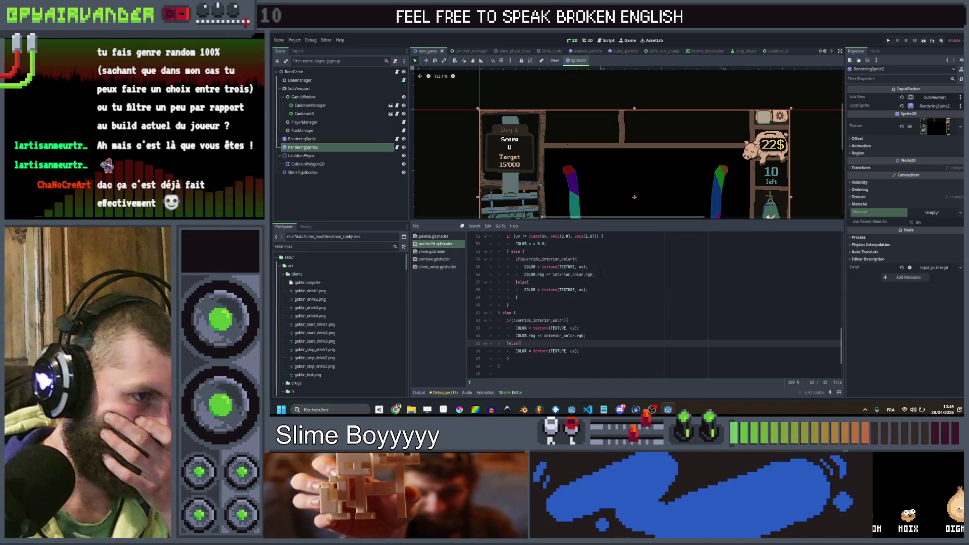
click(600, 275)
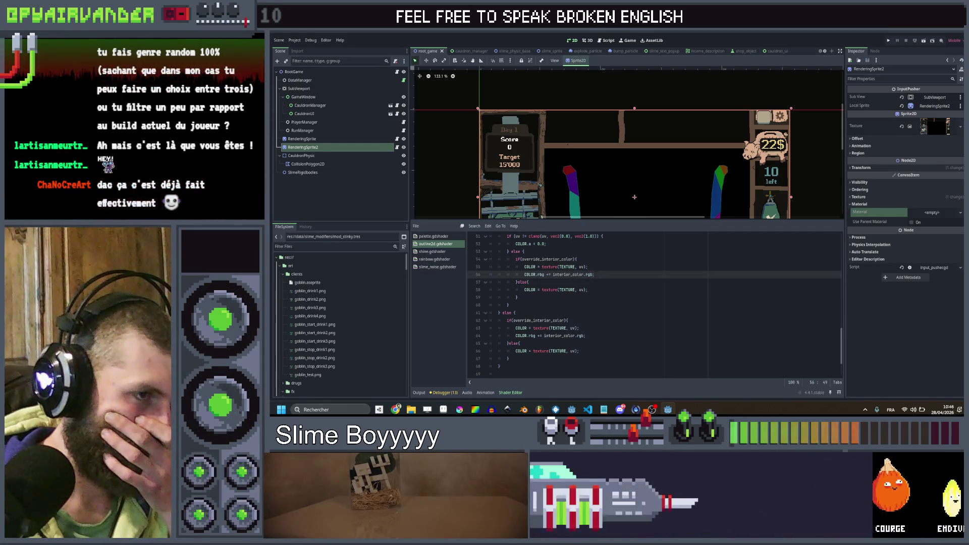
click(596, 259)
scroll(596, 266, down, 2)
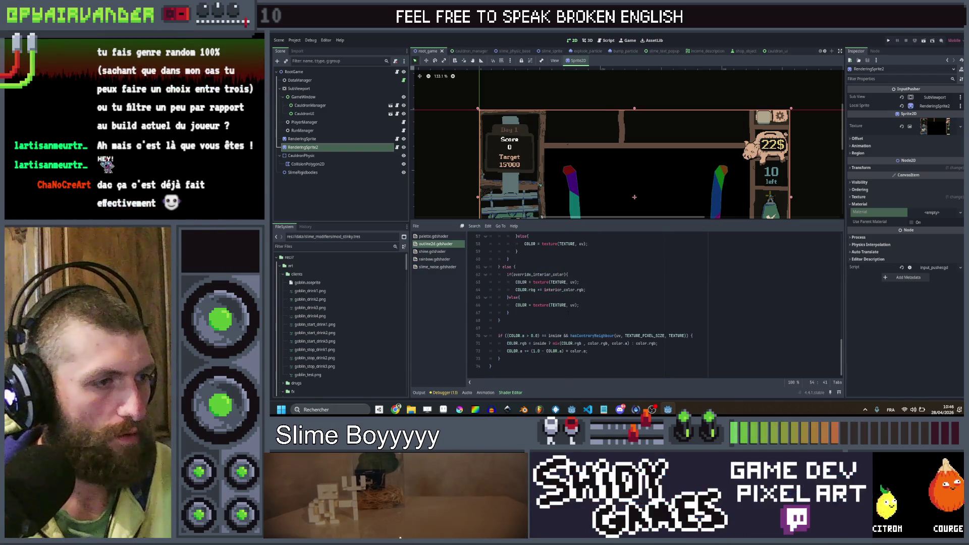
- Add an if(override_interior_color){ block after line 73, then undo it
click(522, 357)
key(Return)
key(Return)
text(if(override_interior_color){)
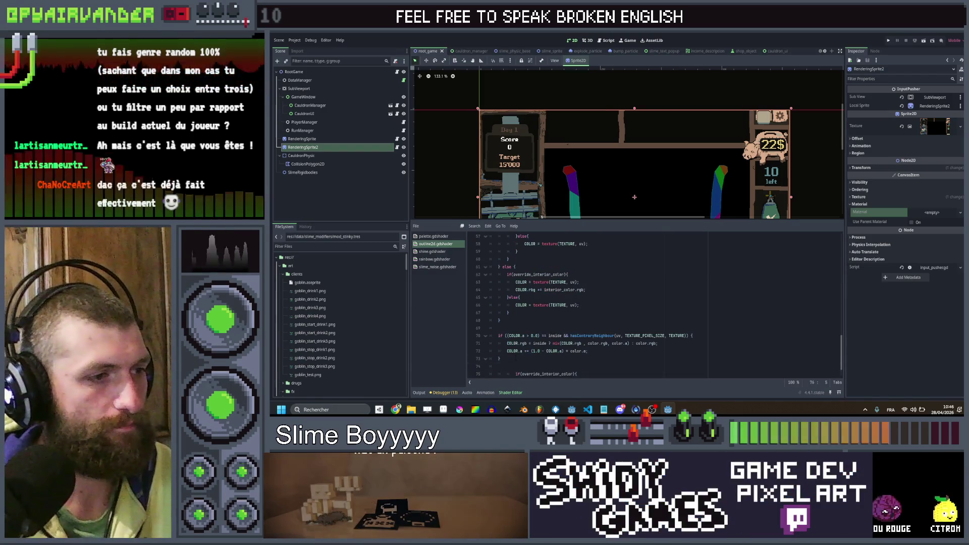
key(Return)
click(515, 351)
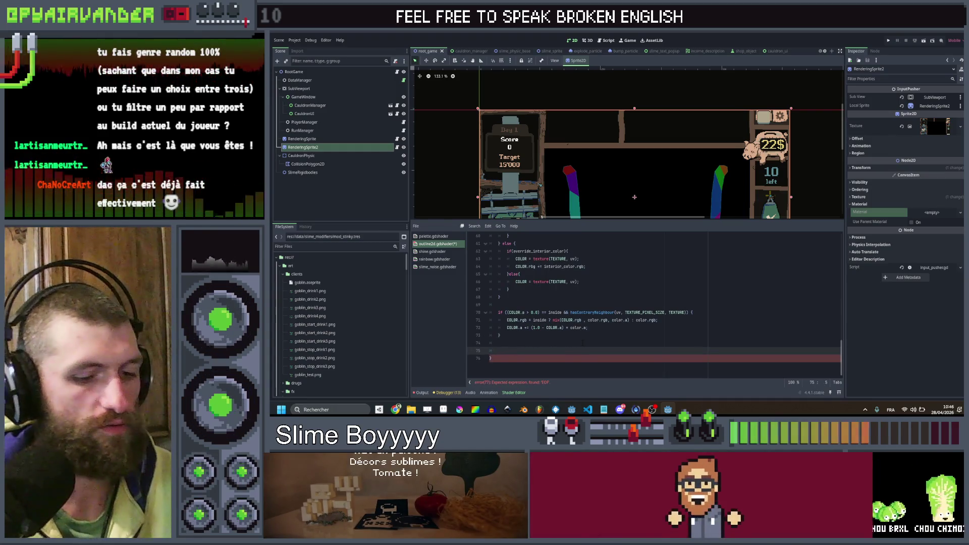
key(ctrl+z)
key(ctrl+z)
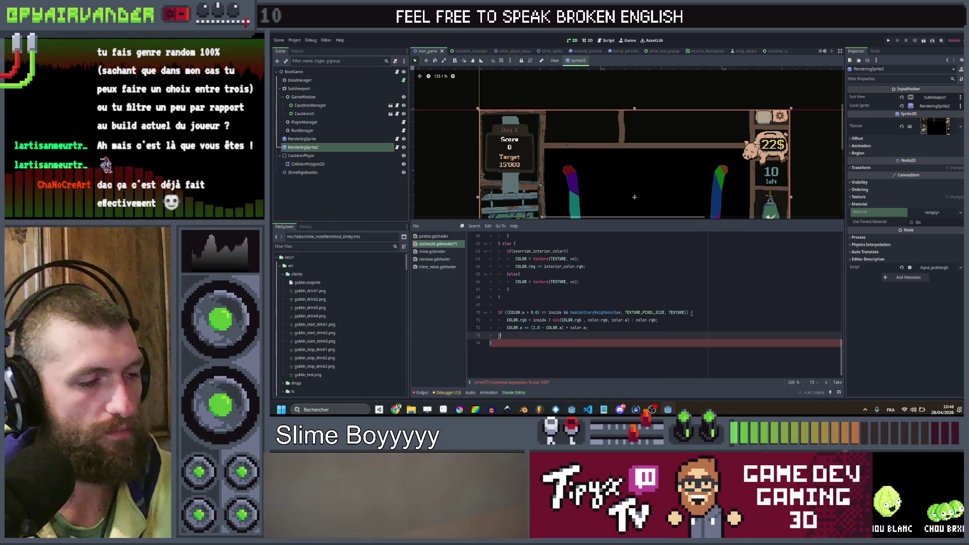
- Review the shader around line 69, leaving the code unchanged
click(611, 305)
scroll(612, 305, up, 4)
scroll(611, 305, up, 2)
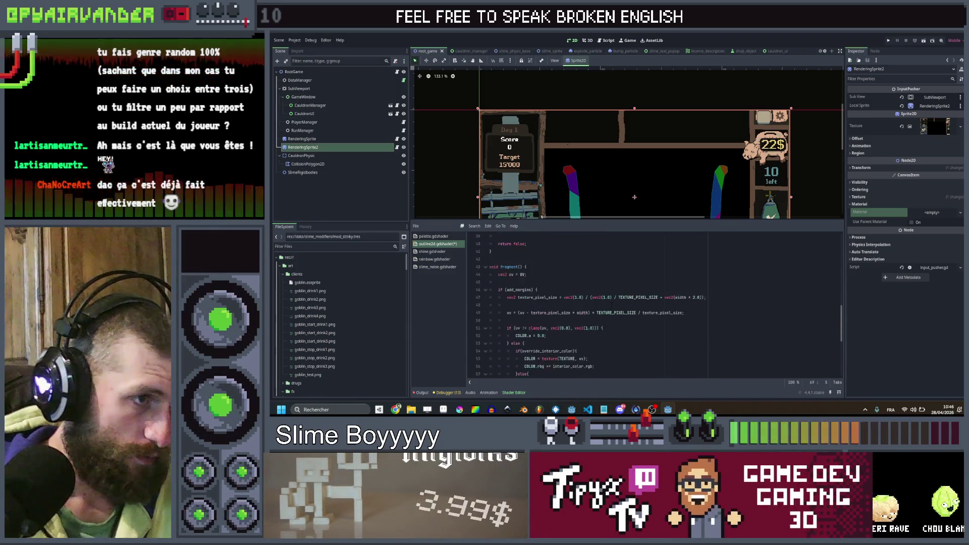
scroll(611, 305, down, 2)
scroll(611, 305, up, 1)
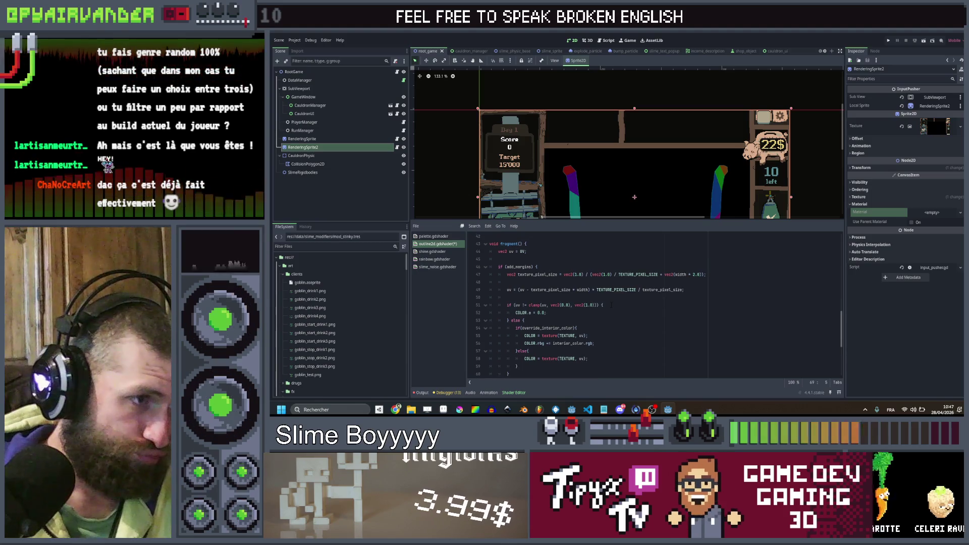
scroll(611, 305, down, 4)
scroll(611, 305, down, 1)
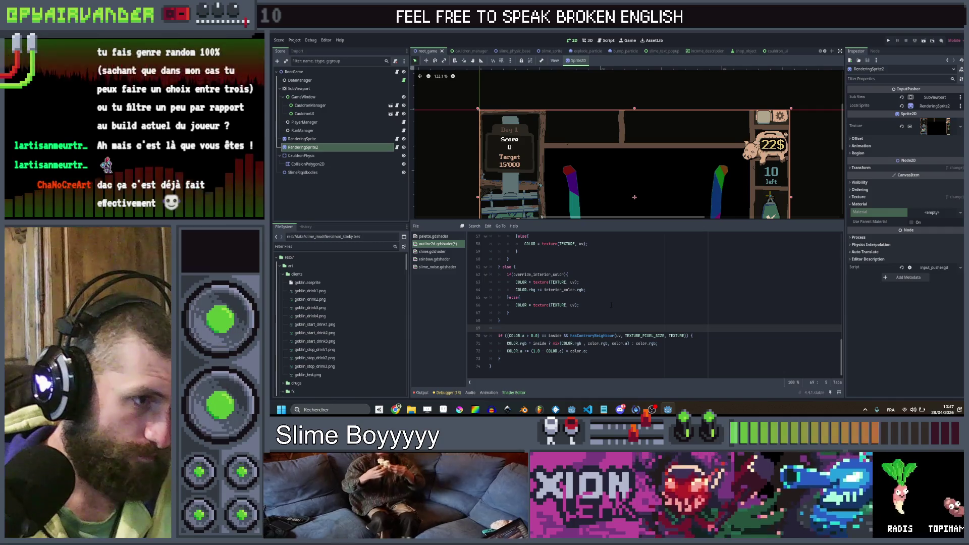
double_click(594, 343)
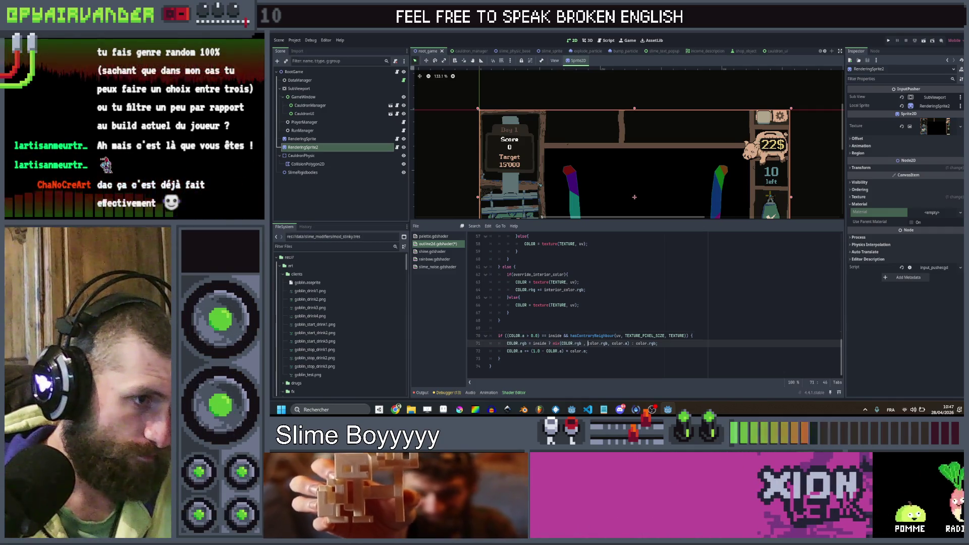
scroll(604, 314, up, 1)
scroll(604, 314, up, 18)
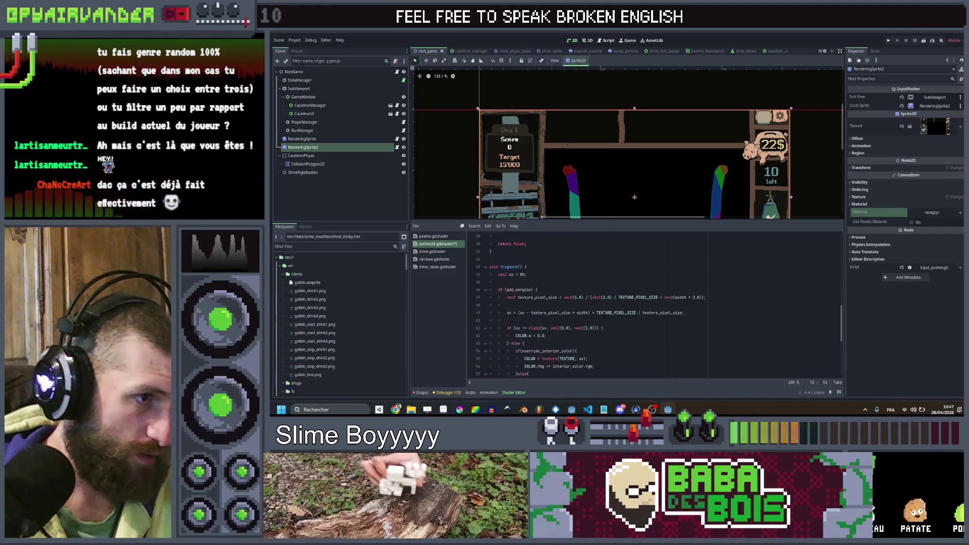
scroll(604, 315, down, 18)
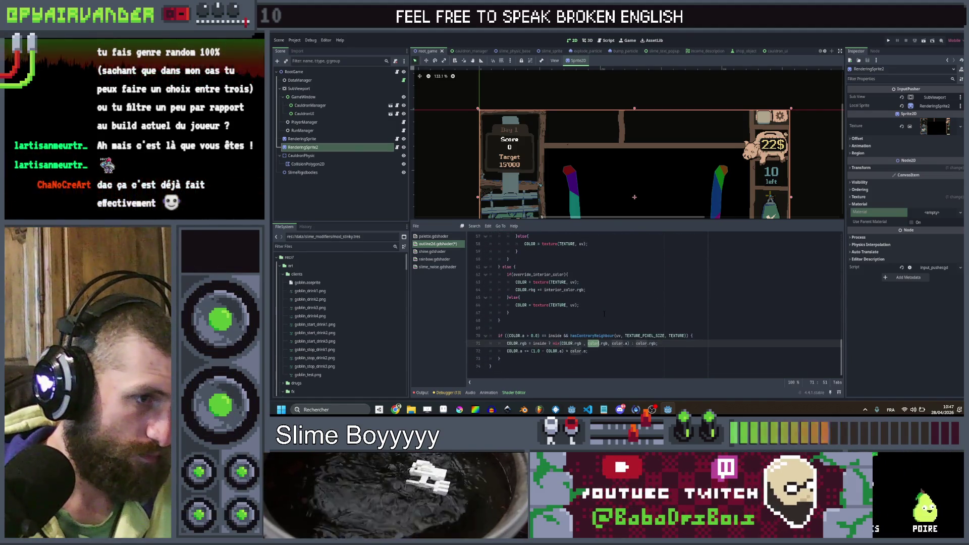
drag(658, 343, 554, 344)
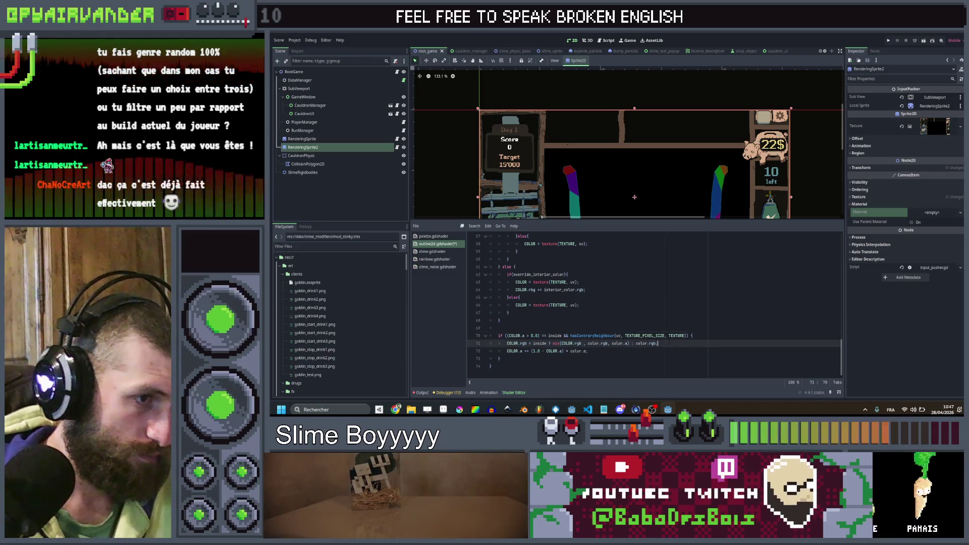
click(688, 344)
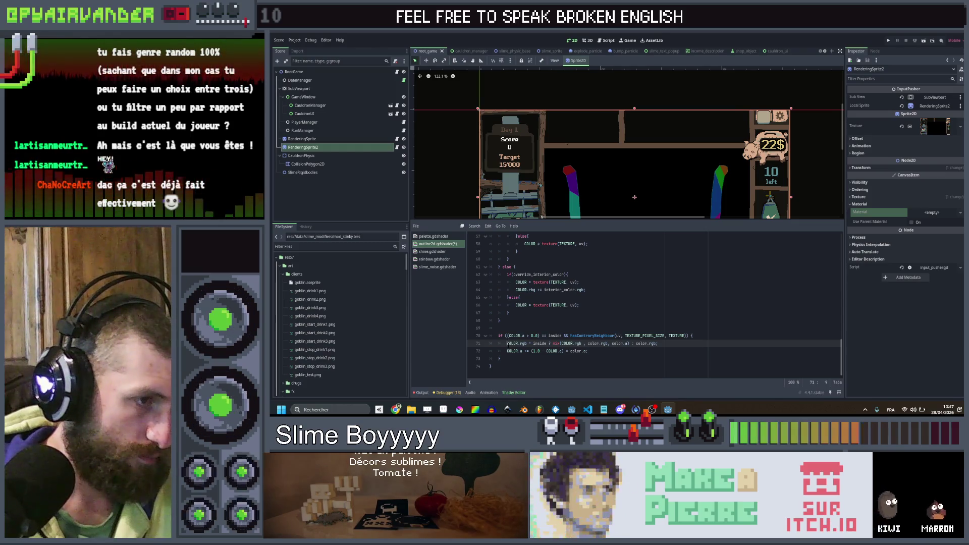
click(609, 348)
scroll(609, 348, up, 3)
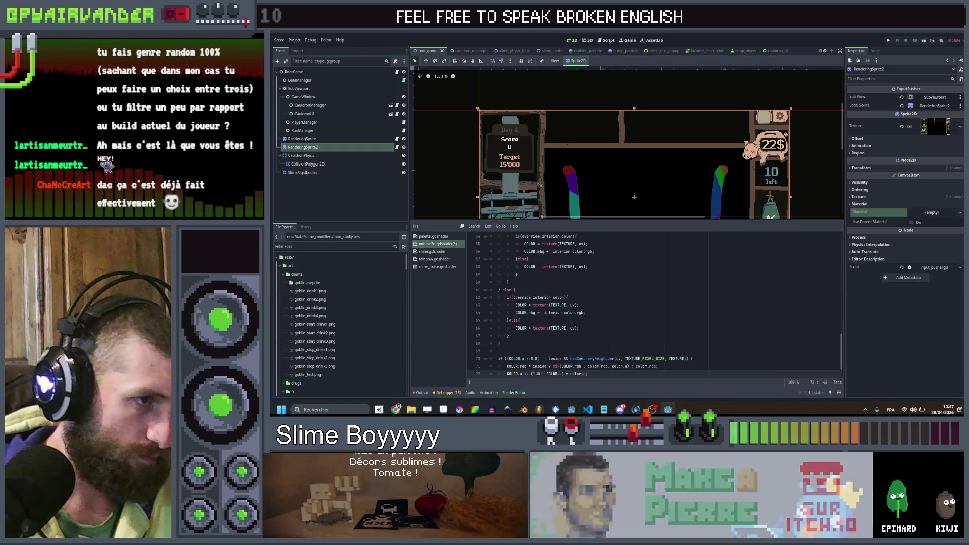
scroll(609, 348, up, 1)
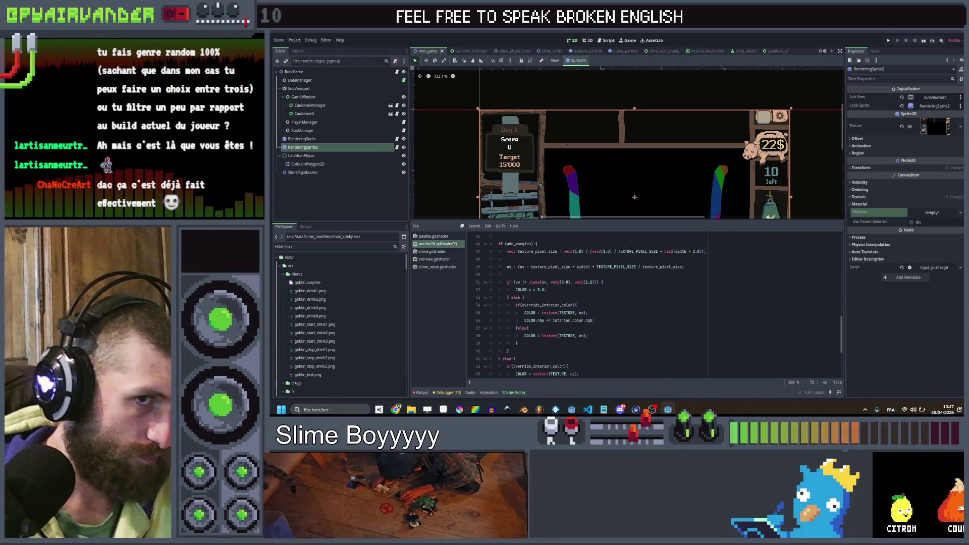
scroll(543, 324, up, 2)
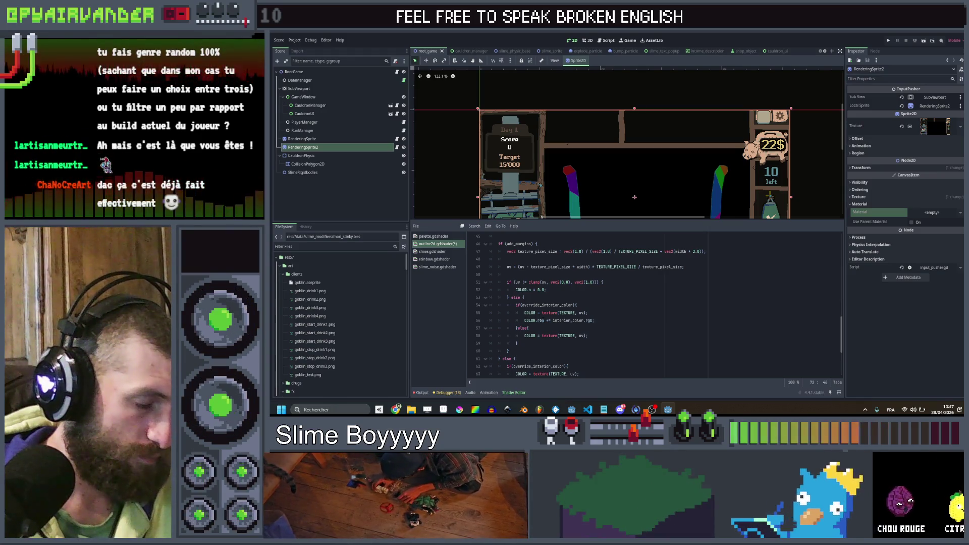
scroll(543, 323, up, 12)
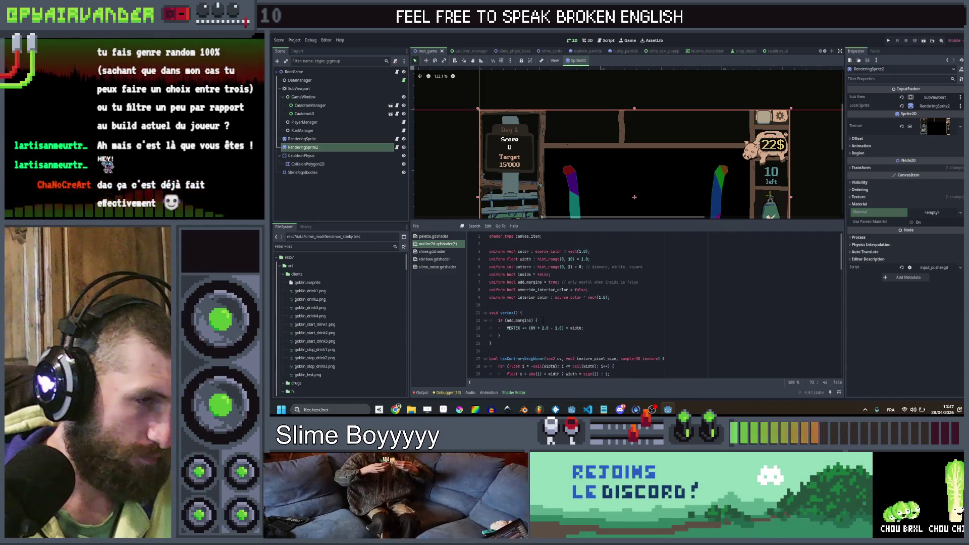
scroll(543, 320, down, 14)
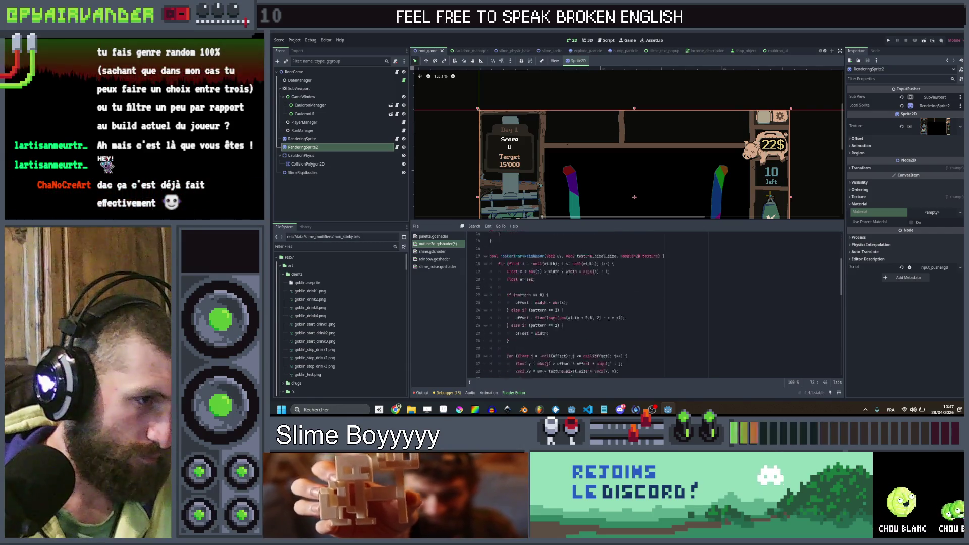
scroll(543, 320, up, 14)
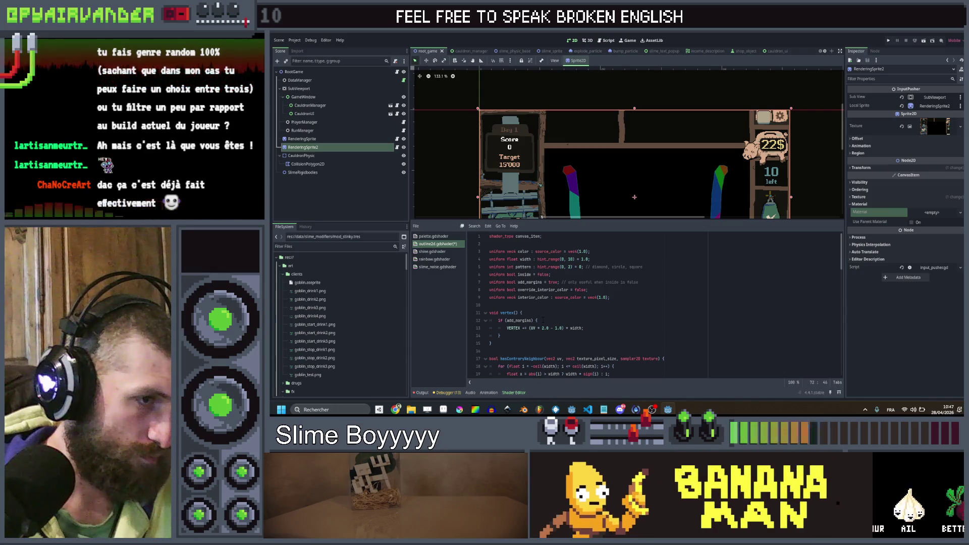
scroll(543, 320, down, 10)
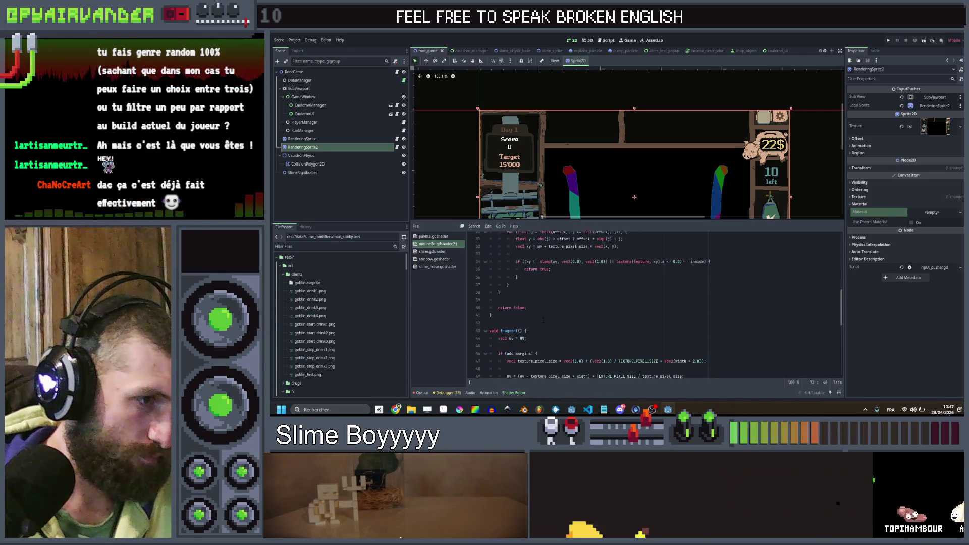
scroll(624, 326, down, 2)
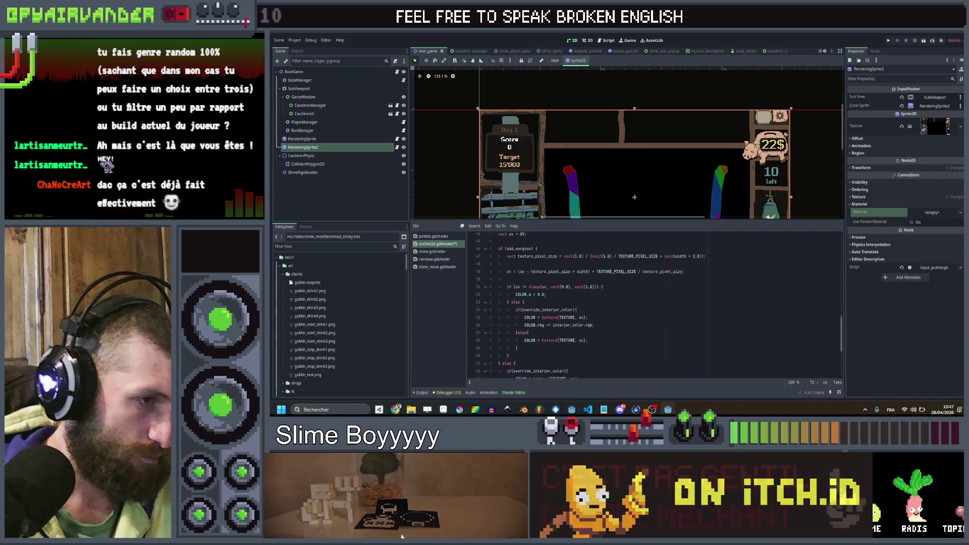
click(624, 326)
click(627, 319)
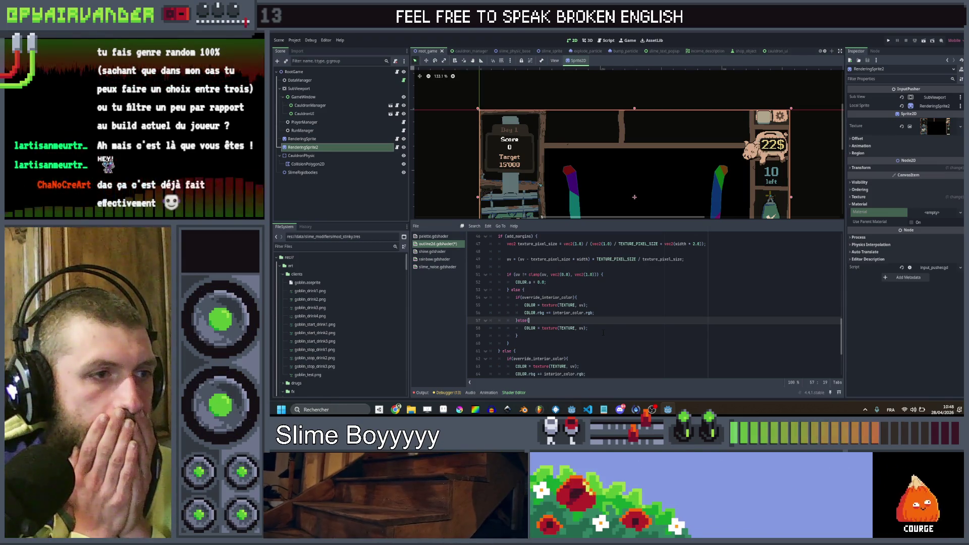
- Delete the override_interior_color condition line at line 54, then restore it with undo
click(600, 297)
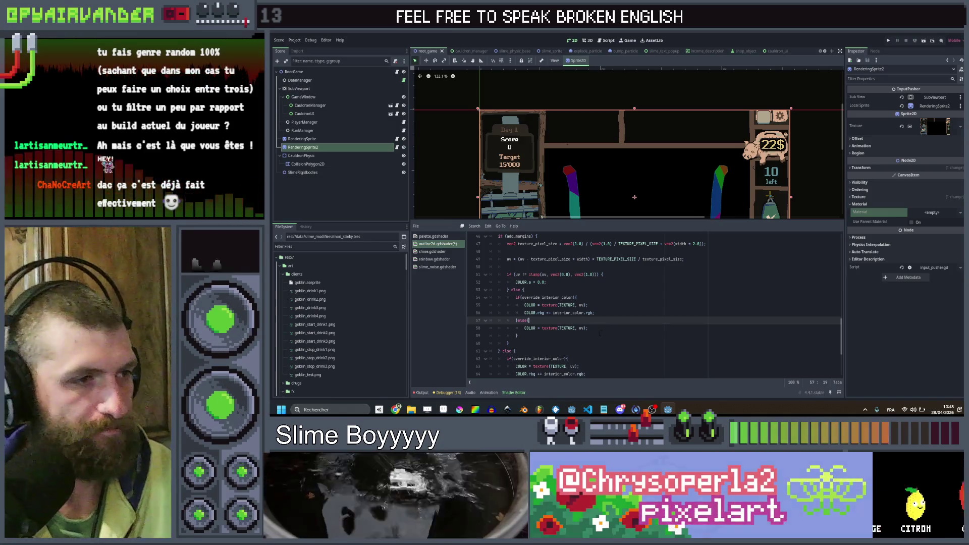
key(ctrl+shift+k)
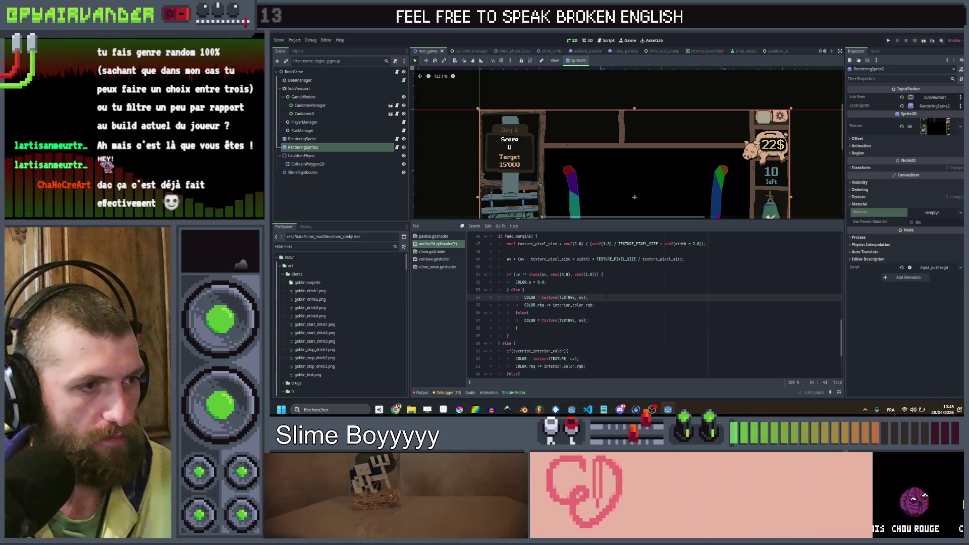
key(ctrl+z)
key(ctrl+z)
key(ctrl+z)
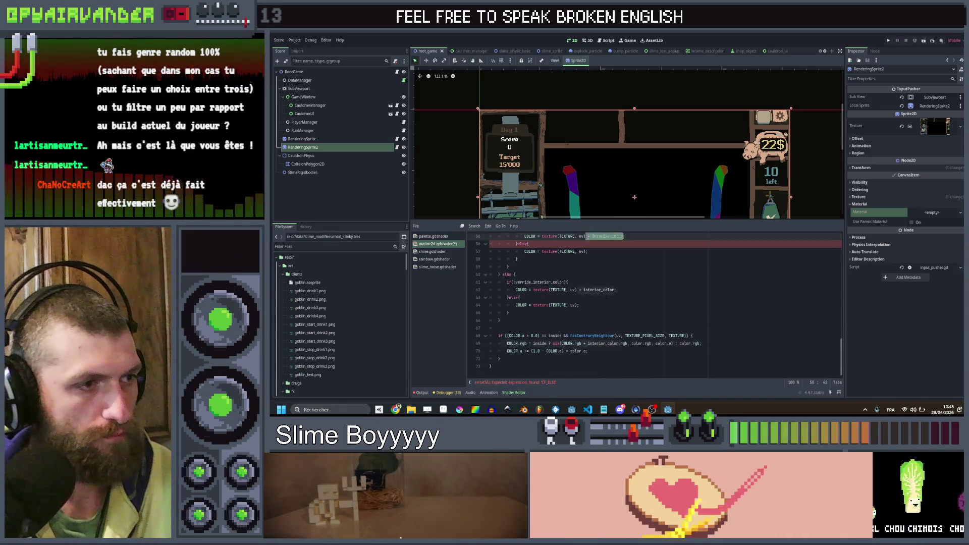
key(ctrl+z)
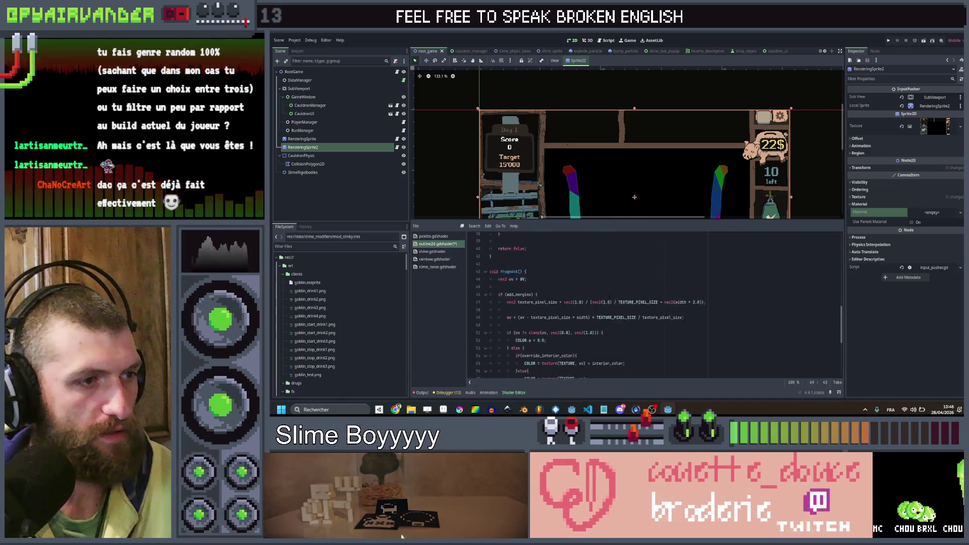
- Remove the override_interior_color branch and its leftover else and brace lines near line 61
scroll(609, 310, down, 1)
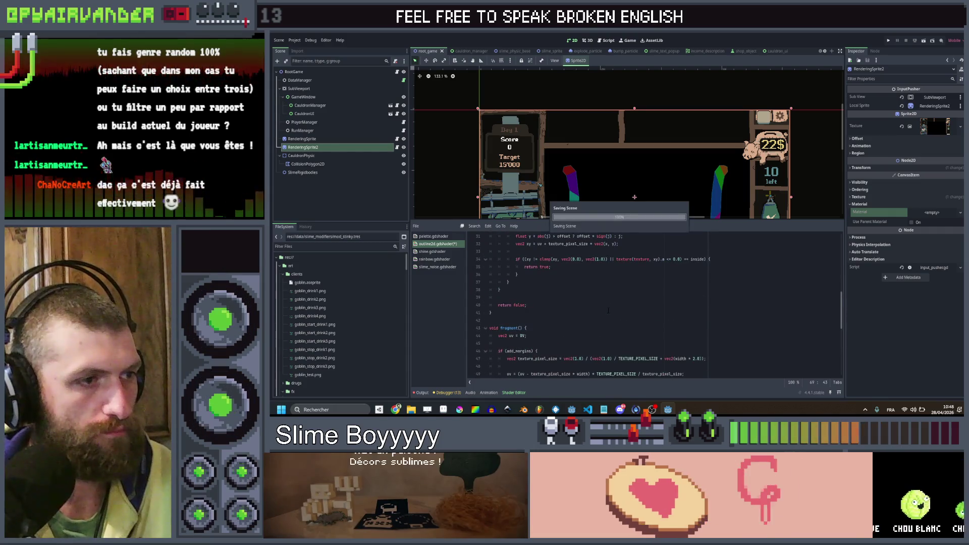
click(589, 306)
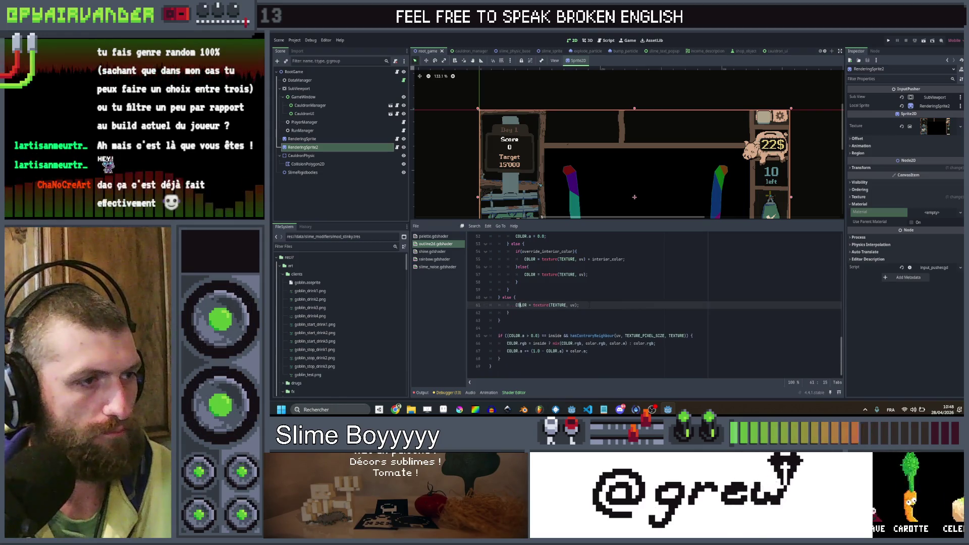
text(})
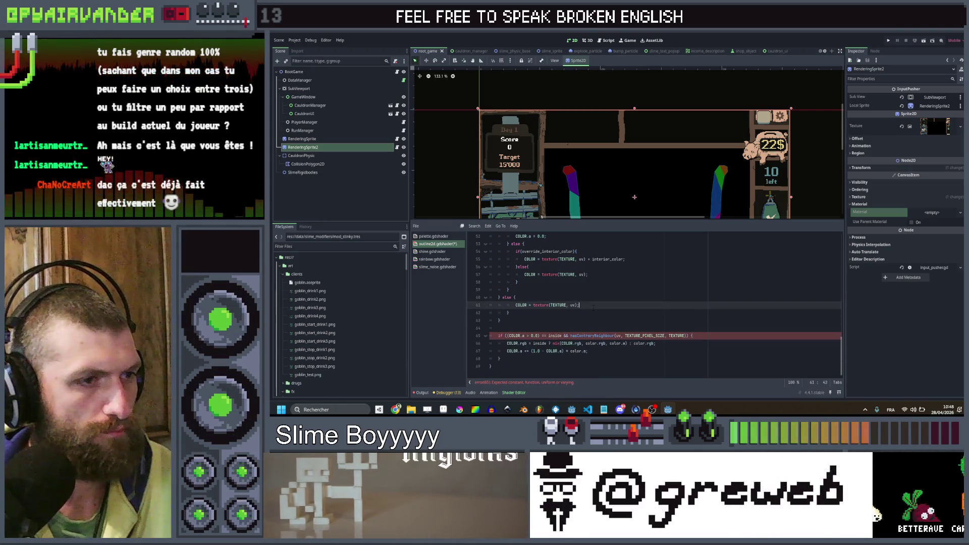
key(ctrl+z)
key(ctrl+z)
key(ctrl+z)
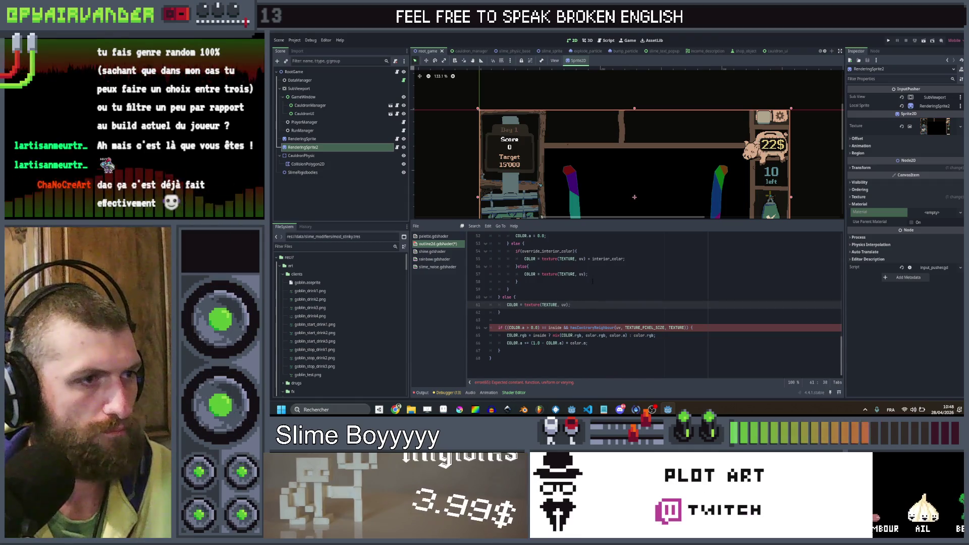
key(ctrl+z)
key(ctrl+z)
key(ctrl+z)
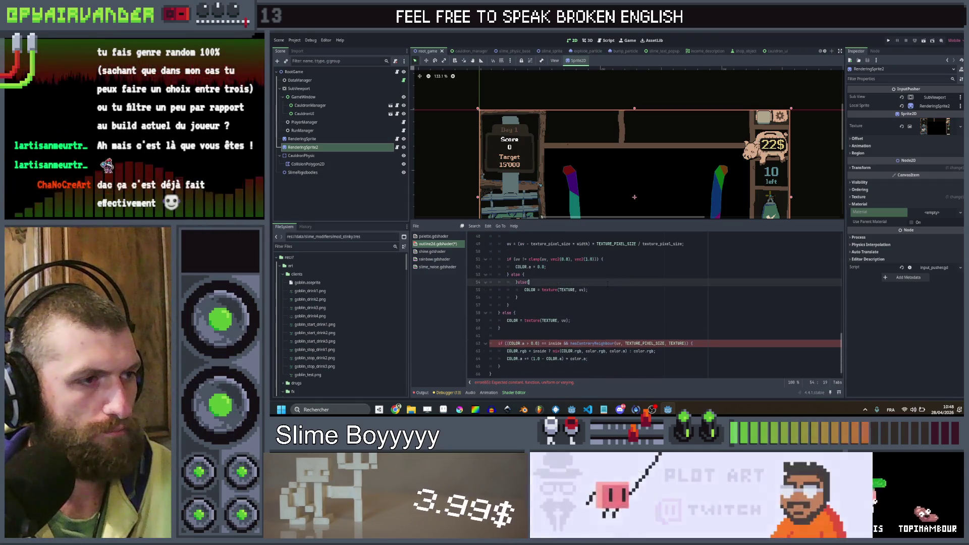
key(ctrl+z)
key(ctrl+z)
key(ctrl+z)
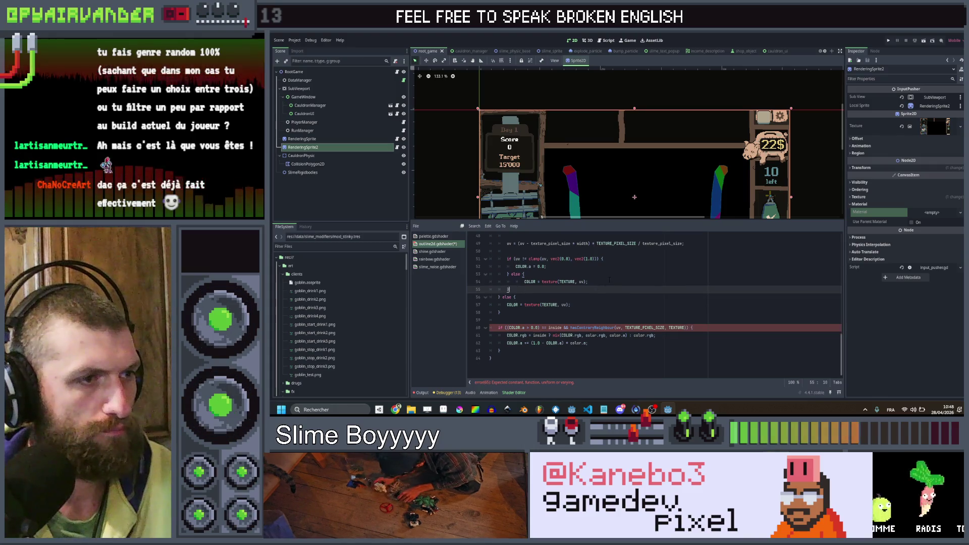
scroll(609, 280, up, 15)
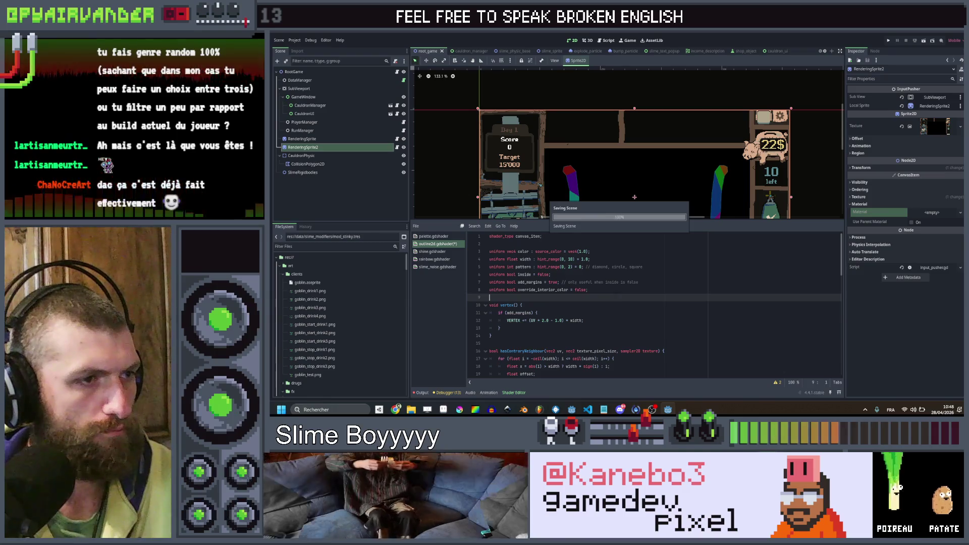
- Remove the unused override_interior_color uniform from the outline shader
click(616, 291)
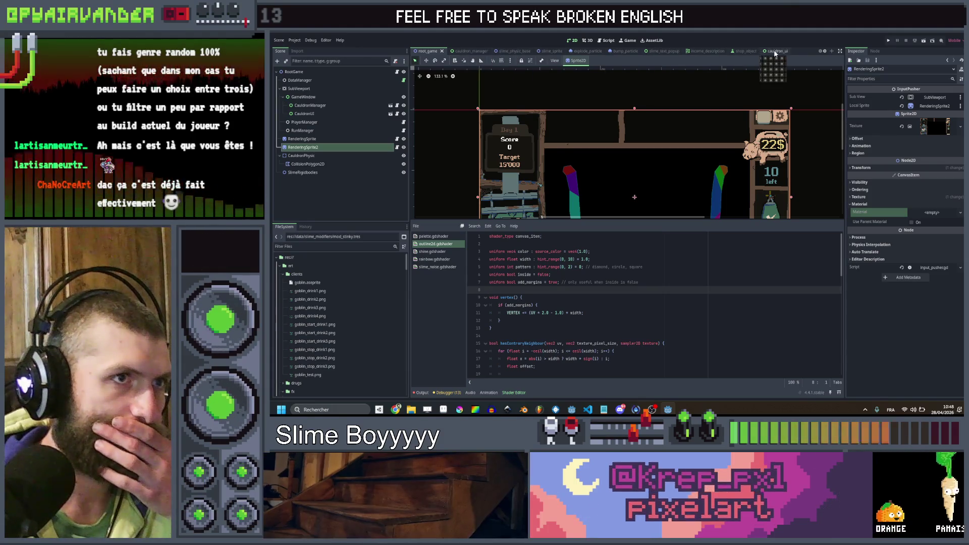
click(588, 40)
click(607, 40)
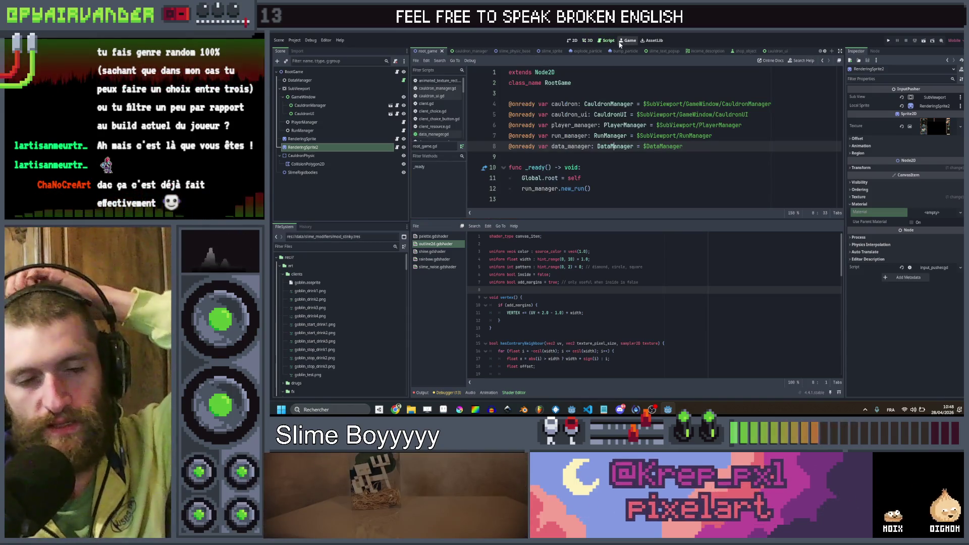
- In the slime_sprite scene, duplicate Line as Line2 and nest it under Line, viewed in 2D
click(561, 52)
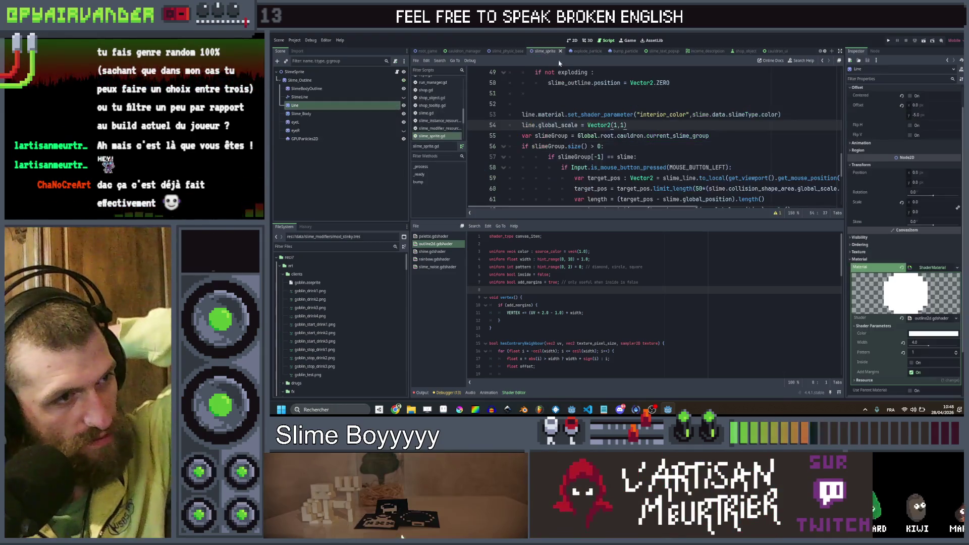
click(330, 104)
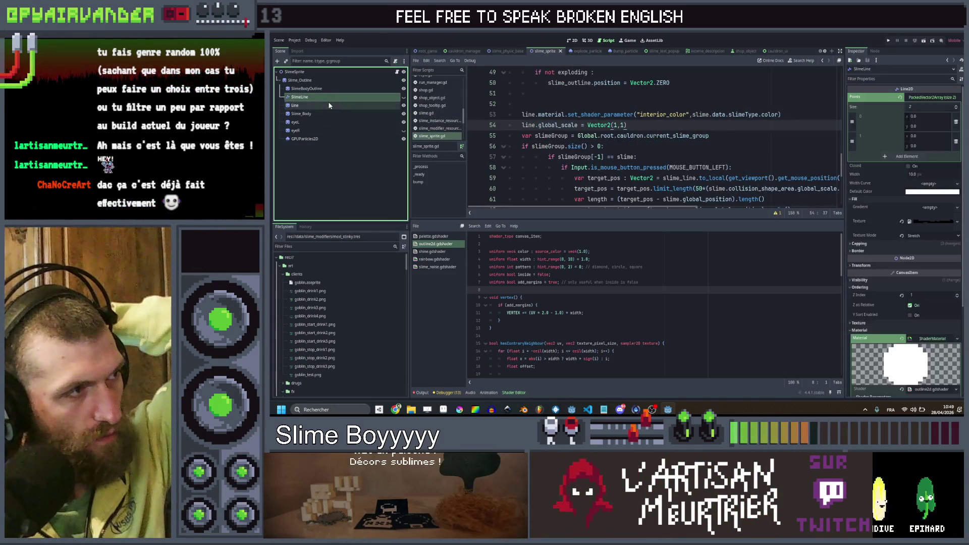
key(ctrl+d)
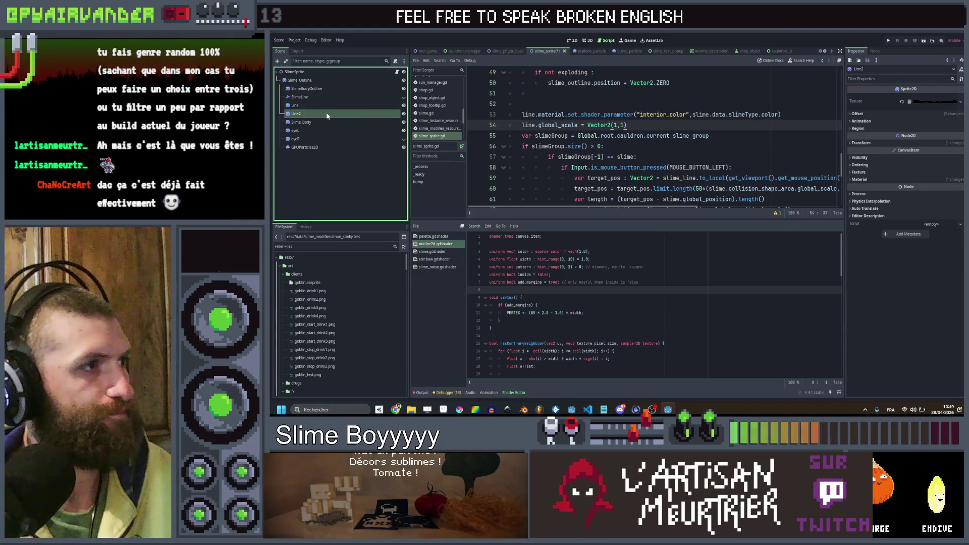
drag(333, 109, 334, 106)
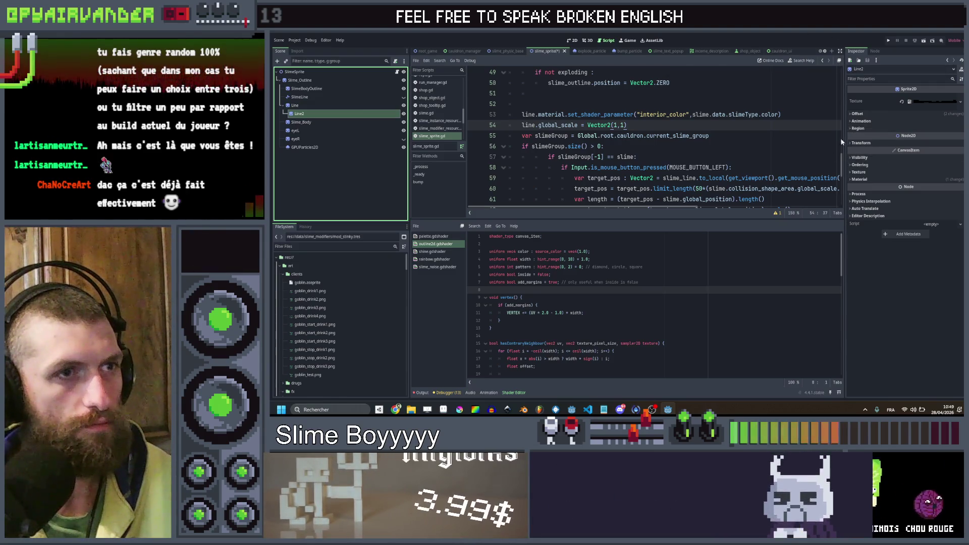
click(572, 41)
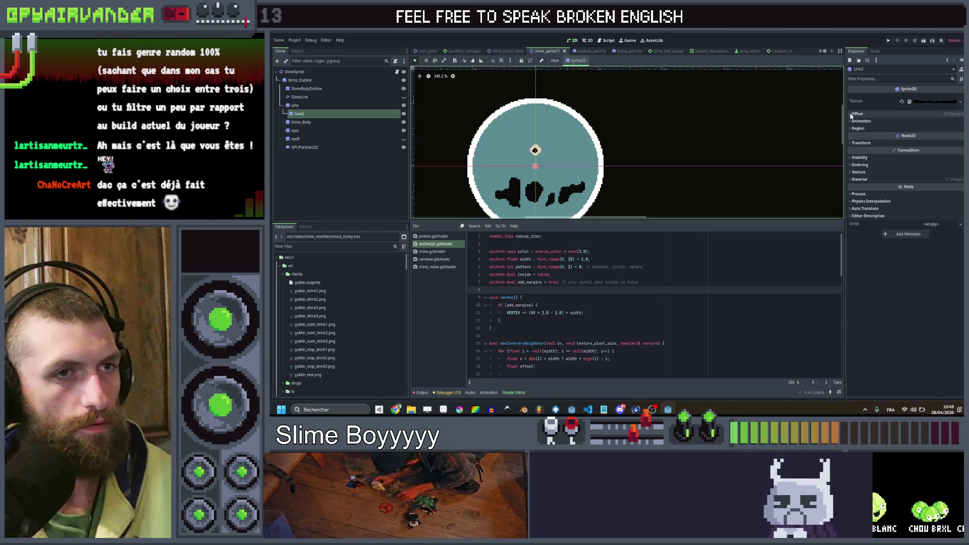
- Set the Line node's scale to 1 by 1 in the Inspector
click(858, 114)
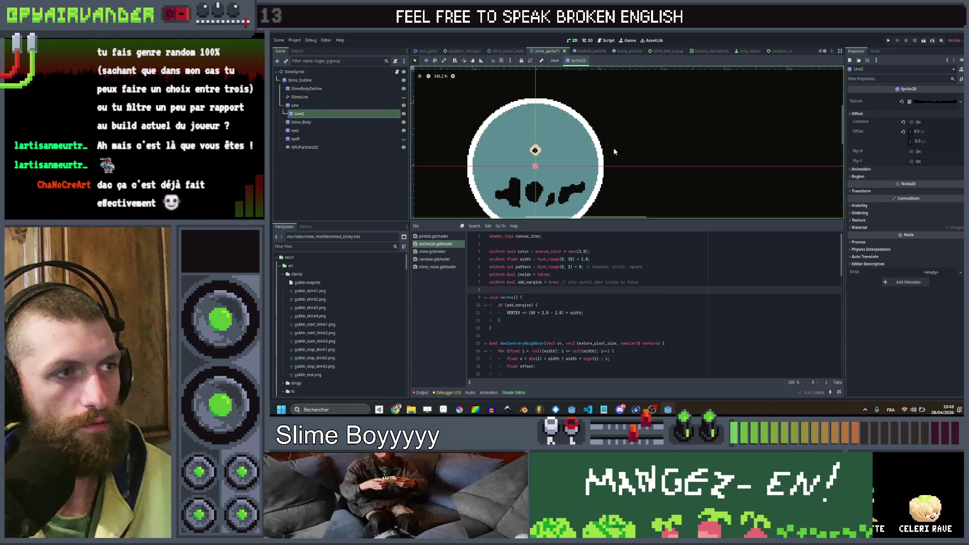
click(858, 190)
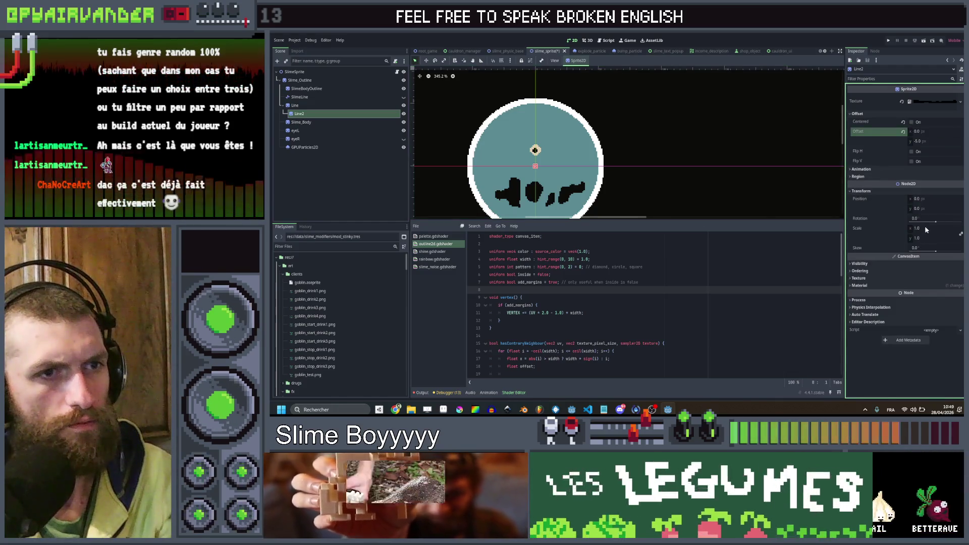
click(297, 106)
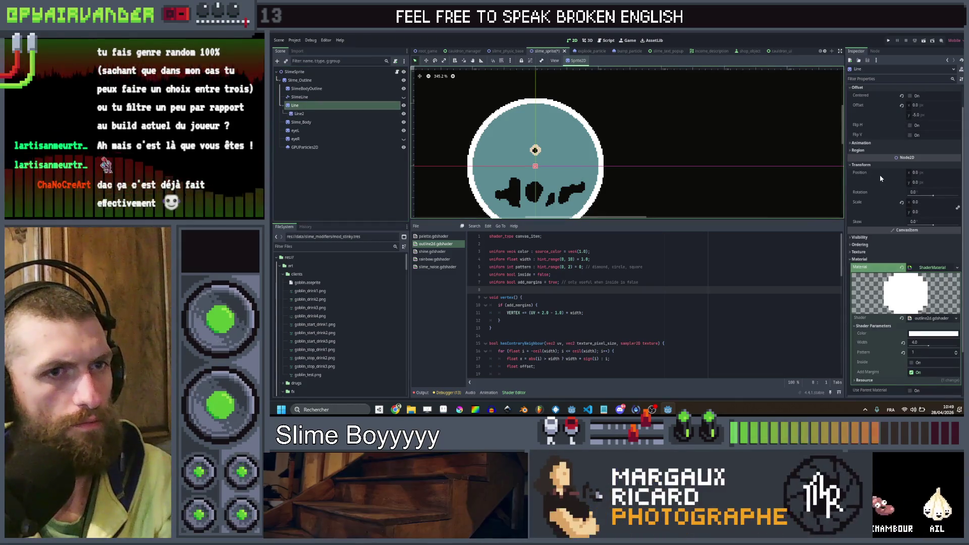
click(916, 202)
text(1)
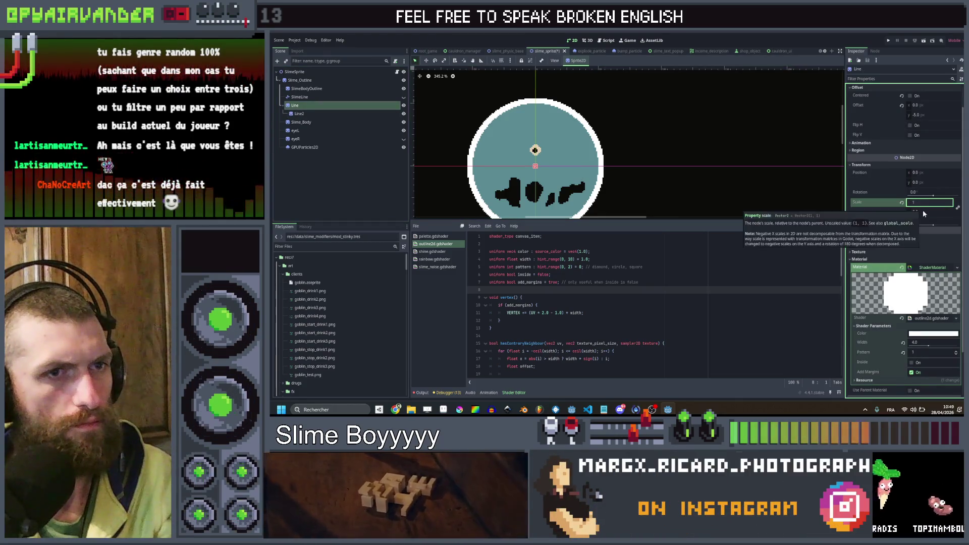
key(Tab)
key(Return)
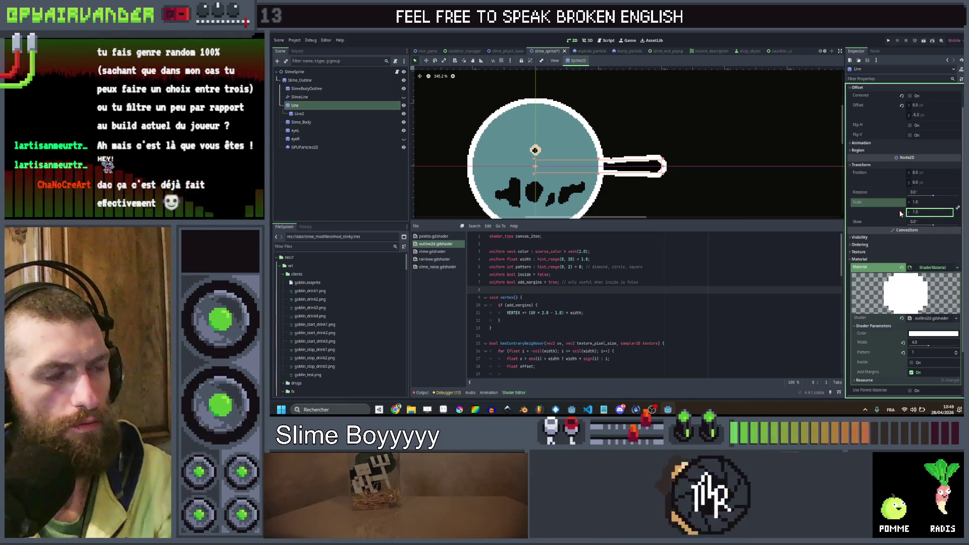
- Bucket-fill the line sprite's interior white in Aseprite, save it, and return to Godot
click(322, 114)
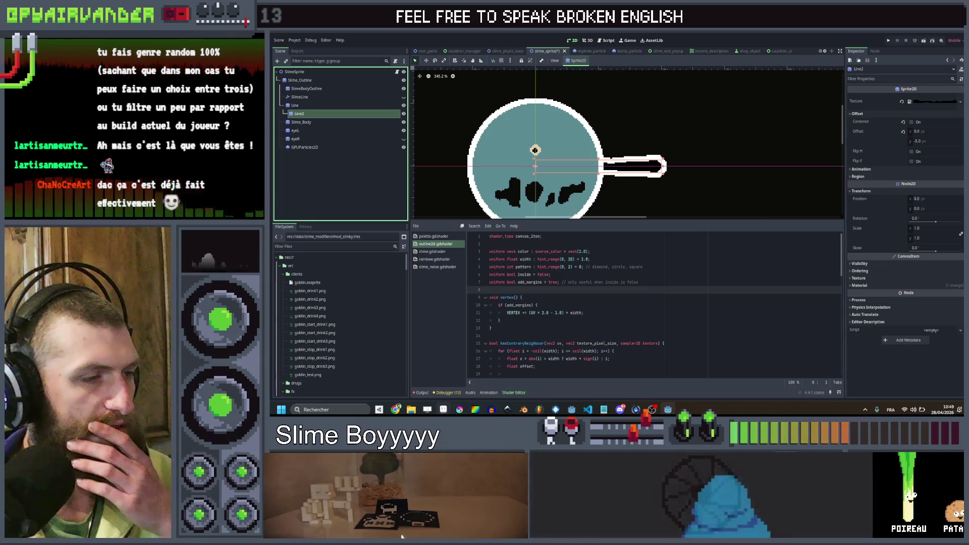
key(alt+Tab)
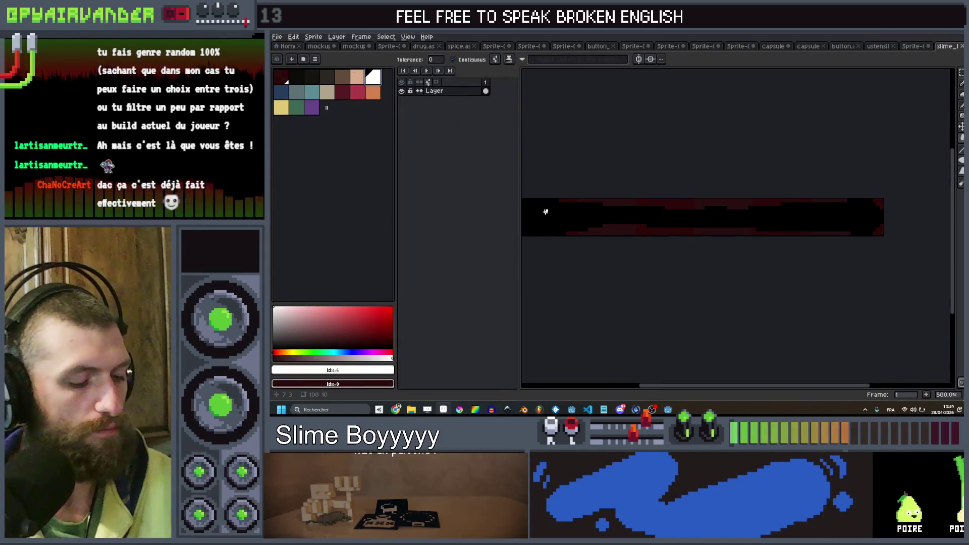
click(554, 212)
key(v)
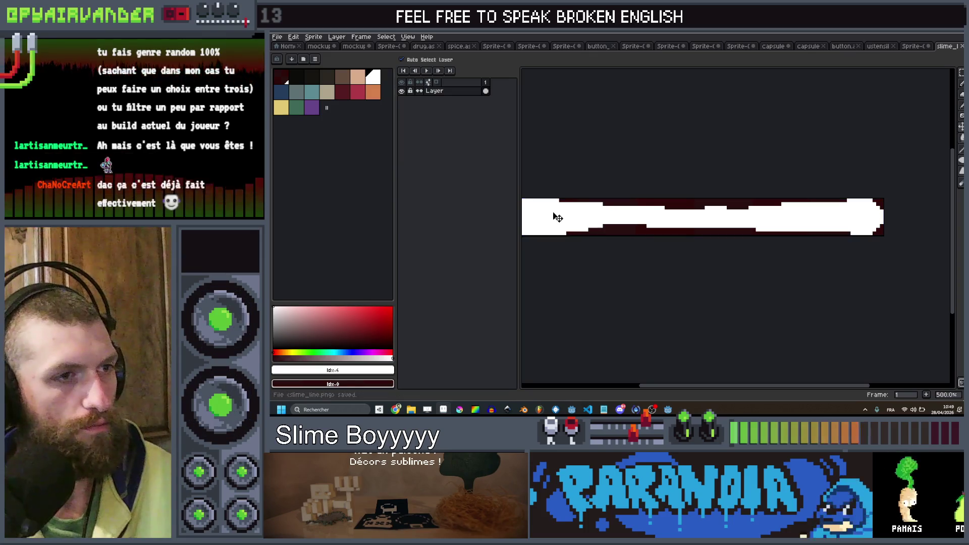
key(alt+Tab)
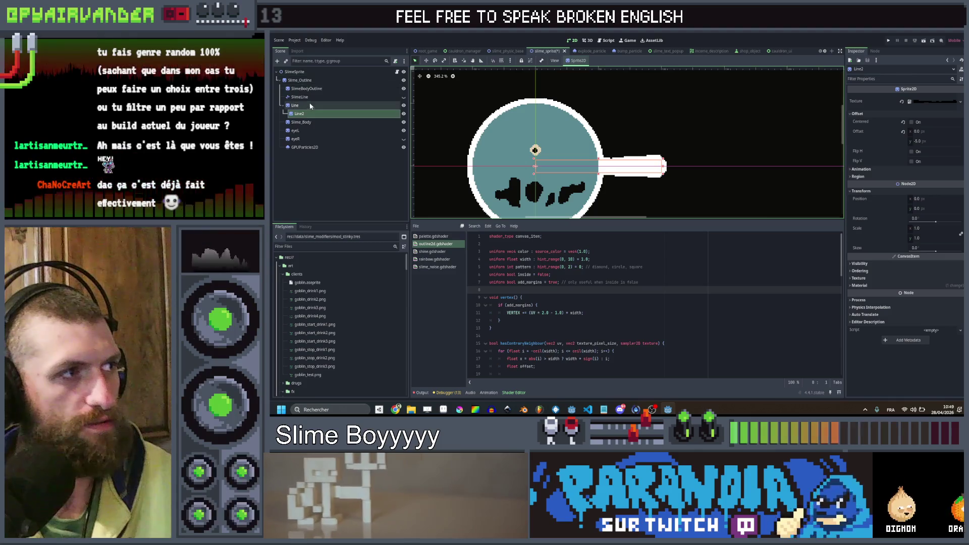
- Rename Line2 to LineColor and add an onready reference to it in slime_sprite.gd
click(318, 115)
text(LineCo)
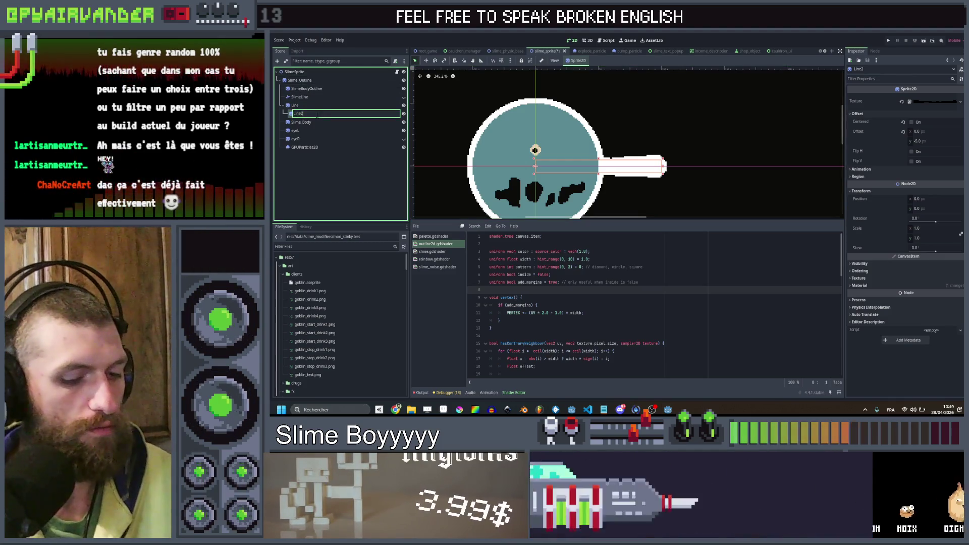
text(lor)
key(Return)
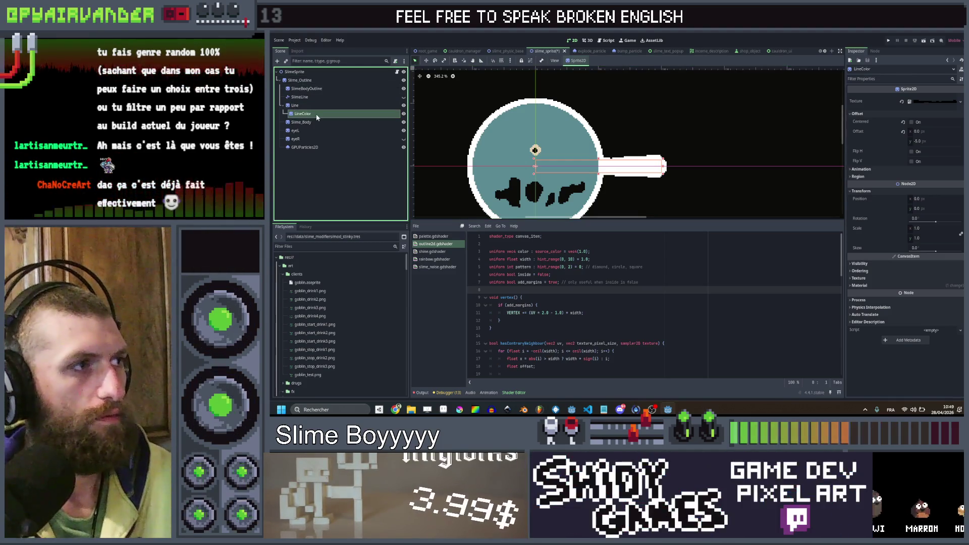
click(298, 105)
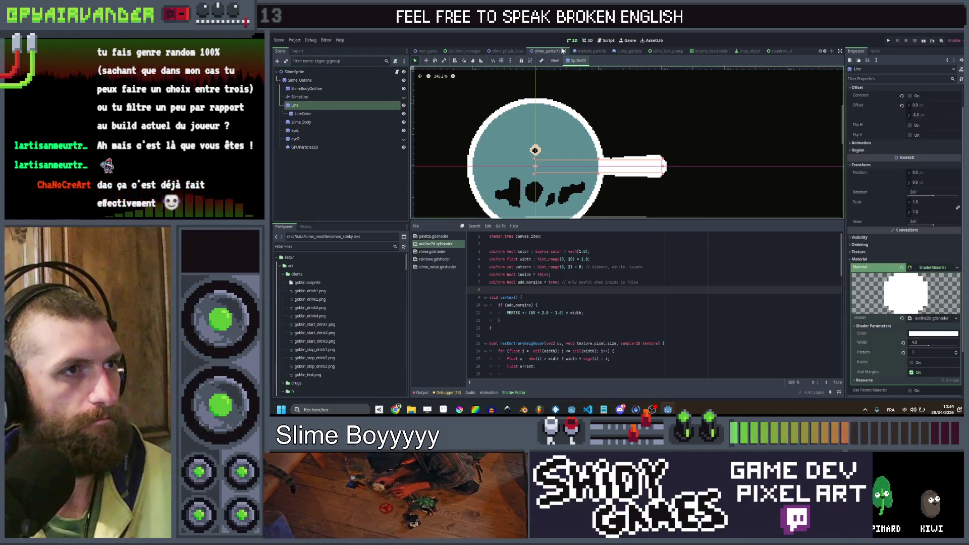
click(607, 40)
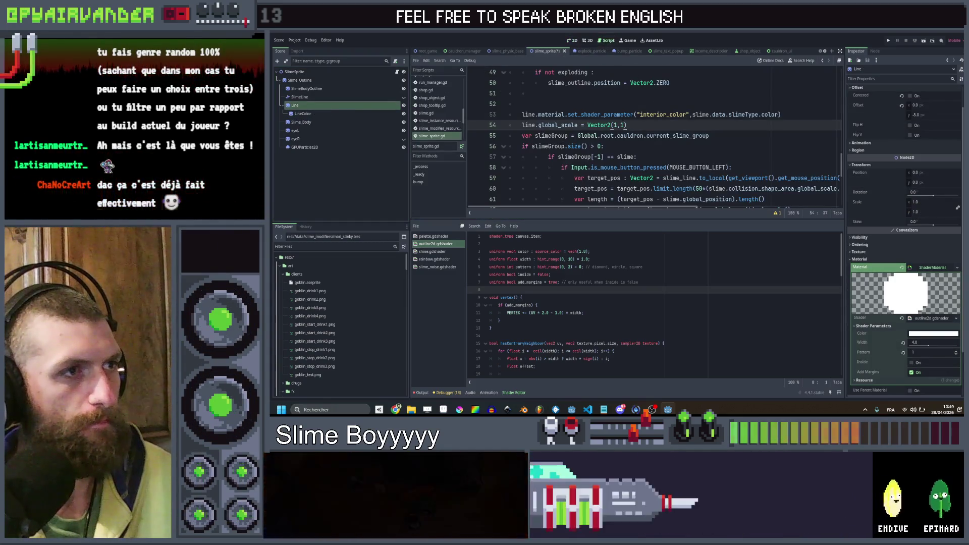
scroll(606, 137, up, 10)
mouse_move(303, 114)
mouse_down()
mouse_move(425, 134)
mouse_move(511, 181)
mouse_up()
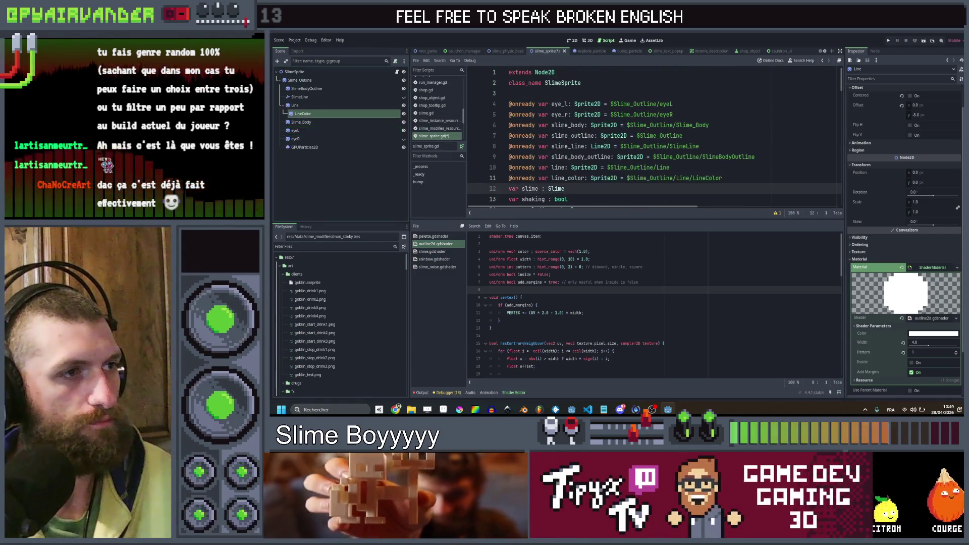
- Change line 54 to line_color.modulate = slime.data.slimeType.color and save the script
scroll(722, 191, down, 6)
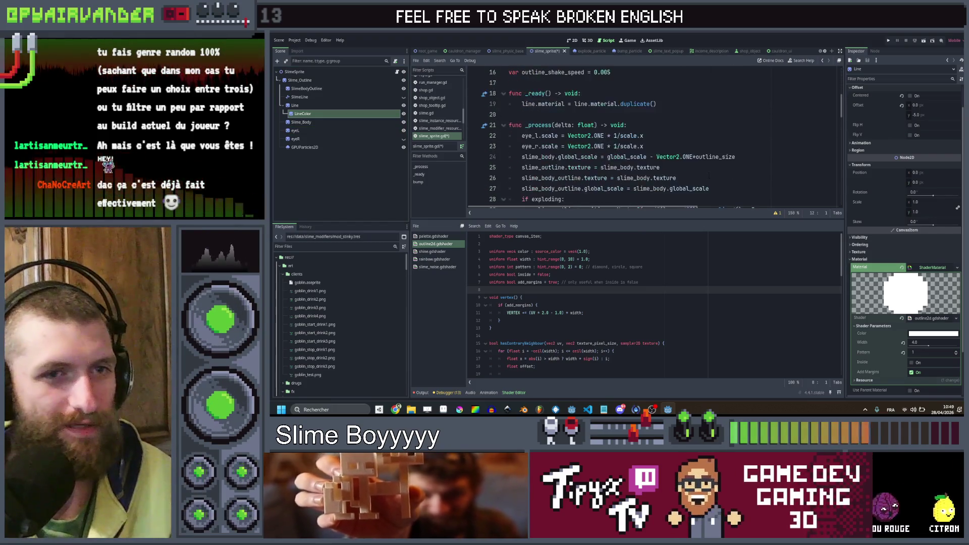
scroll(656, 137, down, 4)
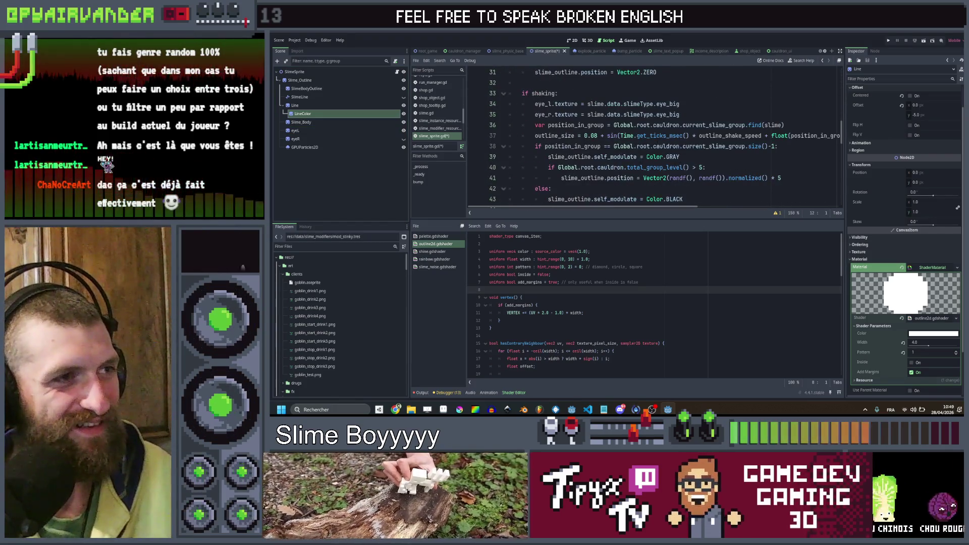
scroll(656, 136, down, 5)
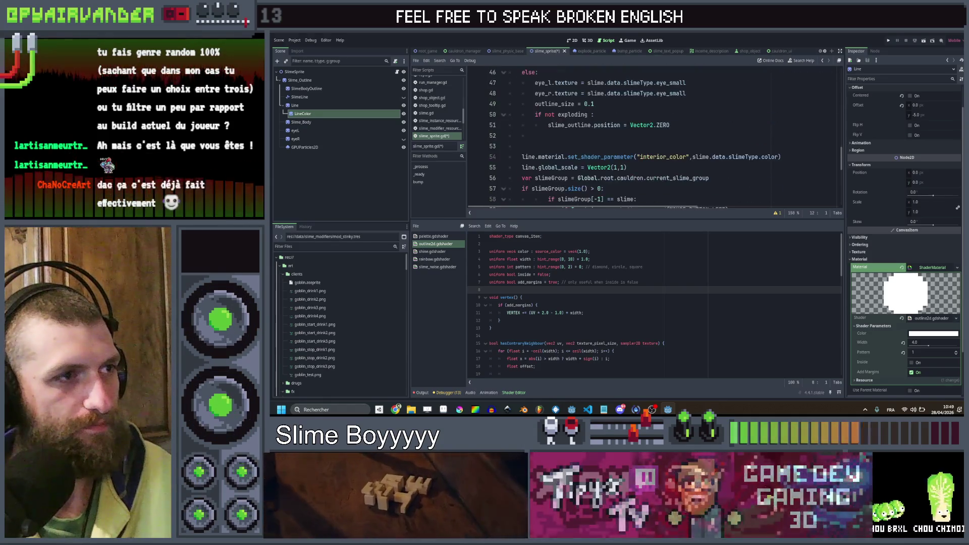
drag(781, 157, 529, 157)
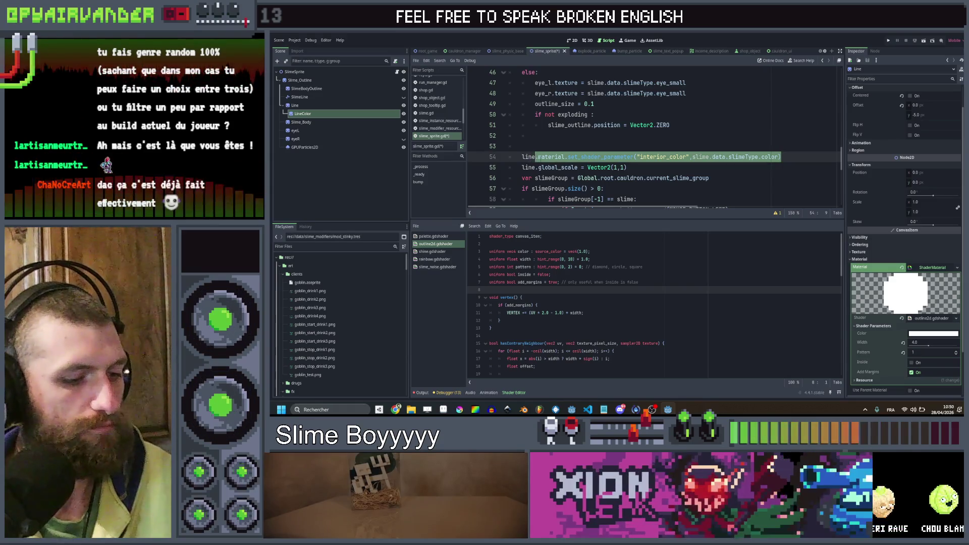
text(_color)
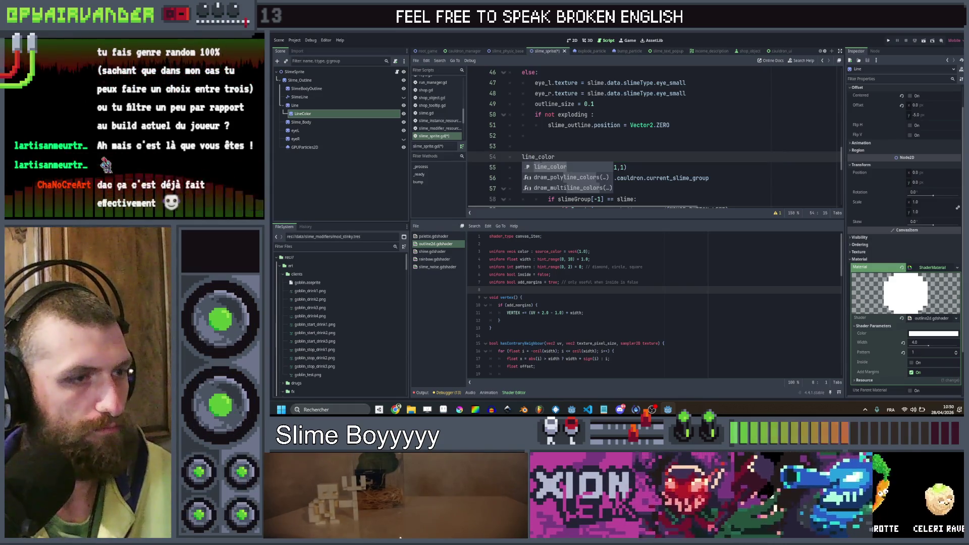
text(.)
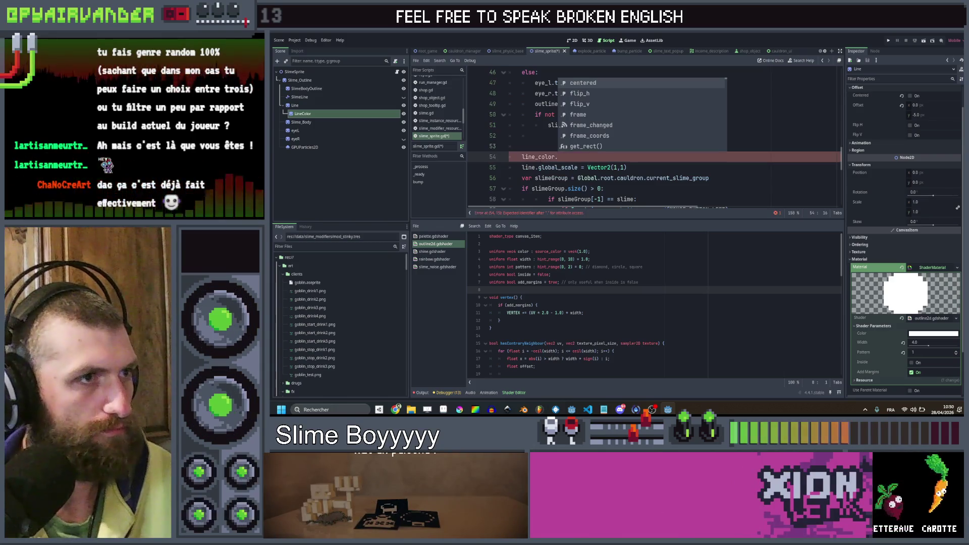
text(modulate = )
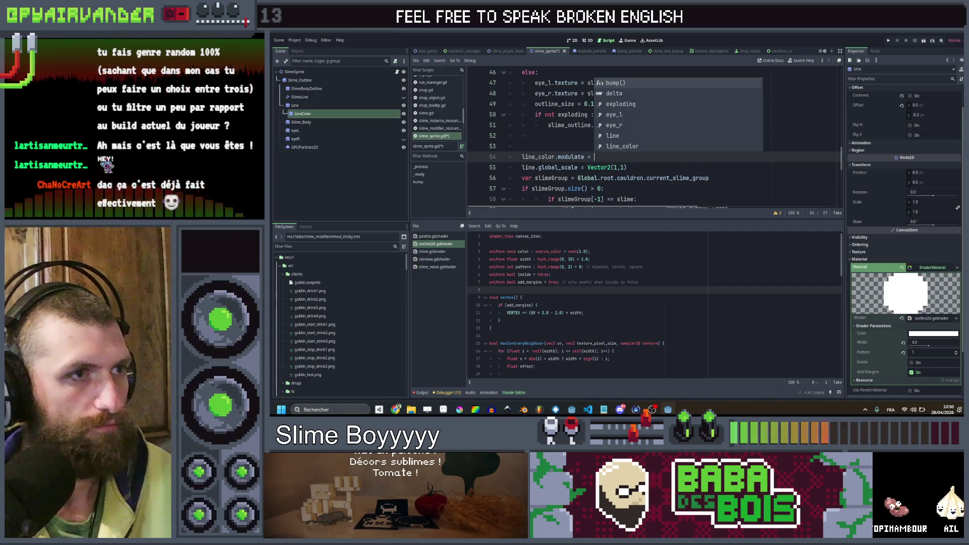
text(slime.data)
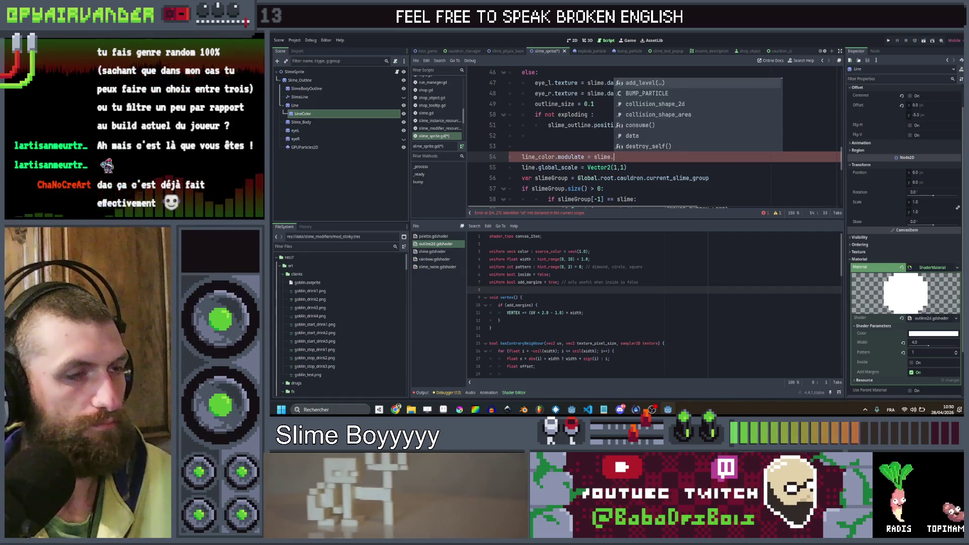
text(.sli)
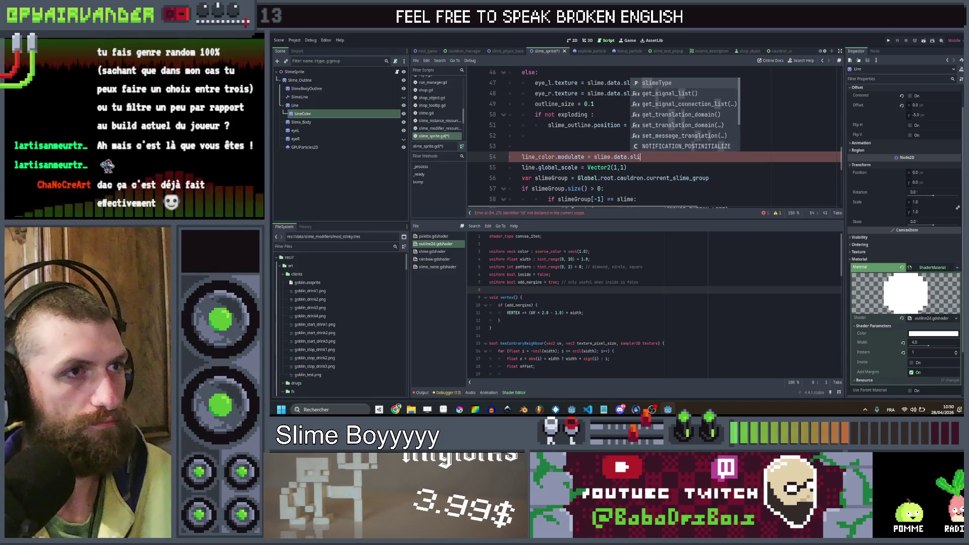
key(Return)
text(l)
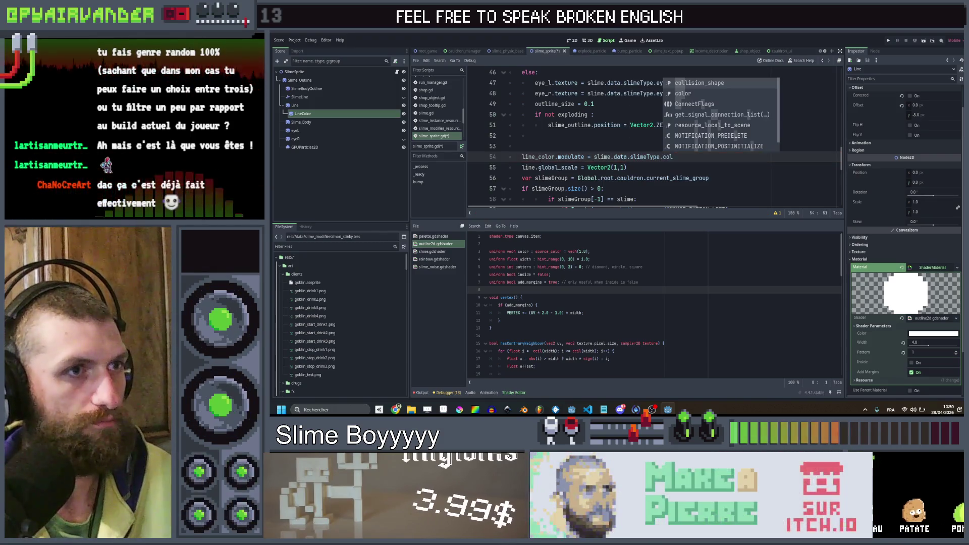
text(or)
key(ctrl+s)
- Delete the scale debug print line from slime_sprite.gd
scroll(655, 138, up, 3)
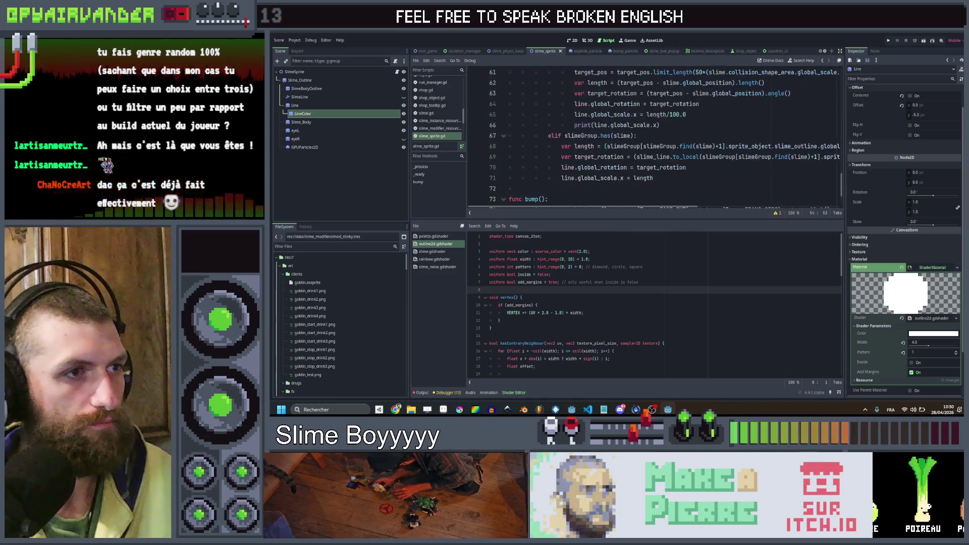
scroll(657, 139, down, 6)
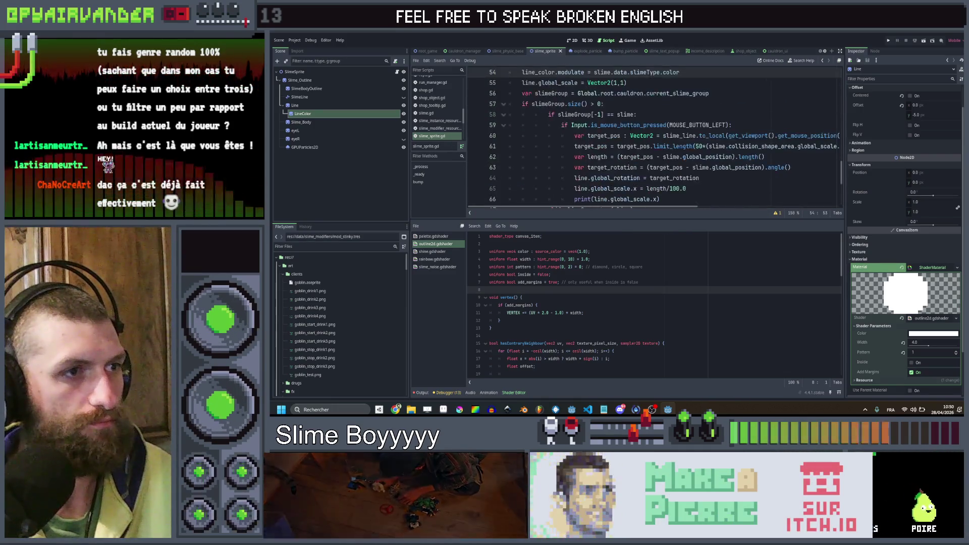
triple_click(679, 135)
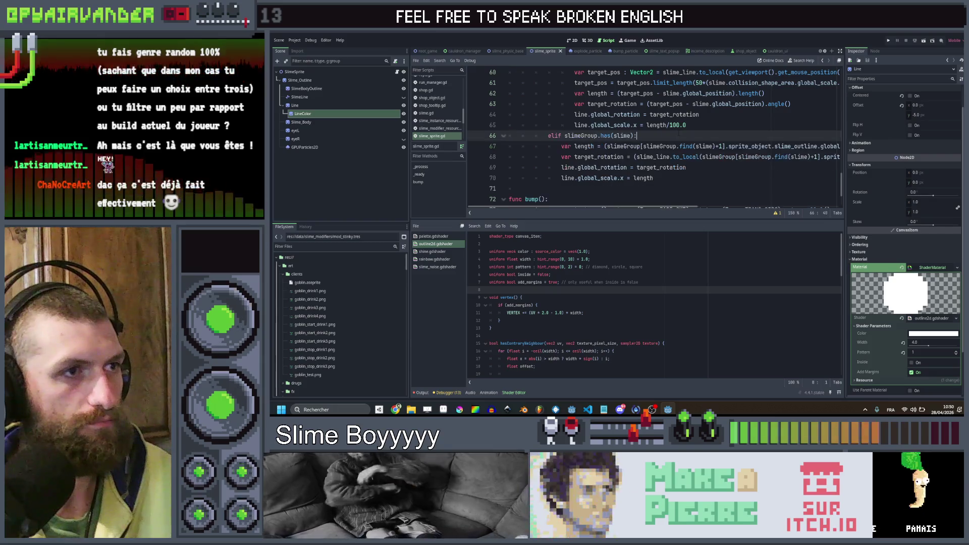
key(BackSpace)
scroll(718, 129, up, 3)
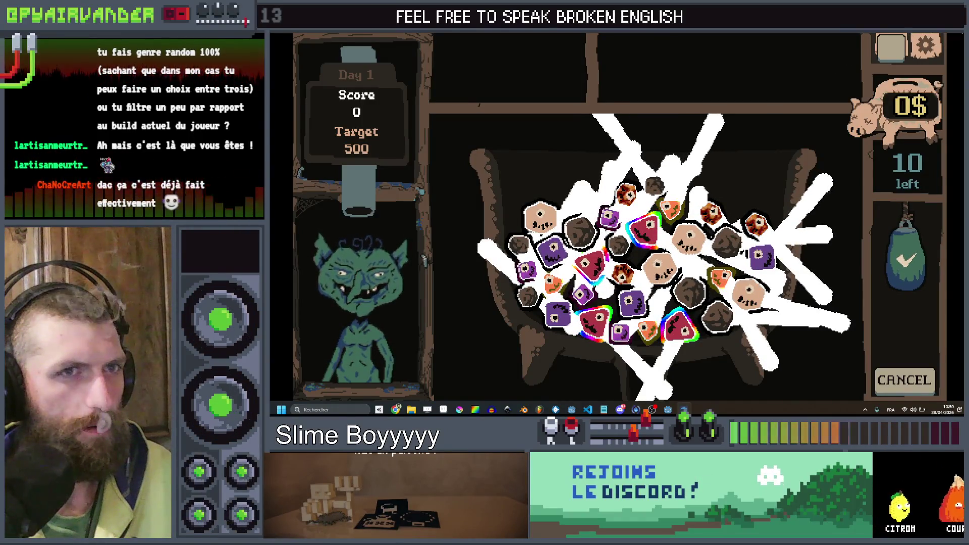
- Close the game after seeing plain white connecting lines at Day 1, score 0 of 500
key(alt+F4)
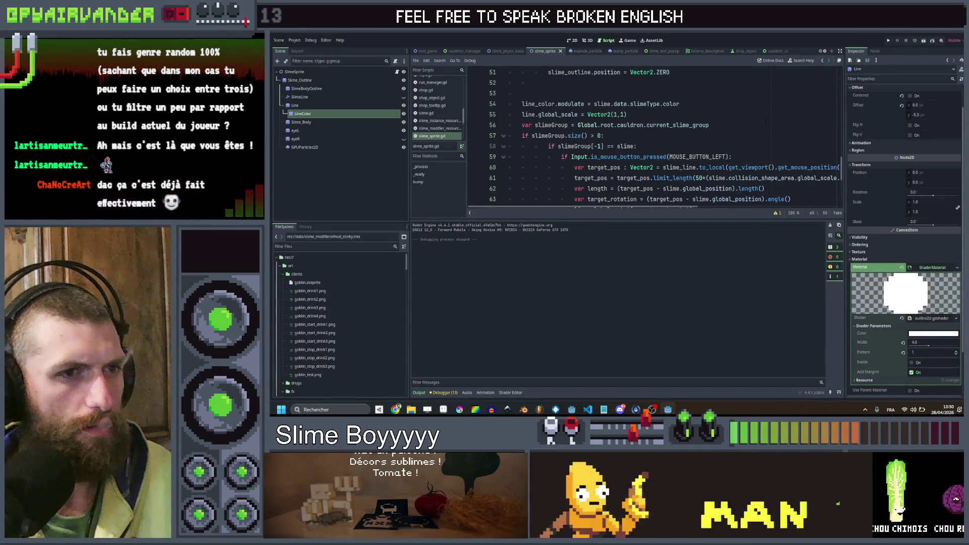
- Clear the node's shader material, save the scene, and stop the running game
click(903, 267)
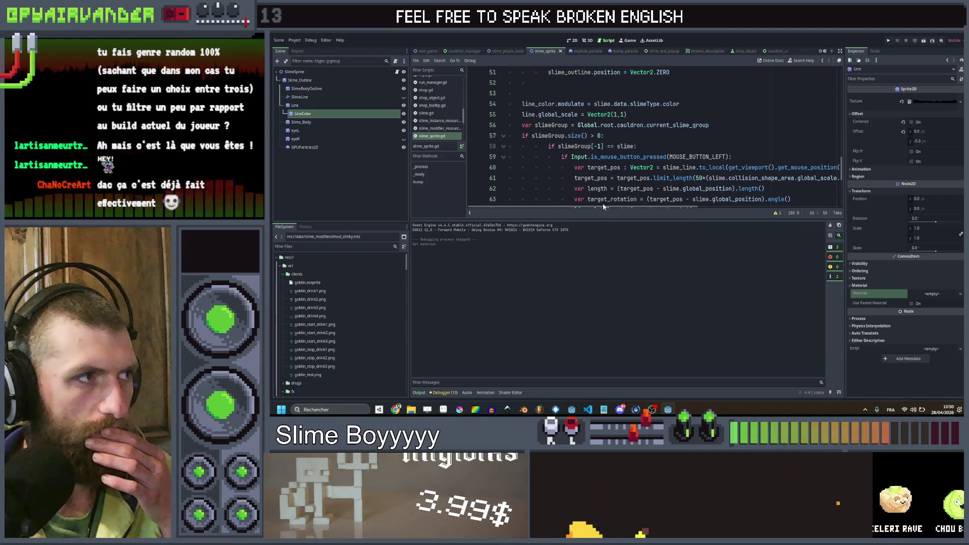
key(ctrl+s)
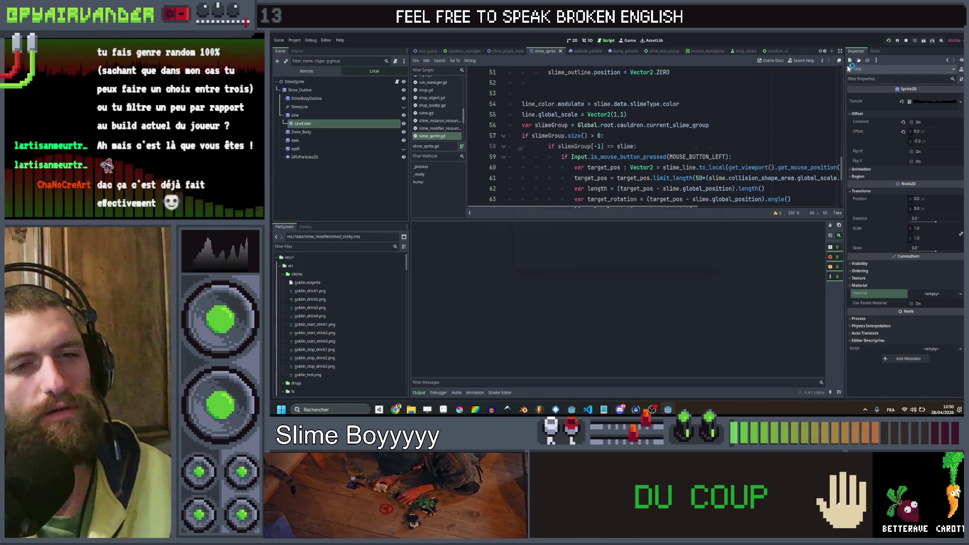
click(906, 42)
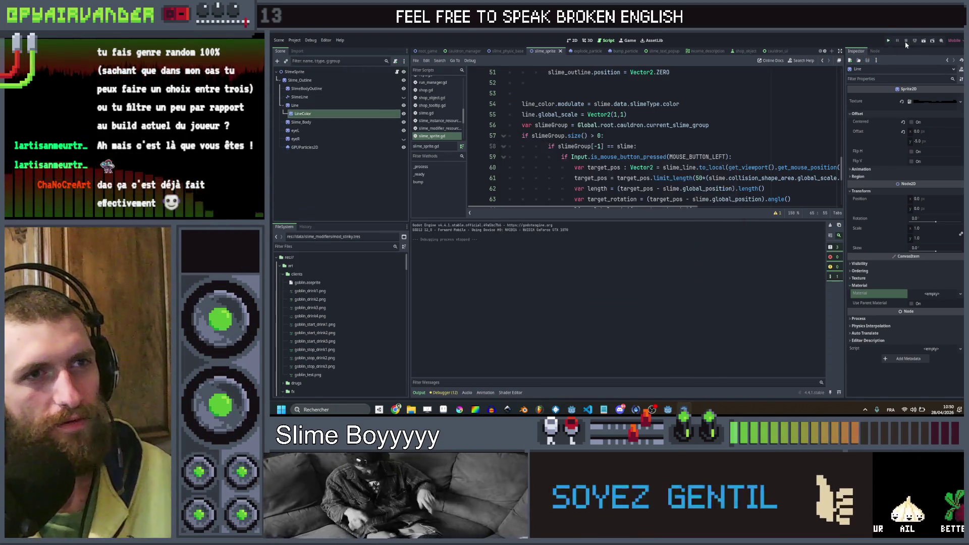
- Paste the outline2d ShaderMaterial onto the line sprite, save, and select LineColor
key(ctrl+v)
key(ctrl+s)
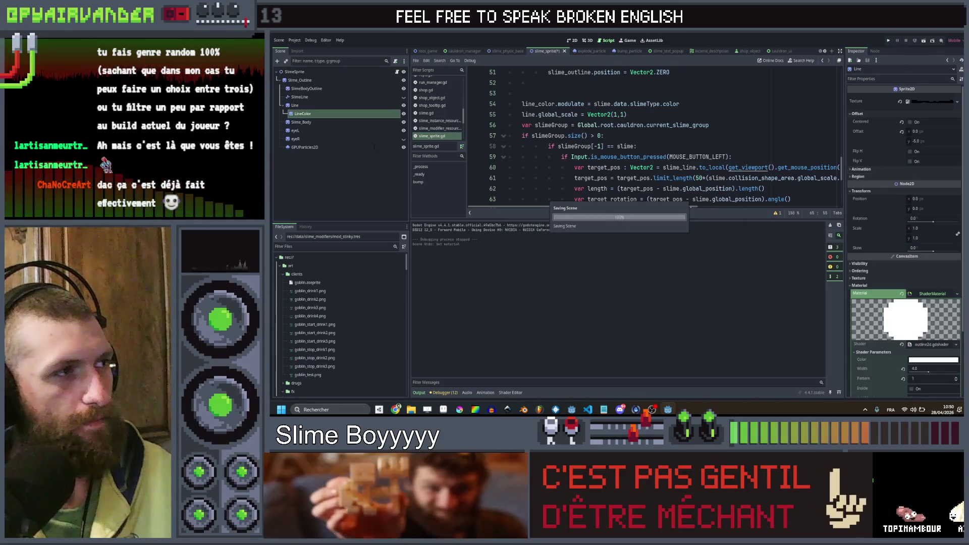
click(324, 114)
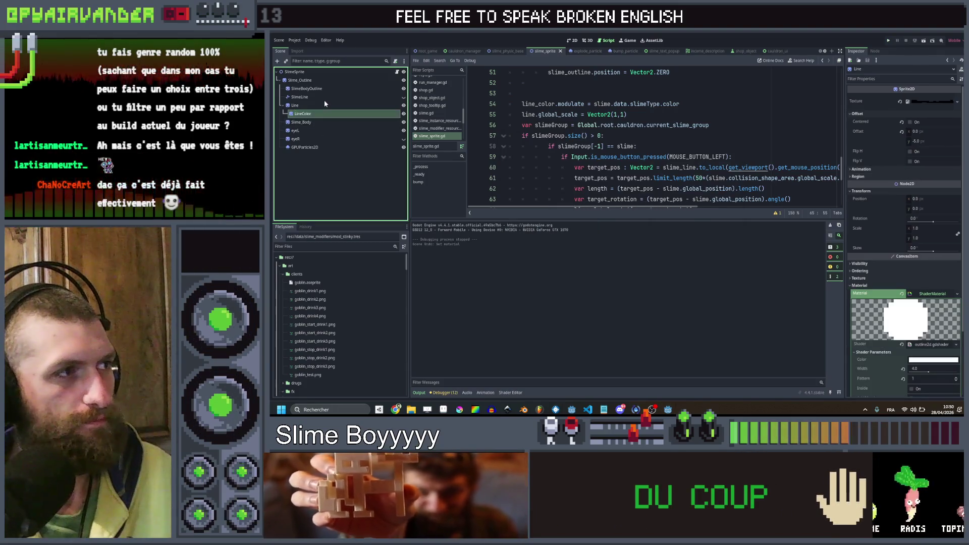
click(320, 105)
click(322, 113)
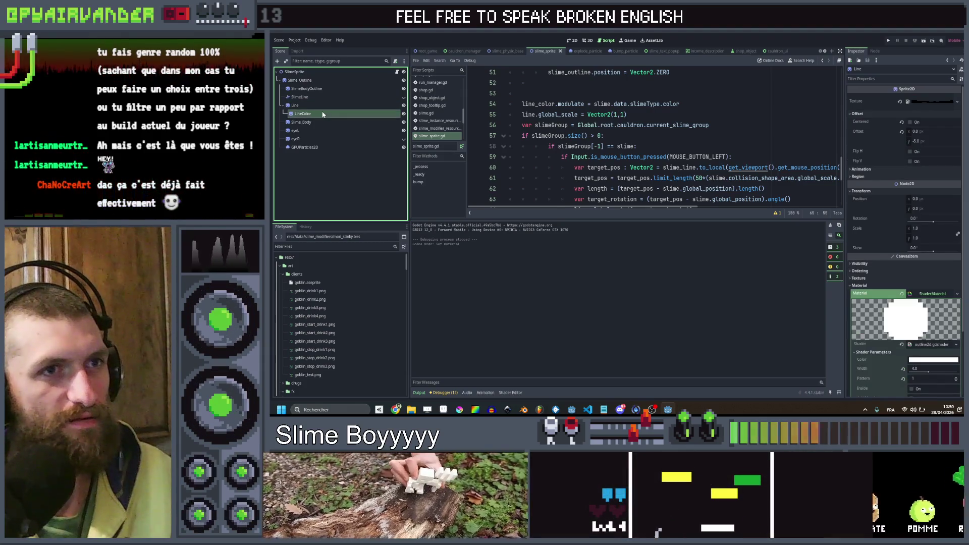
- Remove LineColor's Material, then check the outlined connecting lines in the full-screen game
click(873, 287)
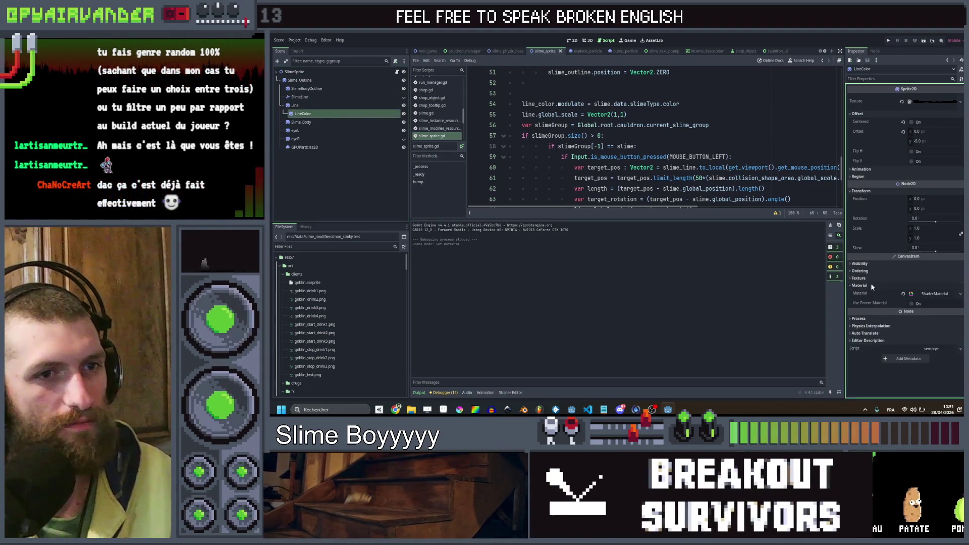
click(903, 294)
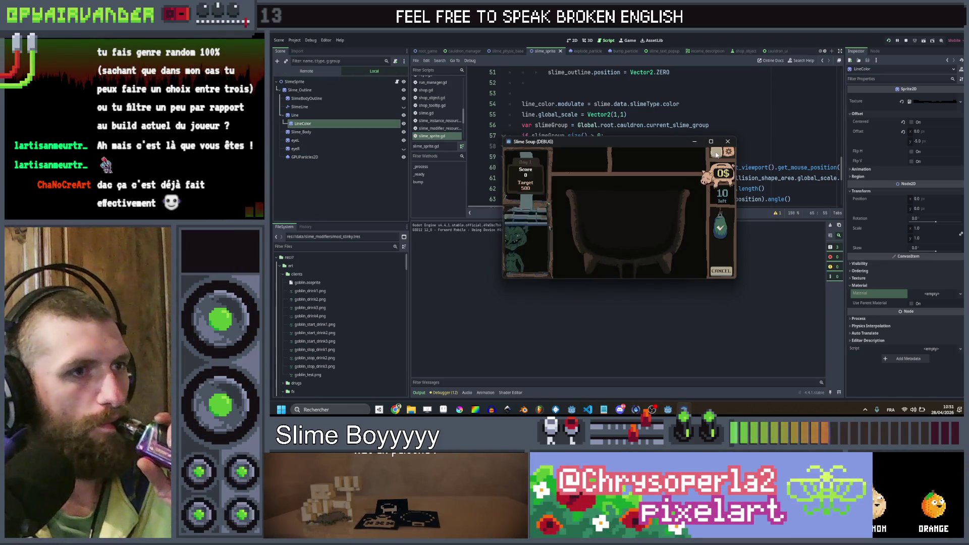
click(713, 140)
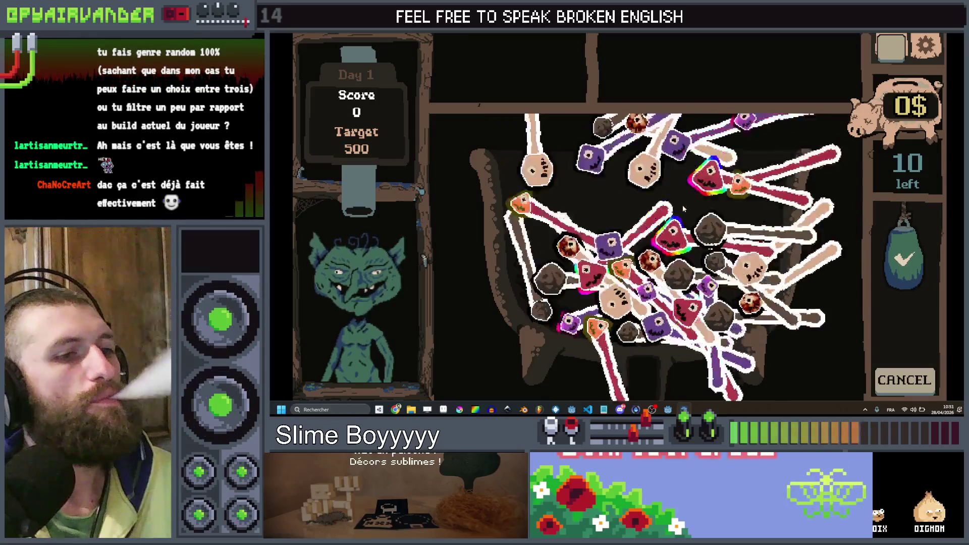
key(alt+Tab)
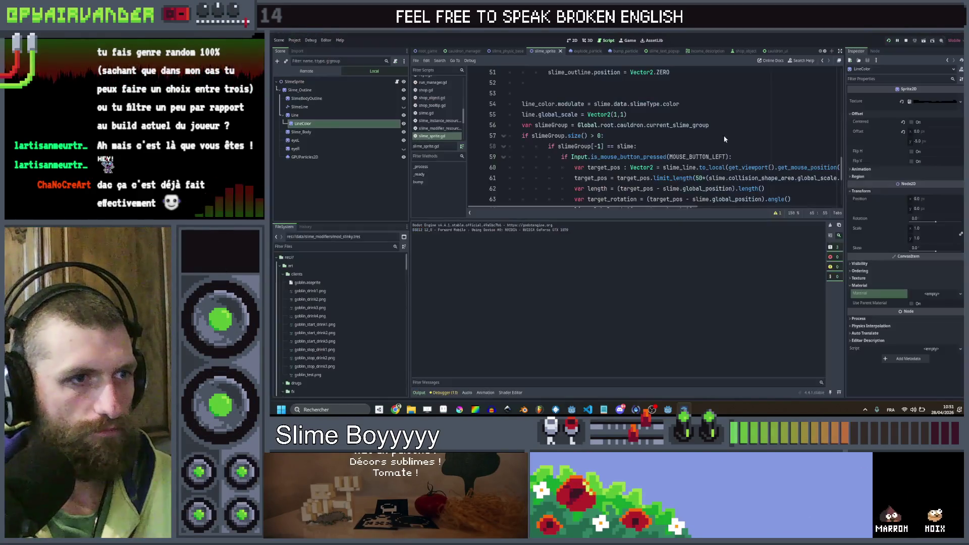
double_click(330, 105)
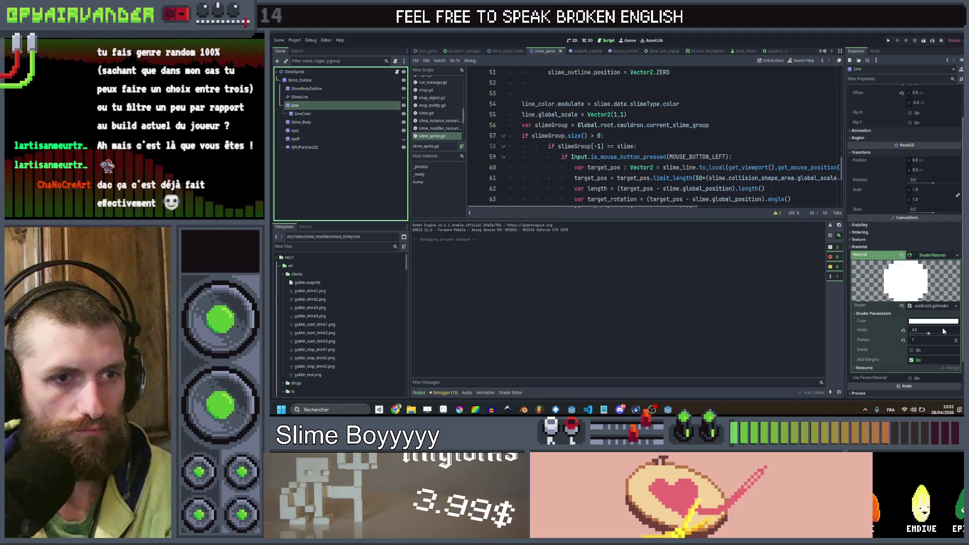
- Set the Line's outline Width parameter to 2.0 and save
click(943, 327)
text(2)
key(Return)
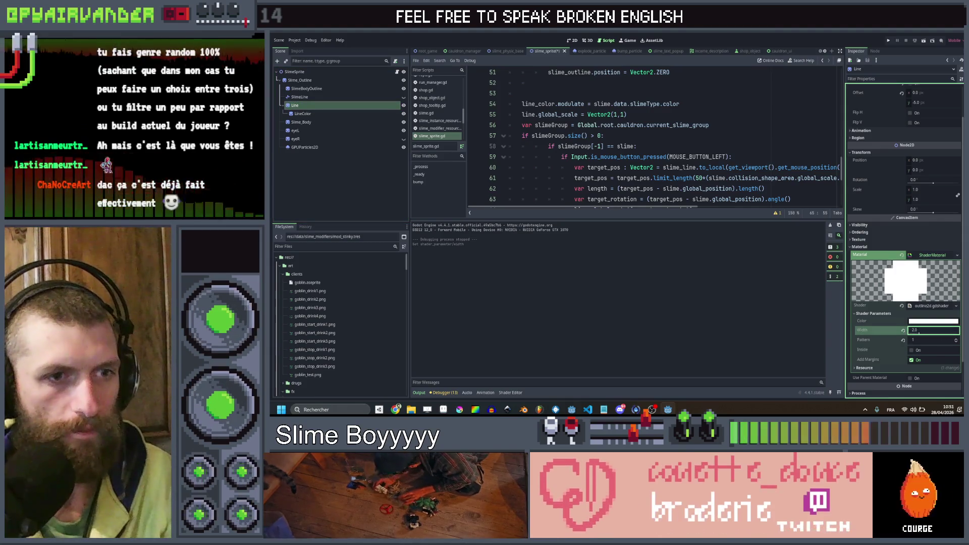
key(ctrl+s)
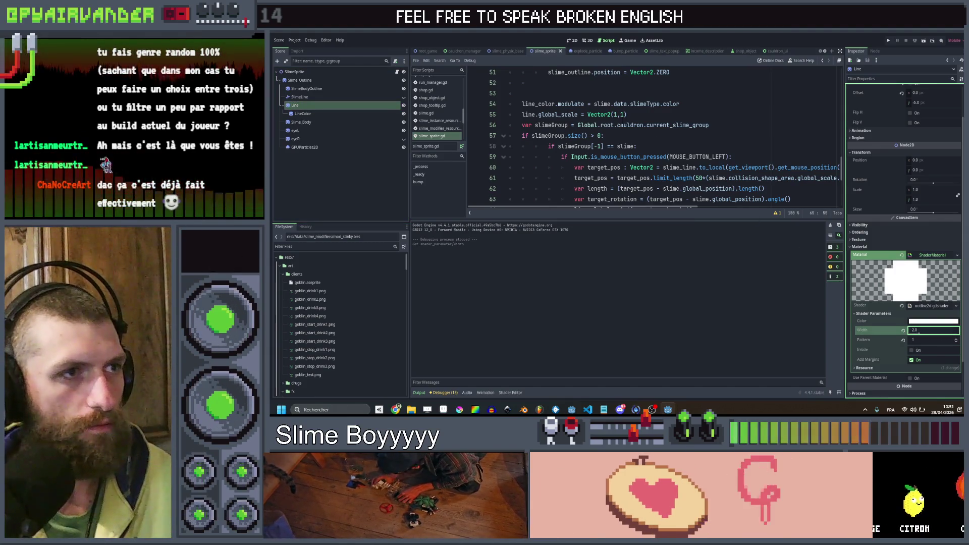
- Change line 55's scale to Vector2(0,1) and test it in the game
double_click(615, 114)
text(0)
click(655, 114)
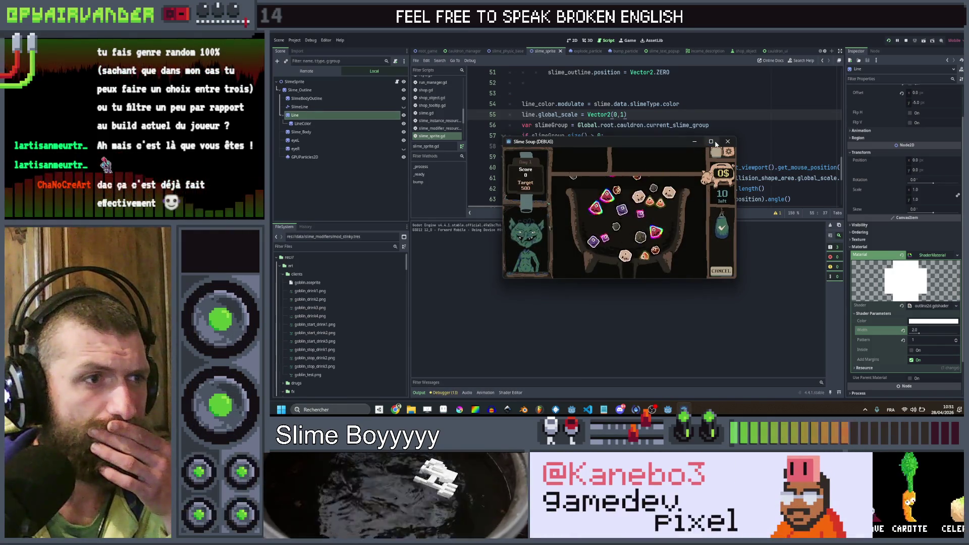
click(711, 142)
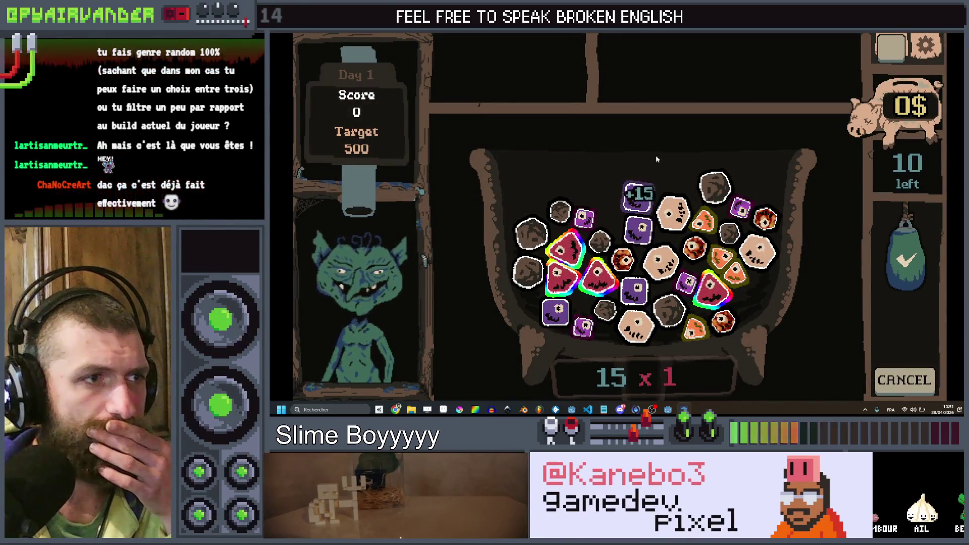
key(F8)
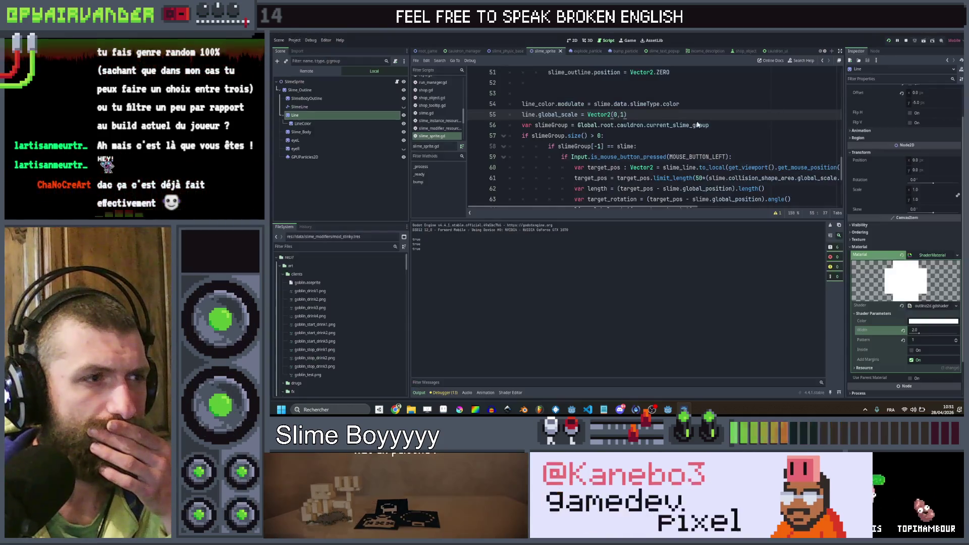
- Append /100.0 after length in line 70's scale assignment
scroll(662, 143, down, 2)
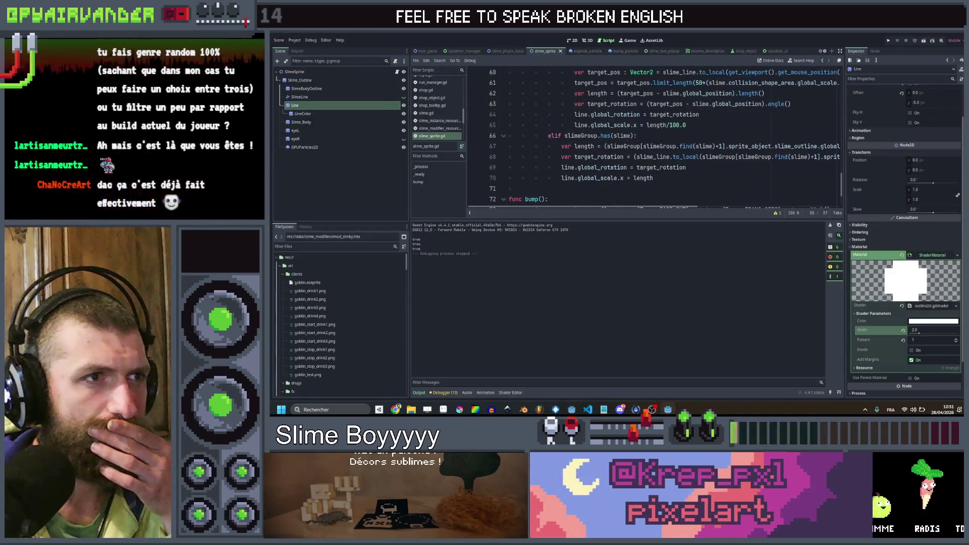
drag(700, 147, 565, 146)
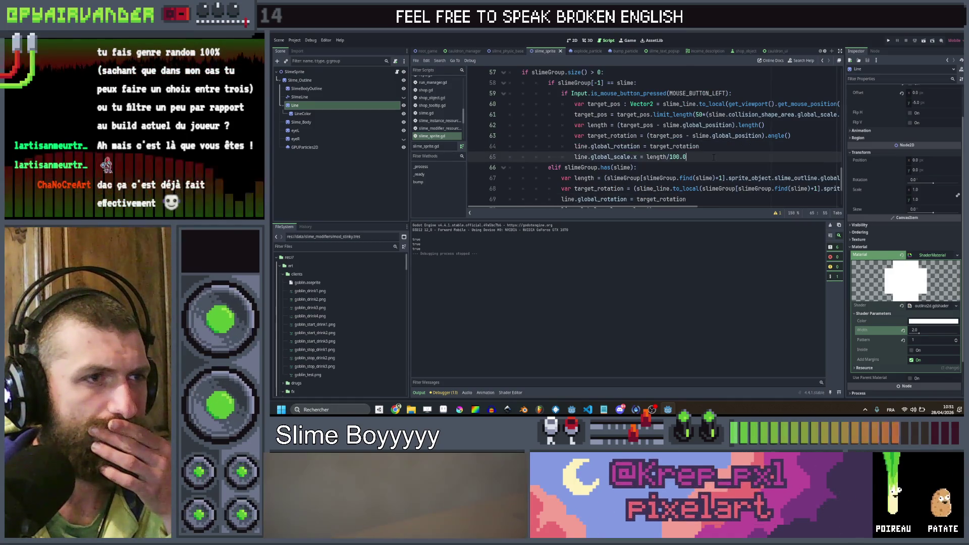
click(714, 157)
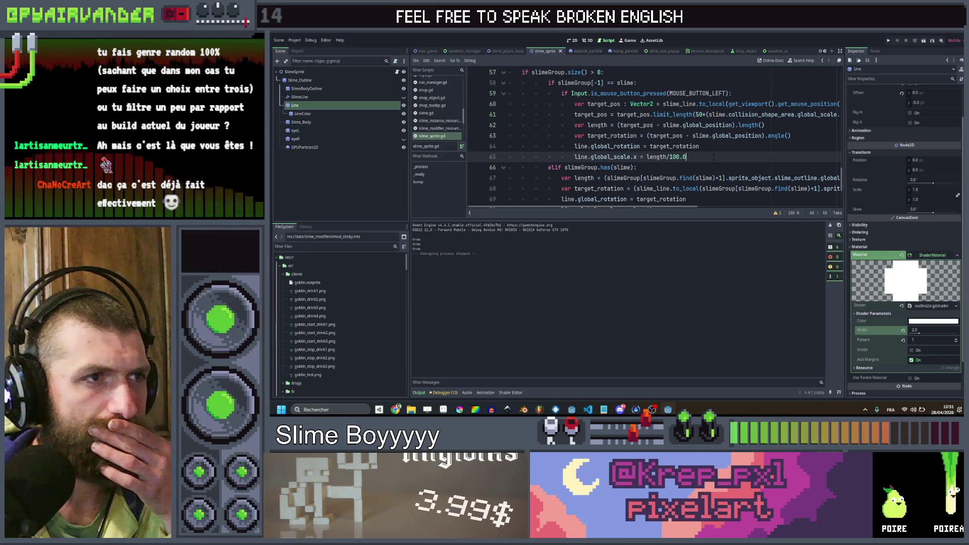
scroll(714, 157, down, 1)
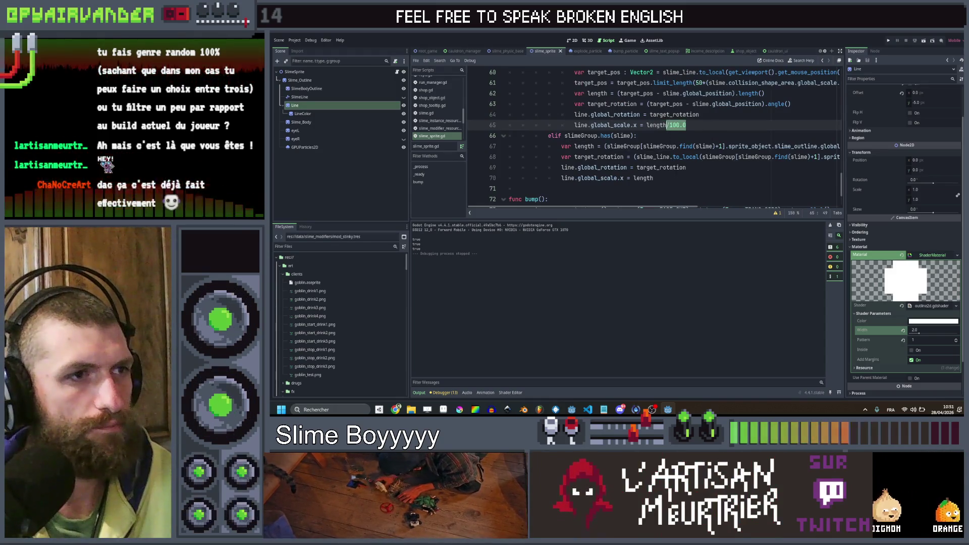
click(653, 178)
text(/100.0)
- Review lines 62–64 and place the caret in 'slime' on line 62 for editing
scroll(735, 120, up, 2)
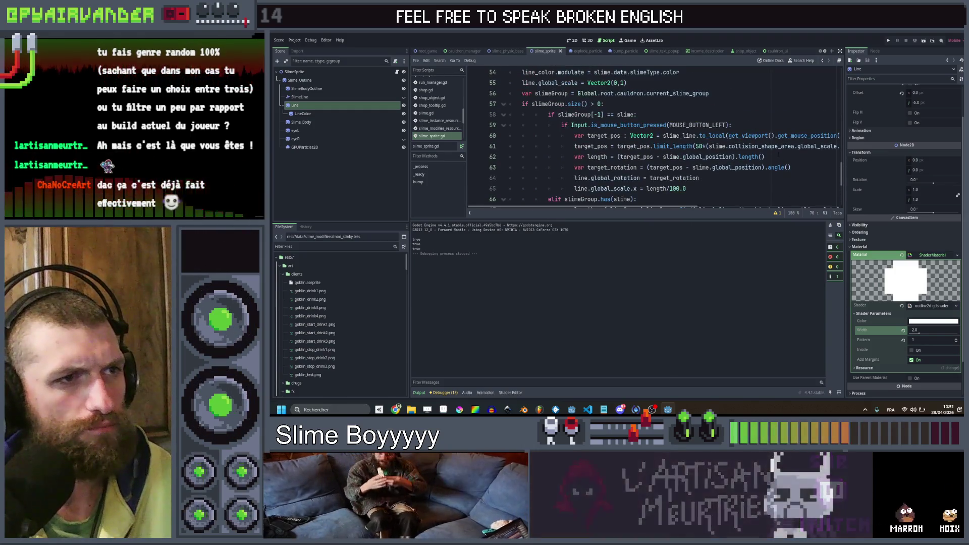
click(776, 156)
scroll(772, 157, right, 2)
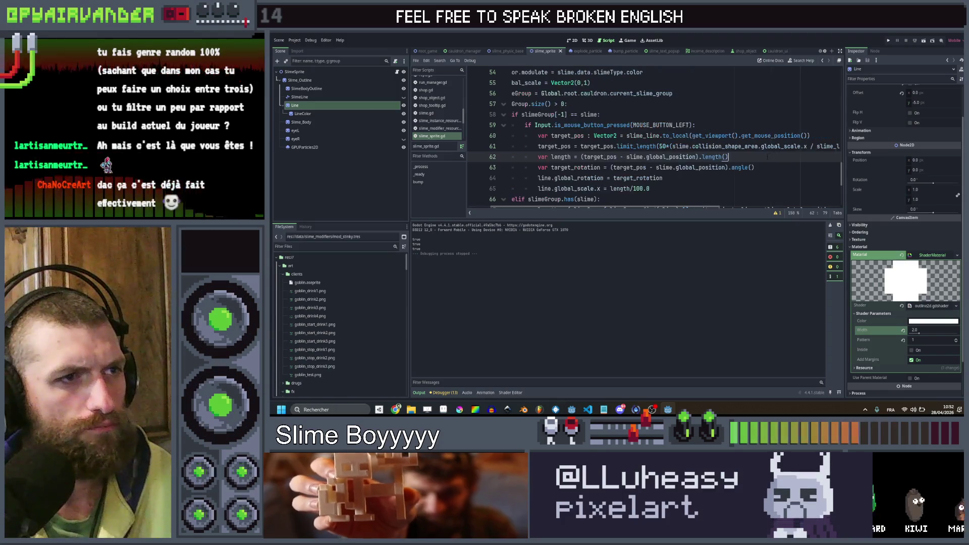
scroll(756, 160, right, 3)
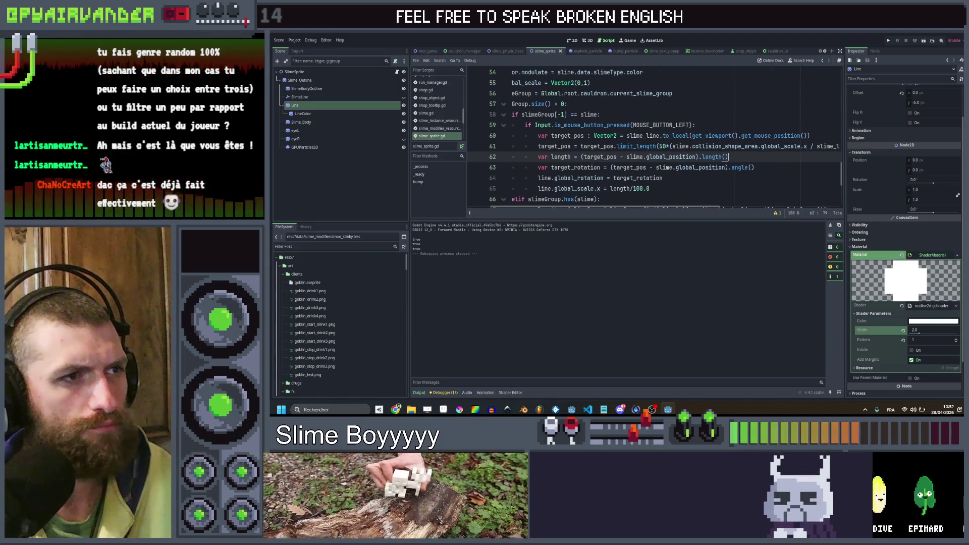
scroll(727, 159, left, 2)
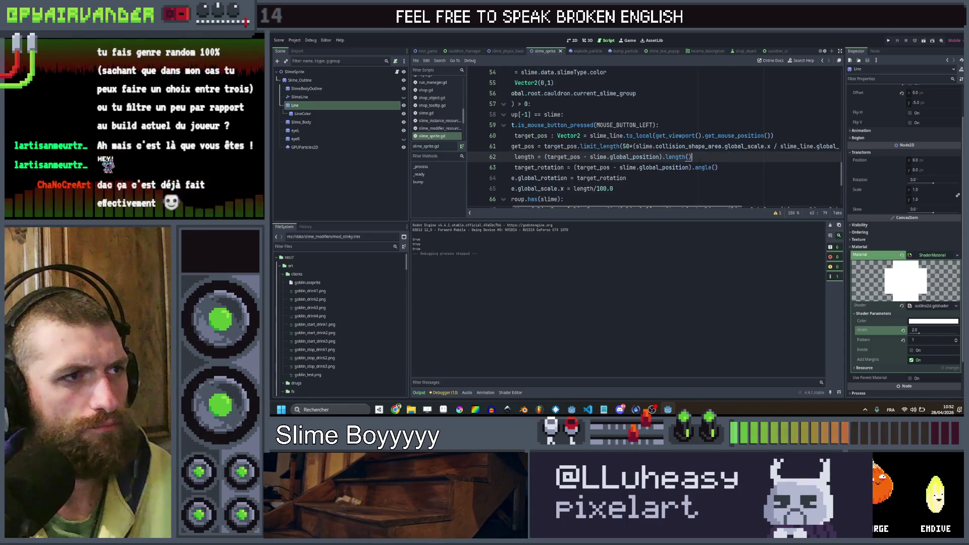
scroll(727, 159, left, 4)
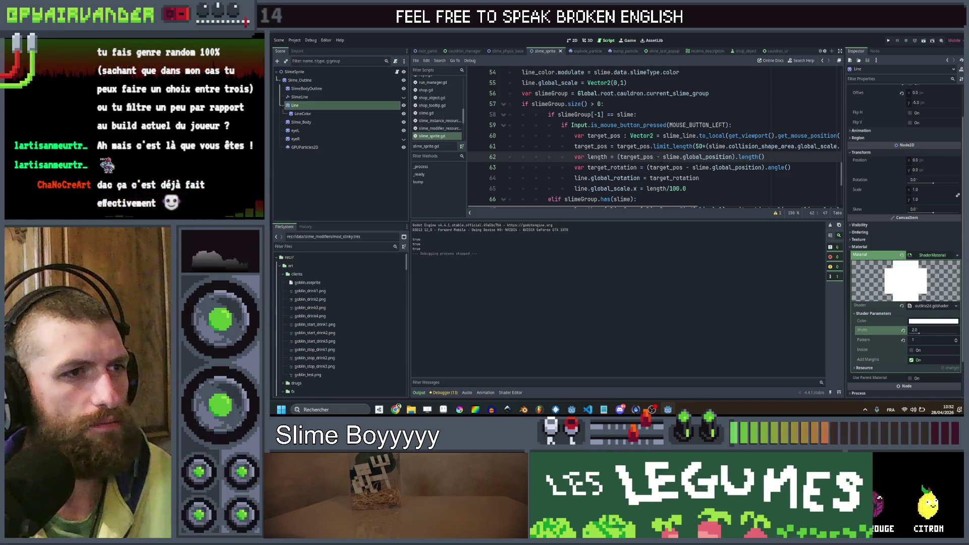
click(702, 178)
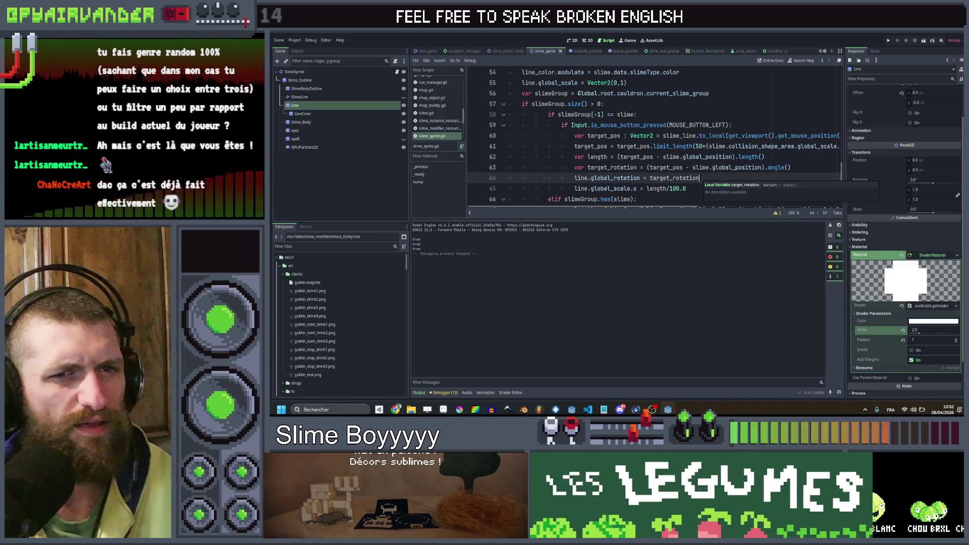
click(677, 157)
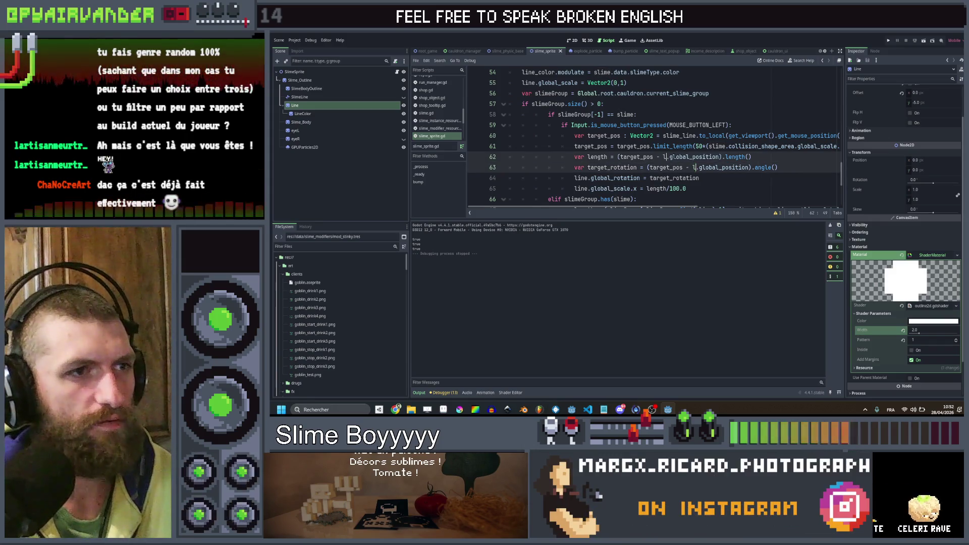
- Complete 'line' as the variable name on lines 62–63
text(in)
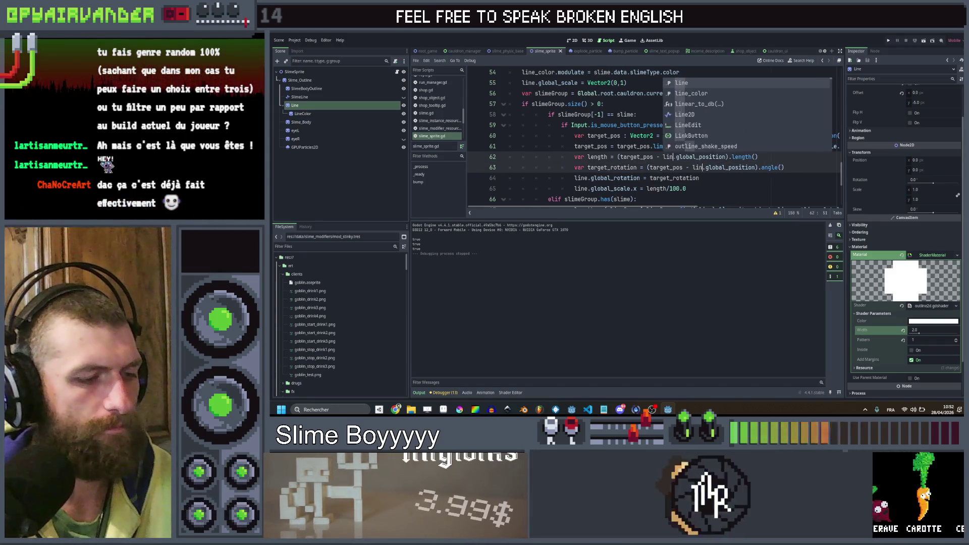
key(Return)
scroll(713, 131, down, 2)
click(712, 133)
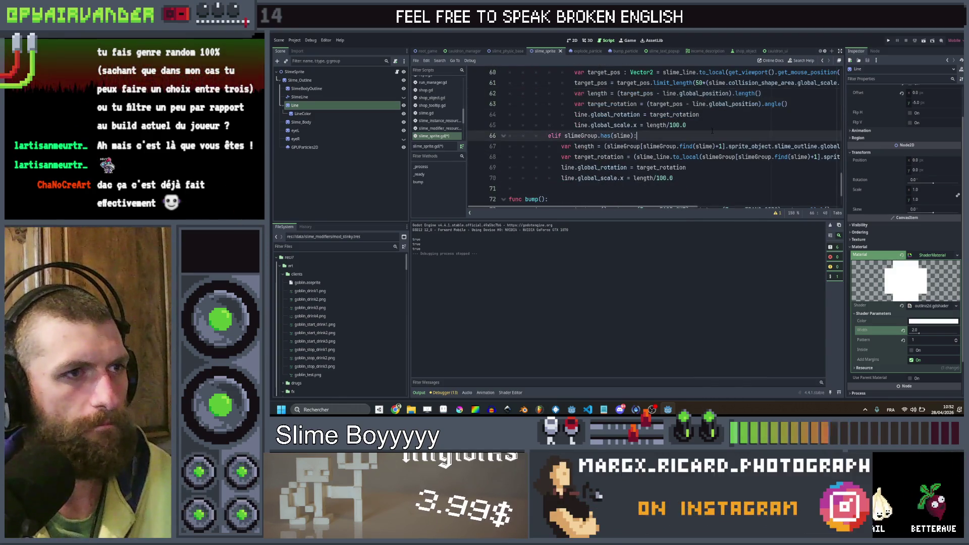
- Delete the slime_line.to_local( call and the stray ')' on line 68
scroll(712, 131, right, 3)
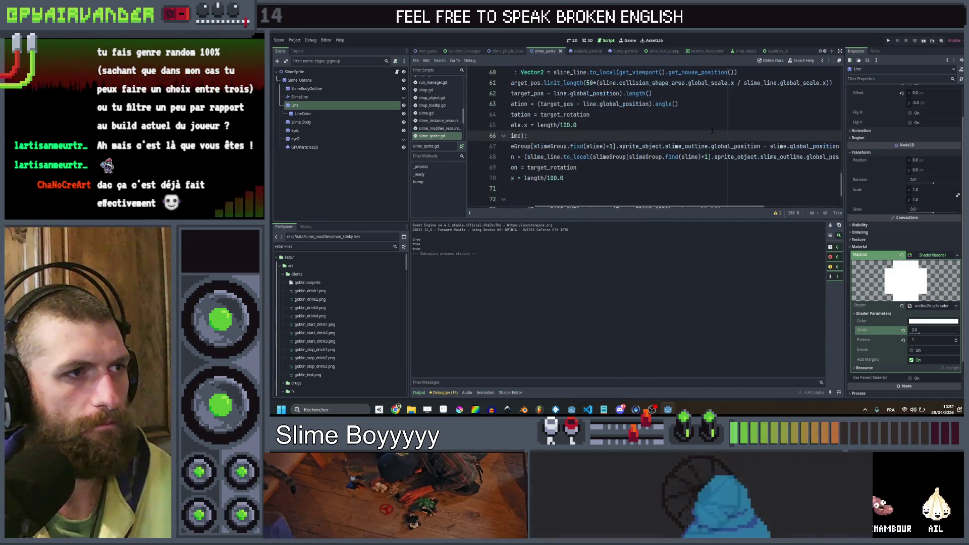
scroll(713, 130, right, 1)
scroll(713, 131, right, 1)
double_click(764, 157)
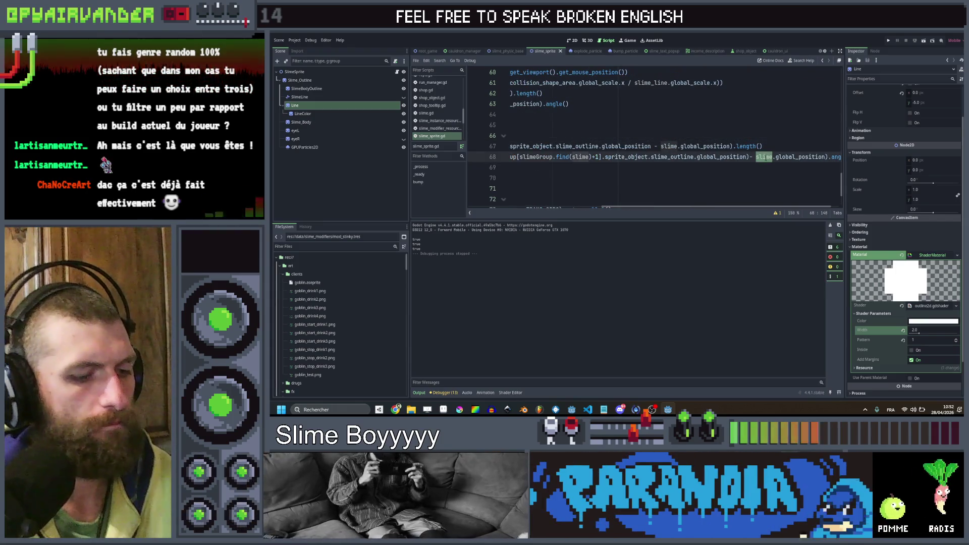
scroll(608, 135, left, 3)
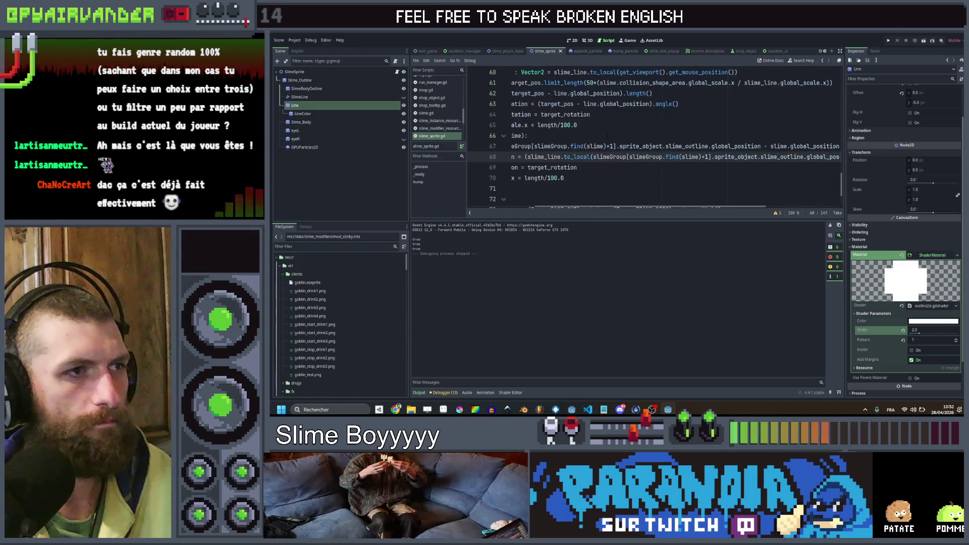
click(626, 133)
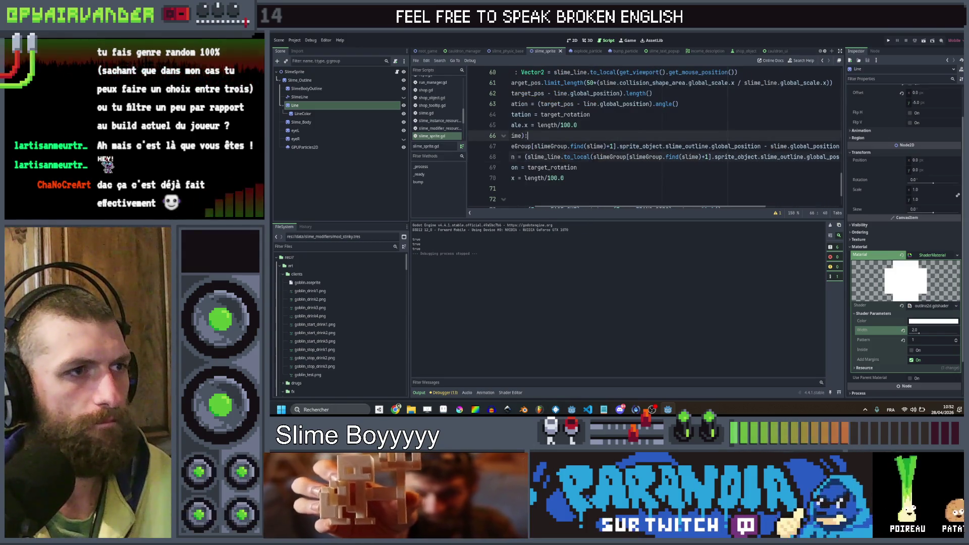
key(Down)
key(Down)
key(ctrl+Delete)
key(ctrl+Delete)
key(ctrl+Delete)
scroll(738, 167, right, 2)
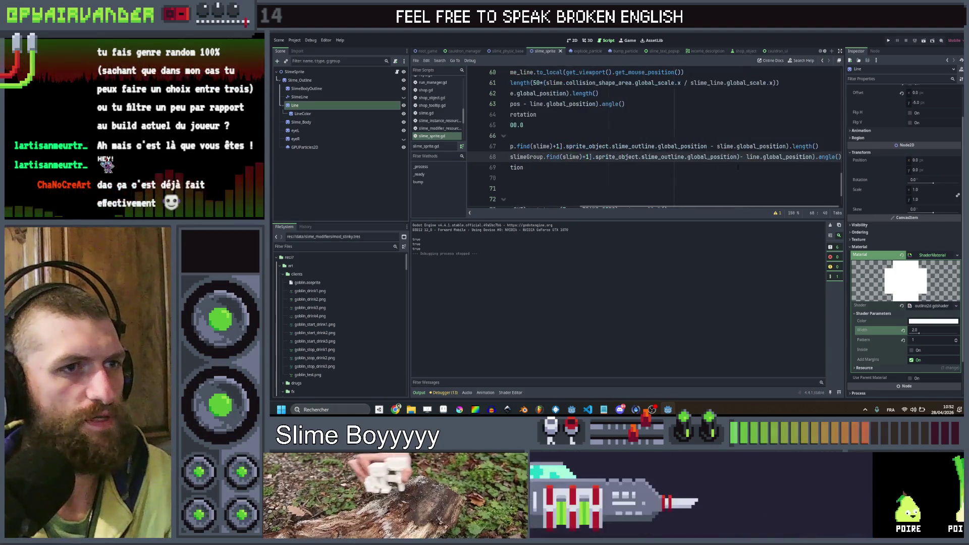
click(740, 157)
key(BackSpace)
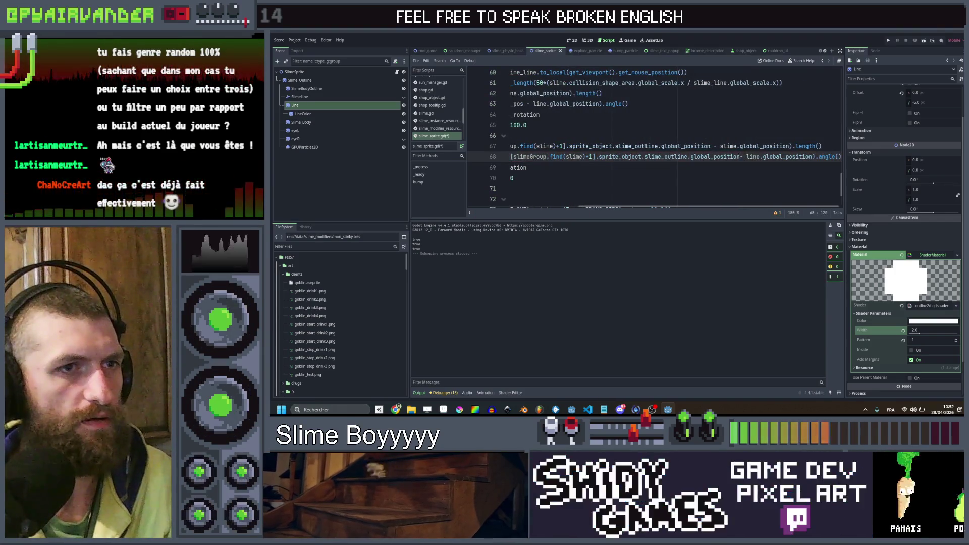
- Change slime.global_position to line.global_position on line 67 and save the script
scroll(651, 137, left, 4)
scroll(676, 146, right, 4)
scroll(652, 136, left, 4)
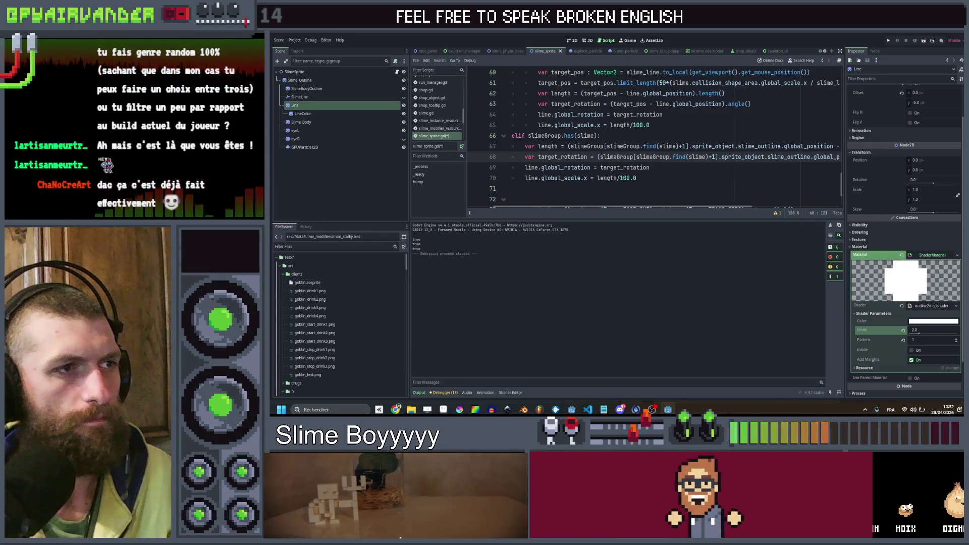
scroll(652, 136, right, 3)
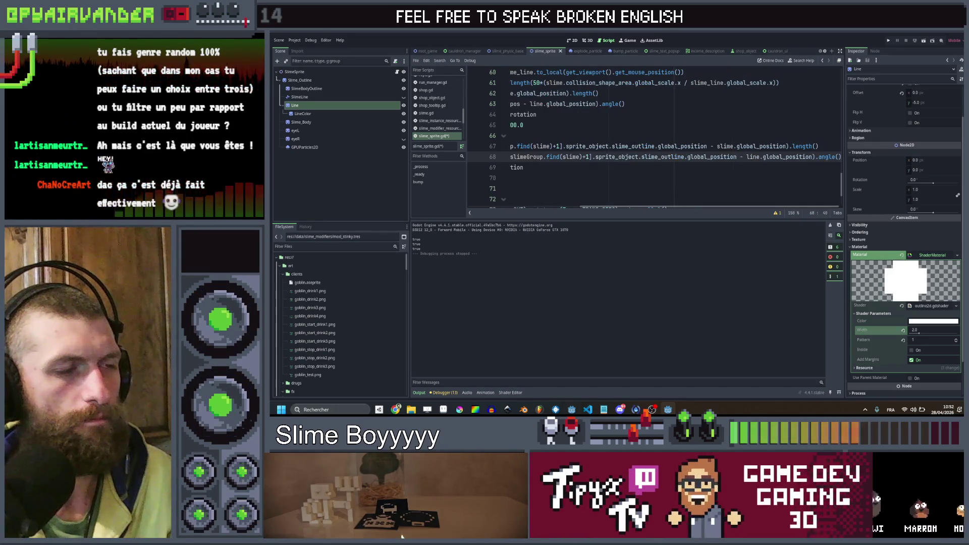
scroll(649, 139, left, 1)
click(655, 135)
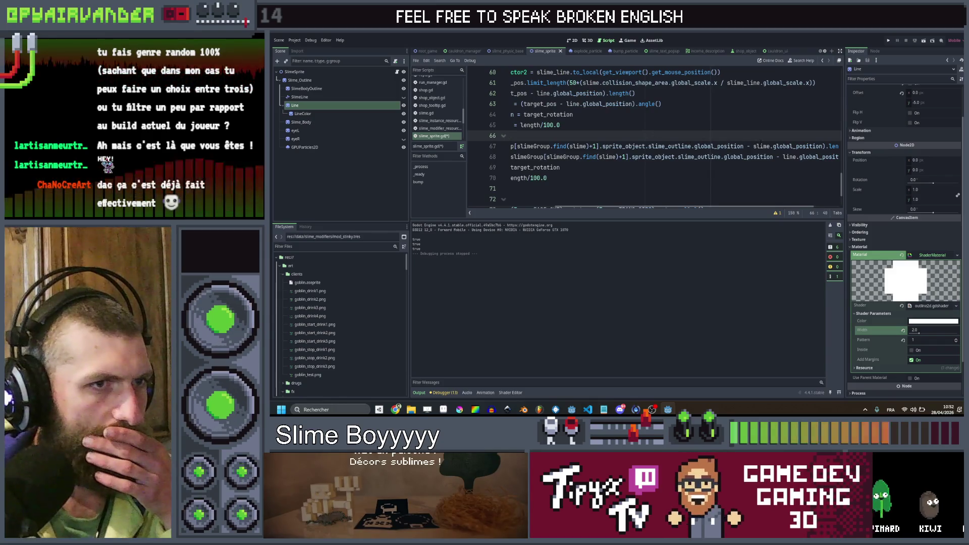
double_click(762, 146)
text(ne)
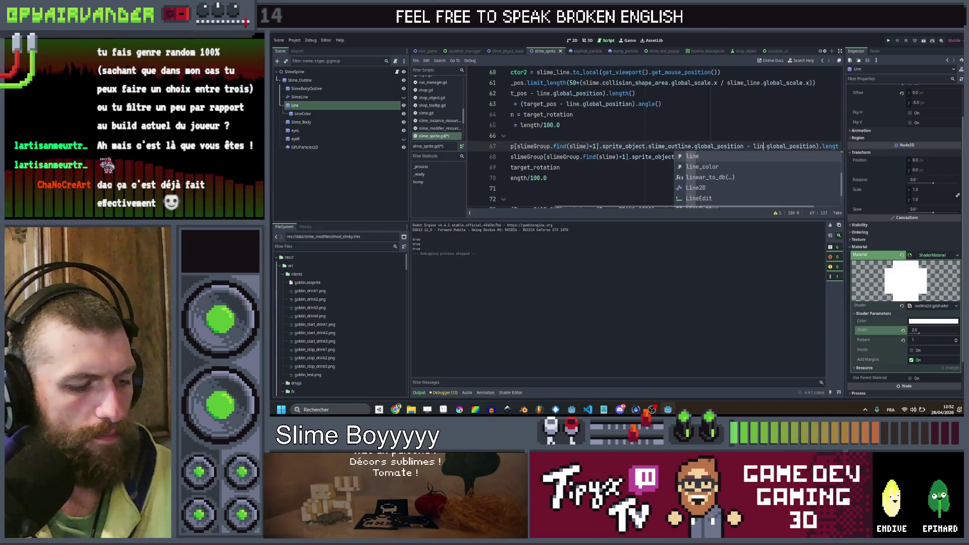
click(765, 135)
key(ctrl+s)
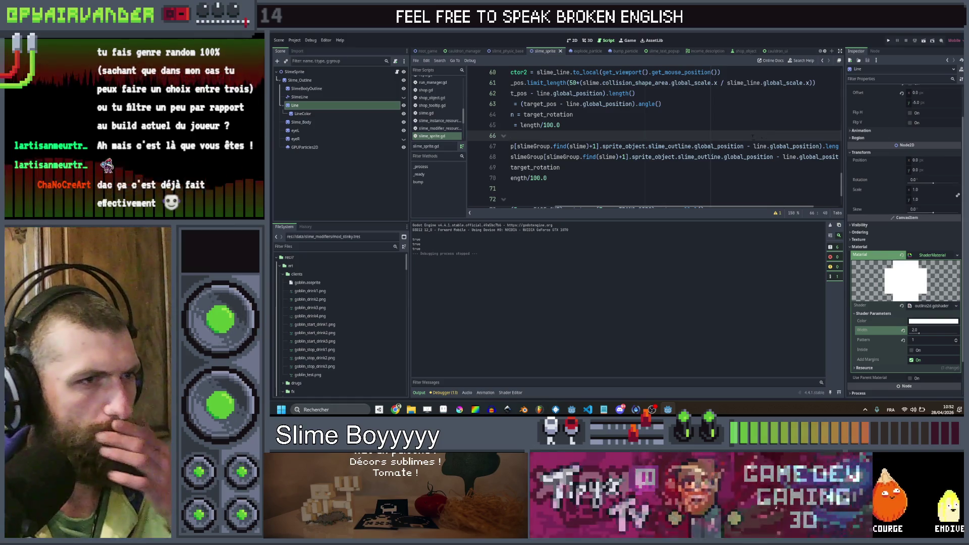
- Review the edited rotation and scale code on lines 64–65
scroll(751, 137, up, 2)
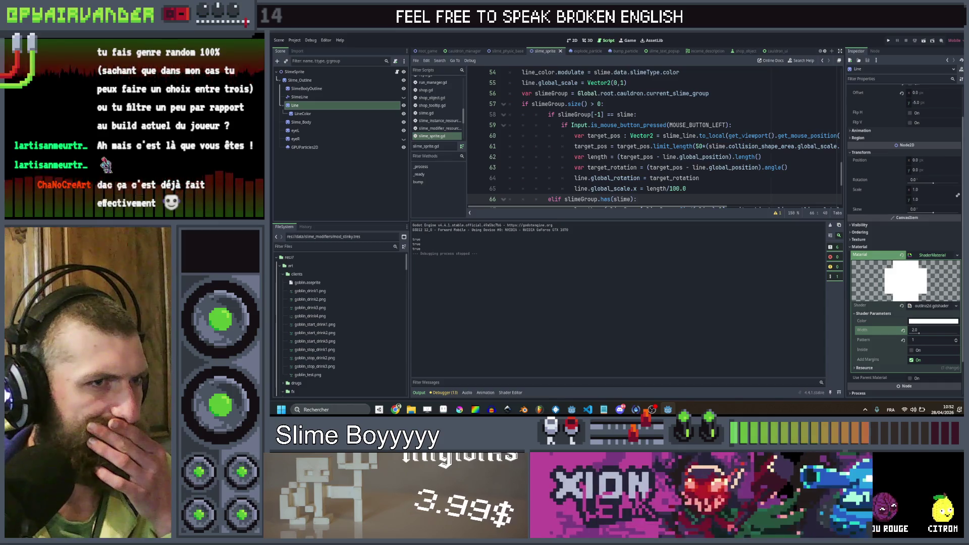
scroll(742, 137, right, 5)
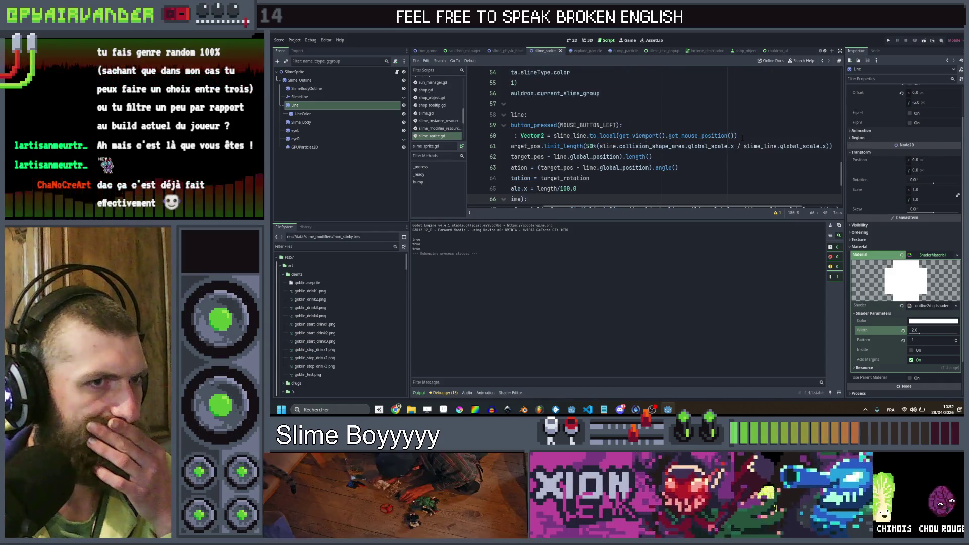
scroll(742, 138, right, 3)
scroll(742, 138, left, 3)
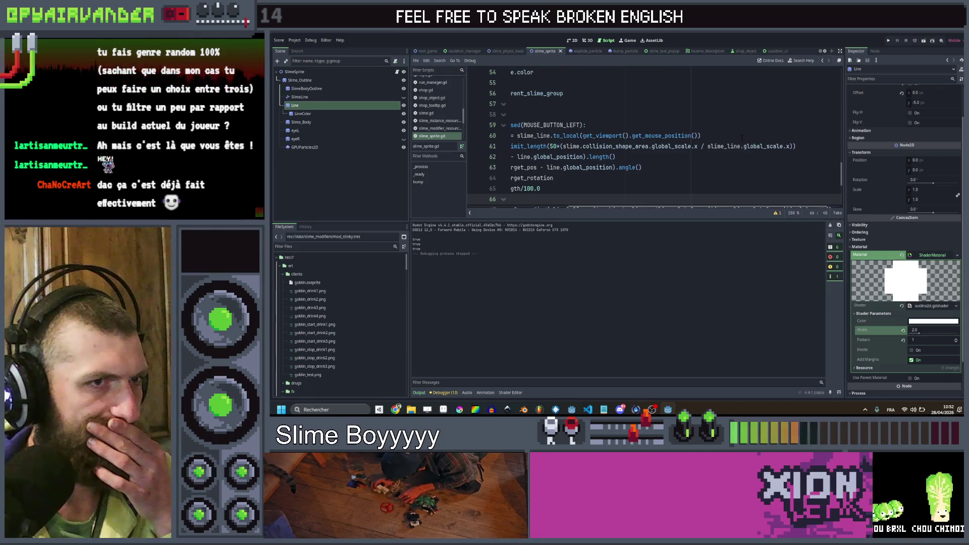
scroll(742, 138, left, 2)
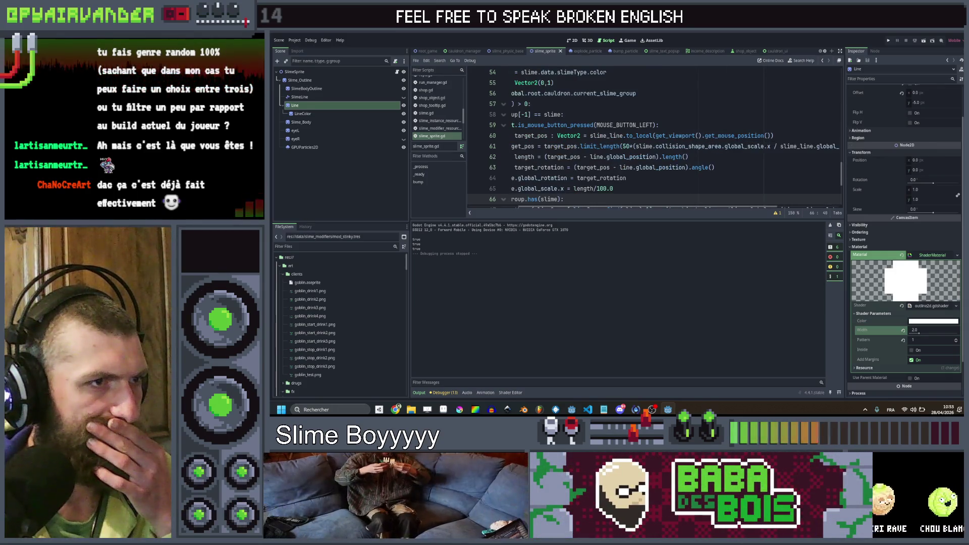
scroll(737, 141, down, 1)
scroll(736, 142, left, 2)
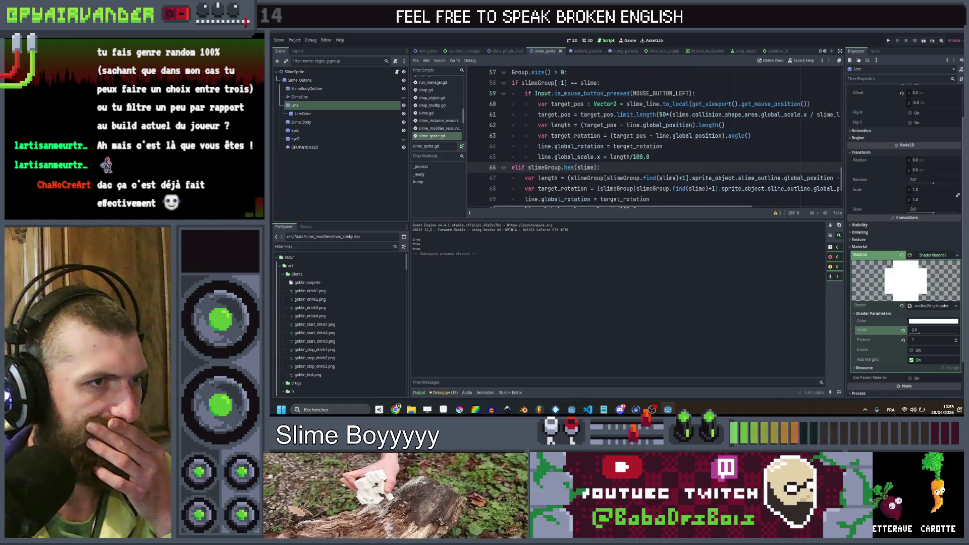
click(699, 147)
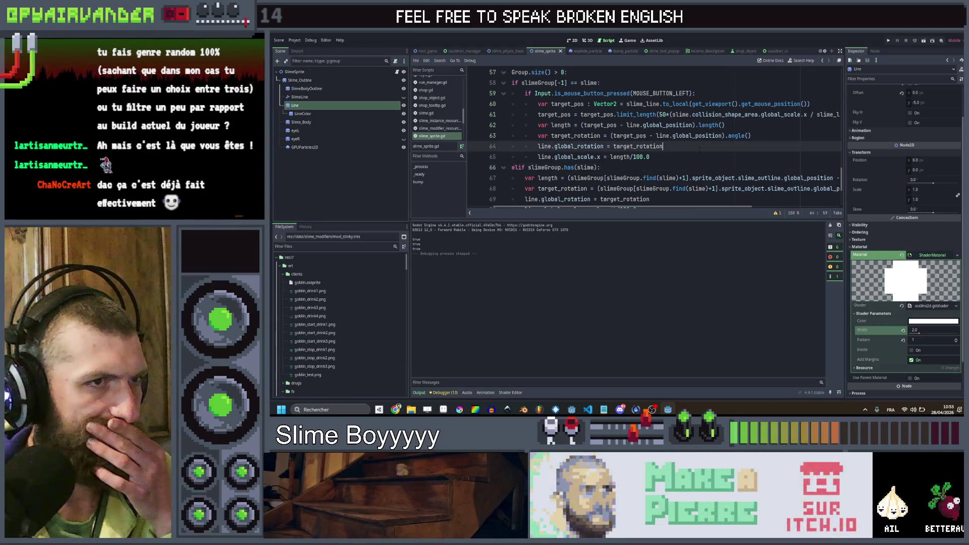
click(693, 154)
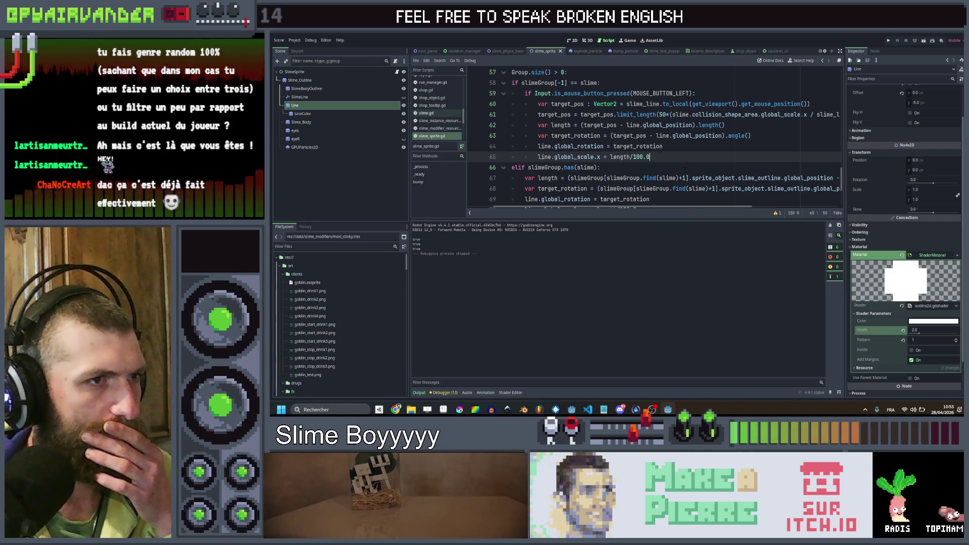
scroll(700, 158, up, 1)
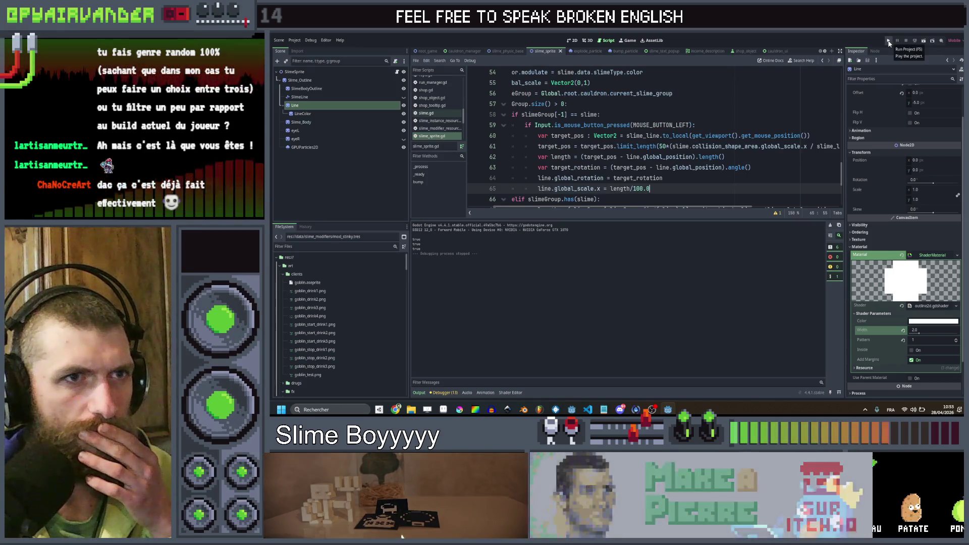
- Save, run the game, and chain slimes across the cauldron to test the lines
key(ctrl+s)
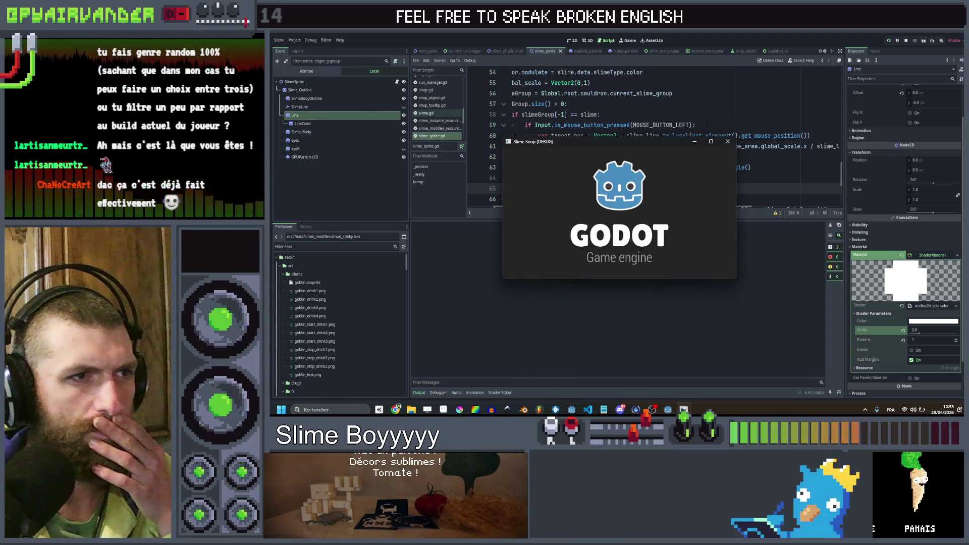
click(716, 138)
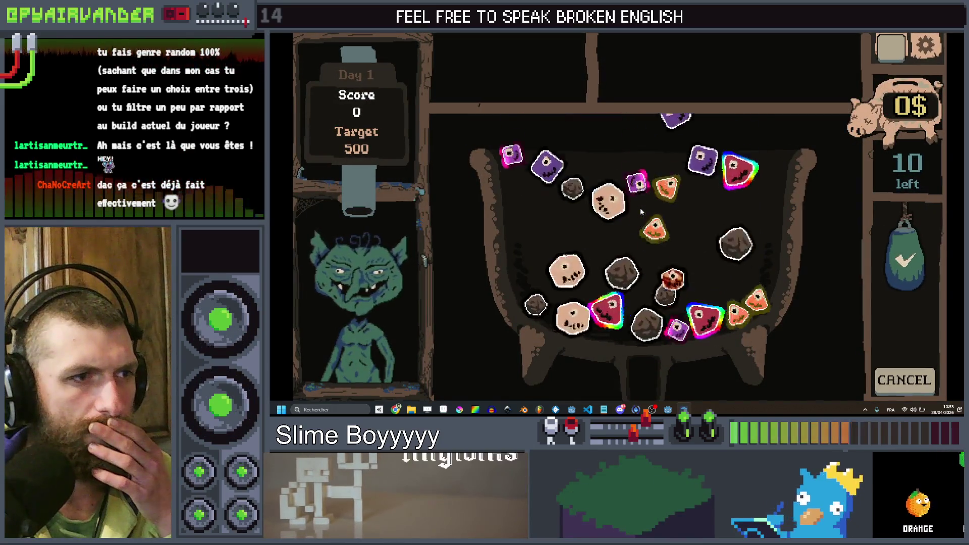
mouse_move(622, 201)
mouse_down()
mouse_move(666, 219)
mouse_move(738, 202)
mouse_up()
mouse_move(680, 222)
mouse_down()
mouse_move(643, 215)
mouse_move(735, 238)
mouse_move(646, 216)
mouse_move(691, 222)
mouse_move(678, 224)
mouse_move(882, 114)
mouse_up()
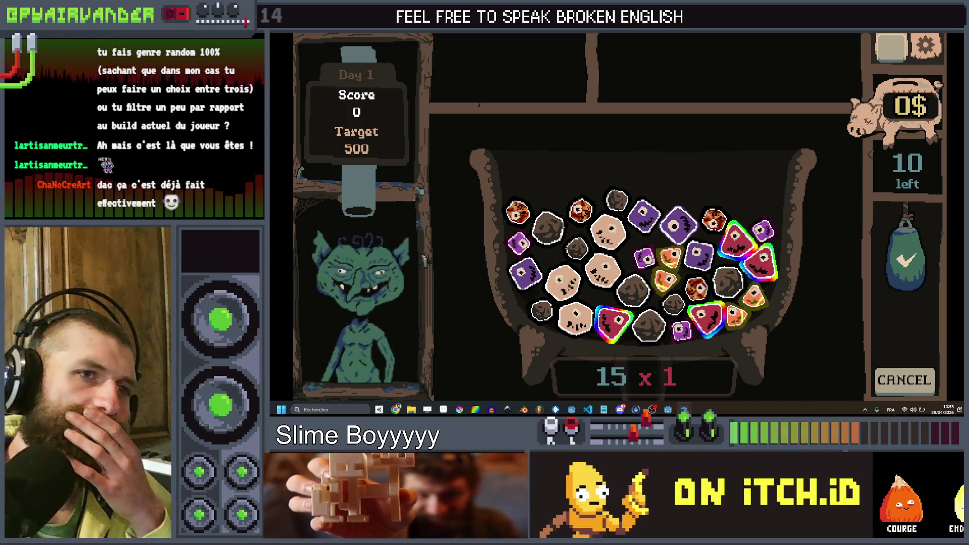
click(947, 34)
- Set line 55 to Vector2(1,1), retest, and move Line directly under SlimeSprite
scroll(652, 136, down, 1)
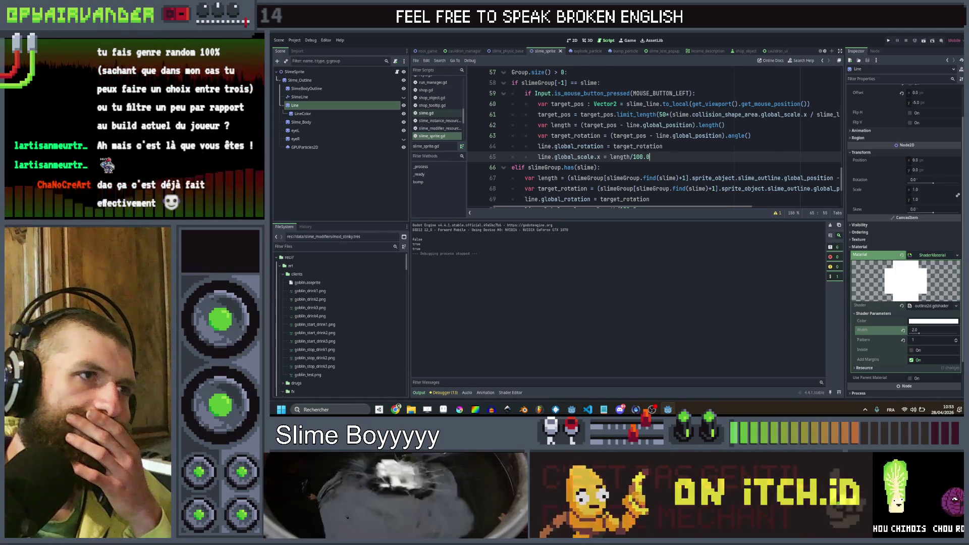
scroll(677, 154, up, 3)
click(579, 146)
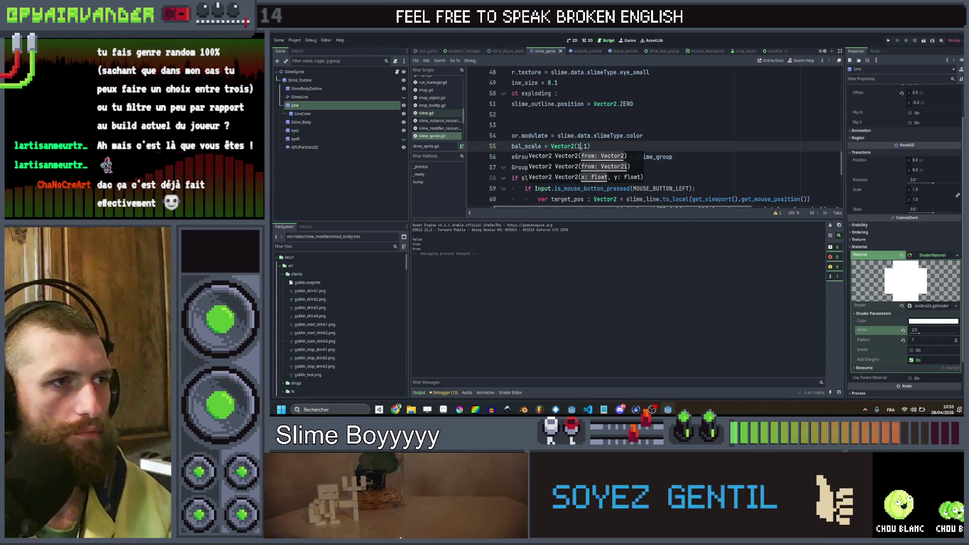
key(ctrl+s)
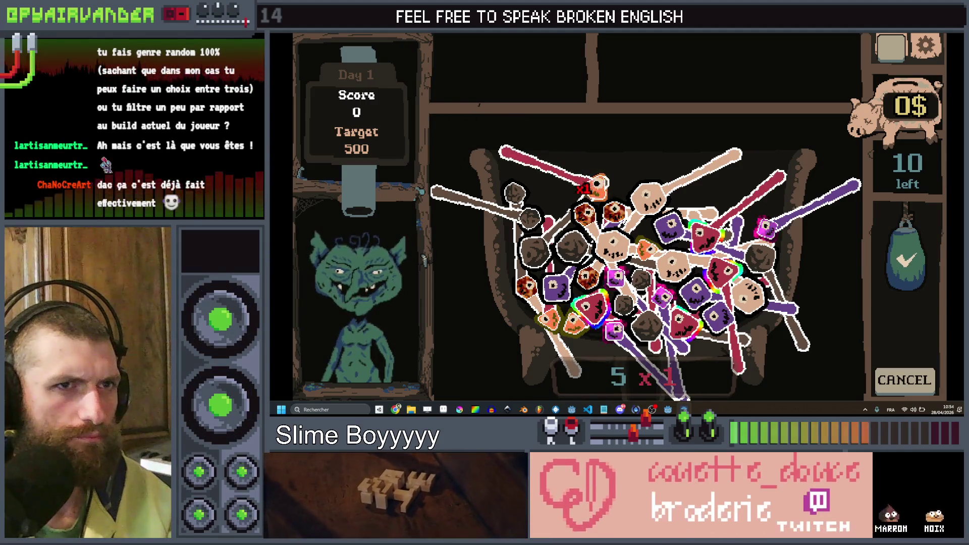
key(F8)
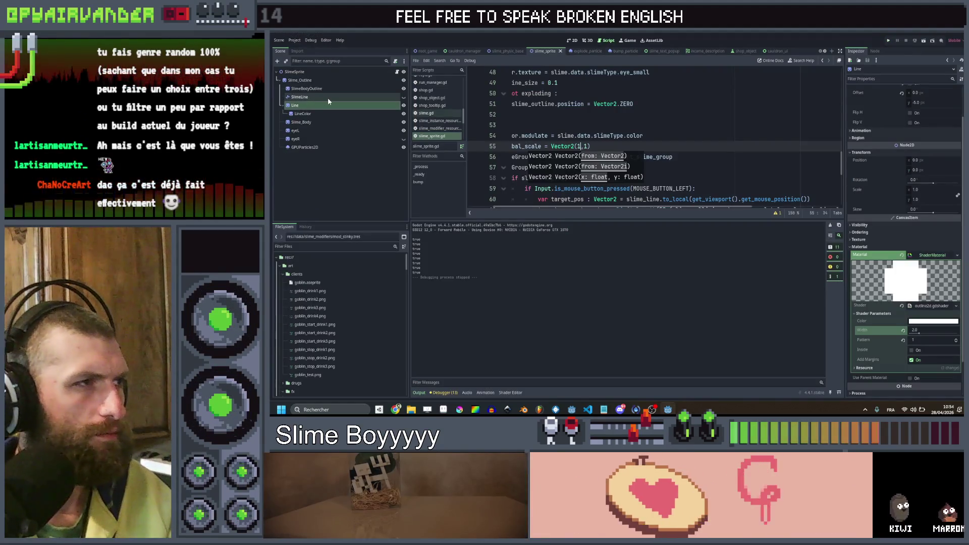
drag(315, 105, 298, 76)
- Run the game with the new node order, then restore Vector2(1,1) on line 55
click(306, 166)
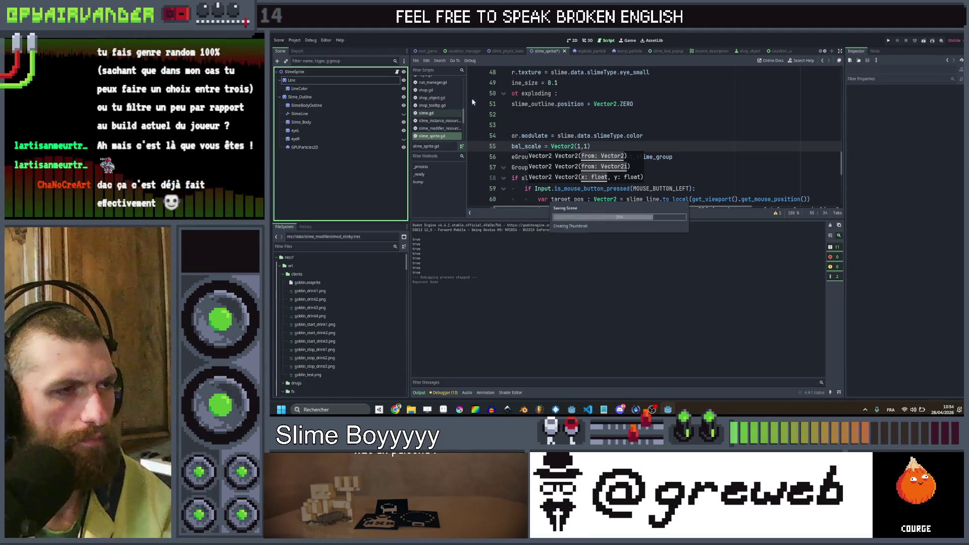
click(889, 41)
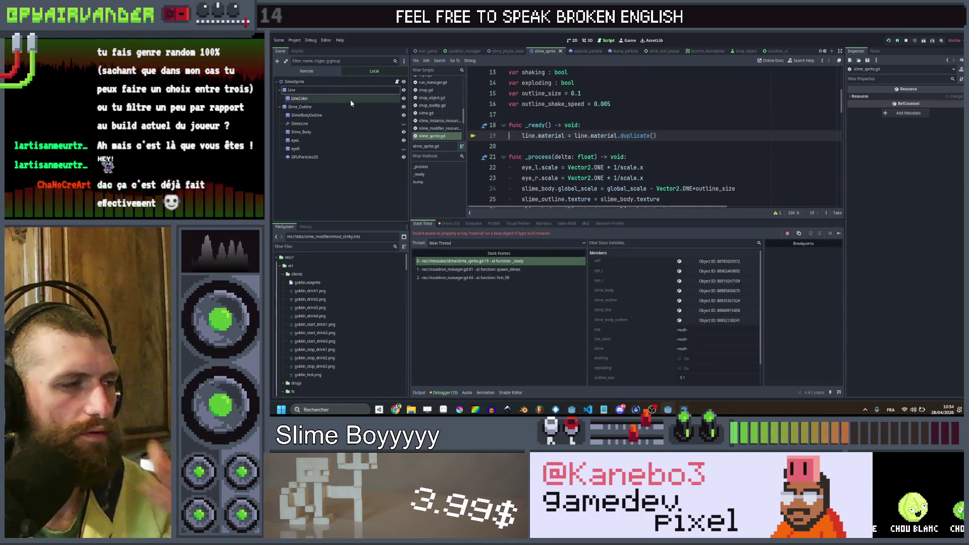
key(ctrl+z)
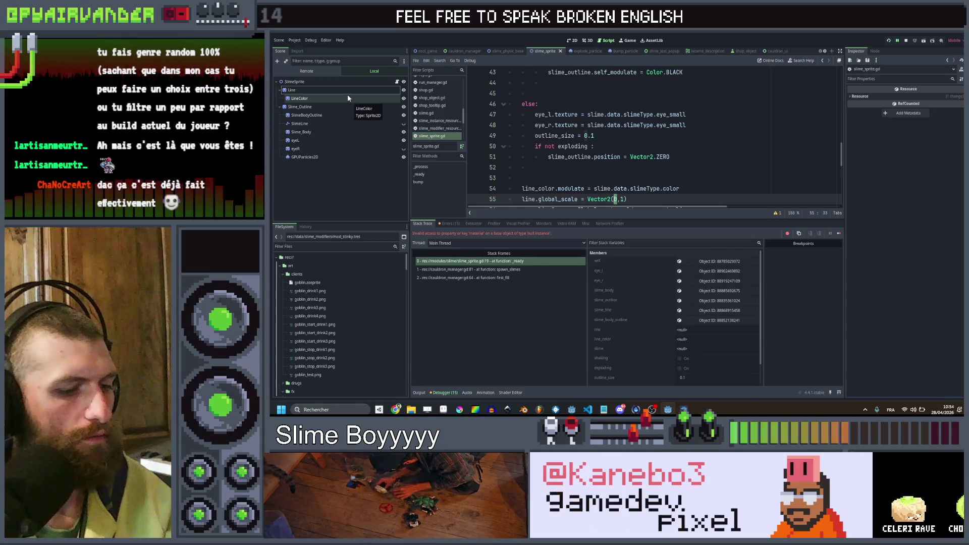
text(1)
- Move Line back under Slime_Outline and save the script and scene
drag(328, 90, 303, 107)
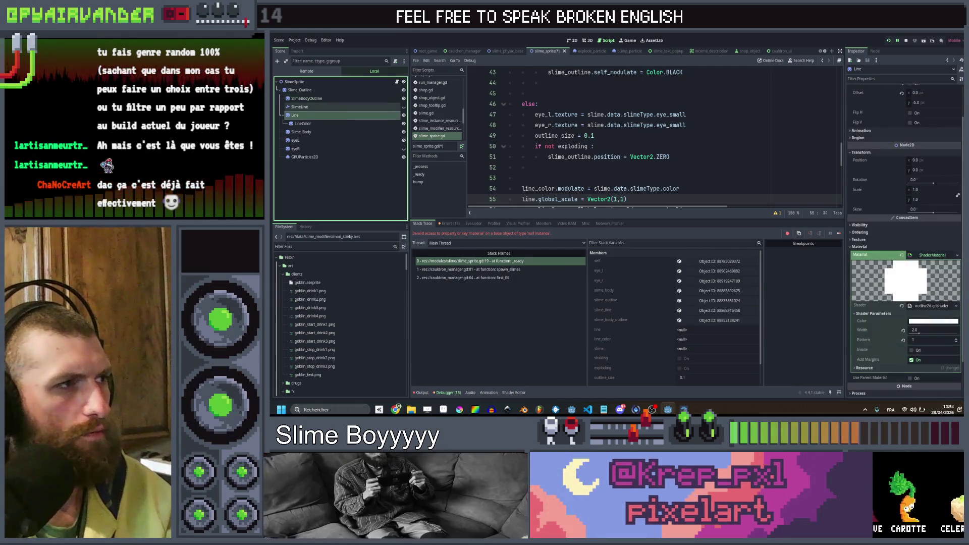
key(ctrl+s)
key(Down)
key(Down)
key(Down)
scroll(651, 136, down, 4)
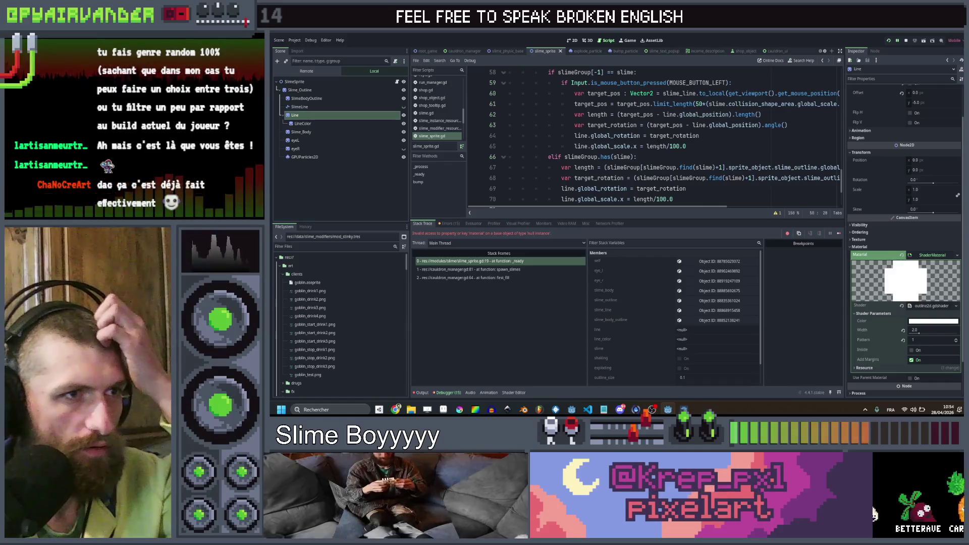
- Review the rotation and scale code on lines 62–65 of slime_sprite.gd
mouse_move(775, 125)
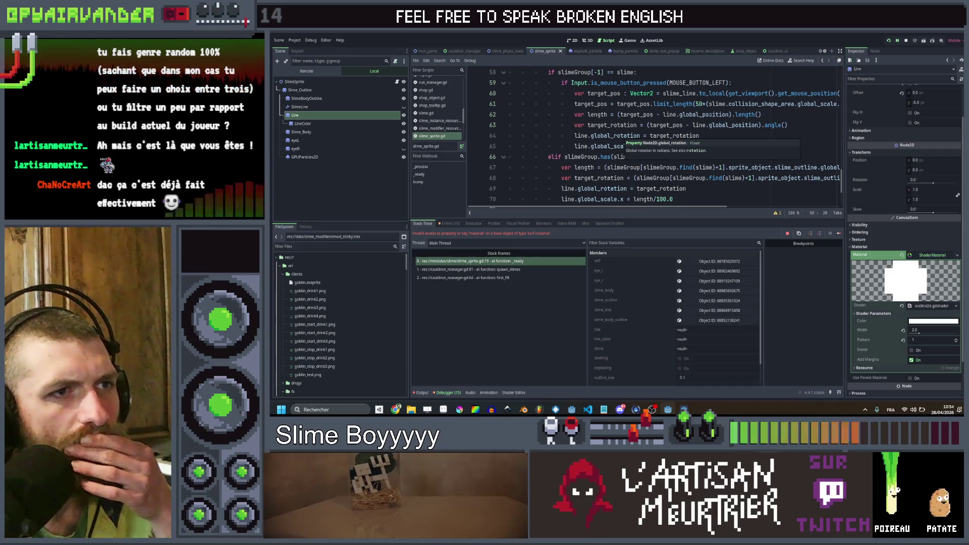
click(710, 146)
scroll(710, 145, up, 1)
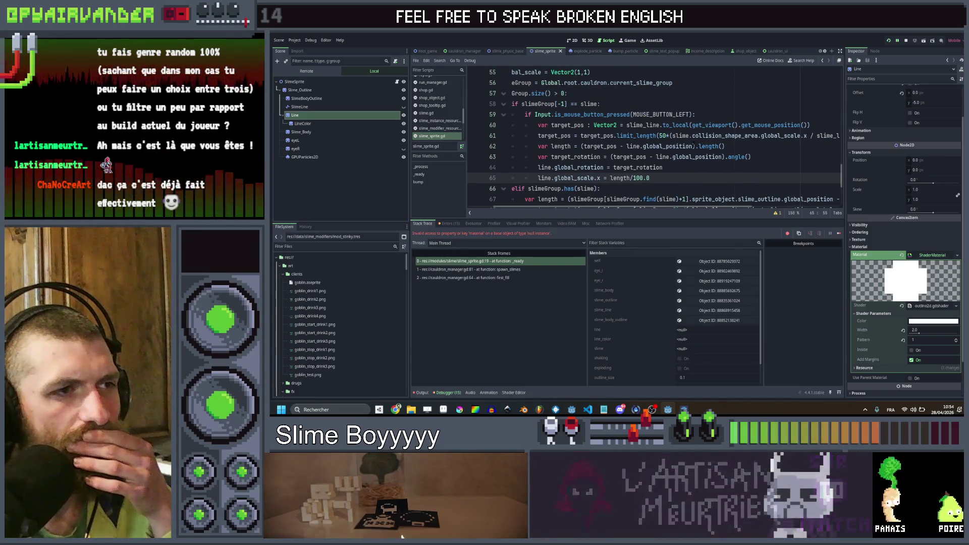
scroll(694, 144, down, 1)
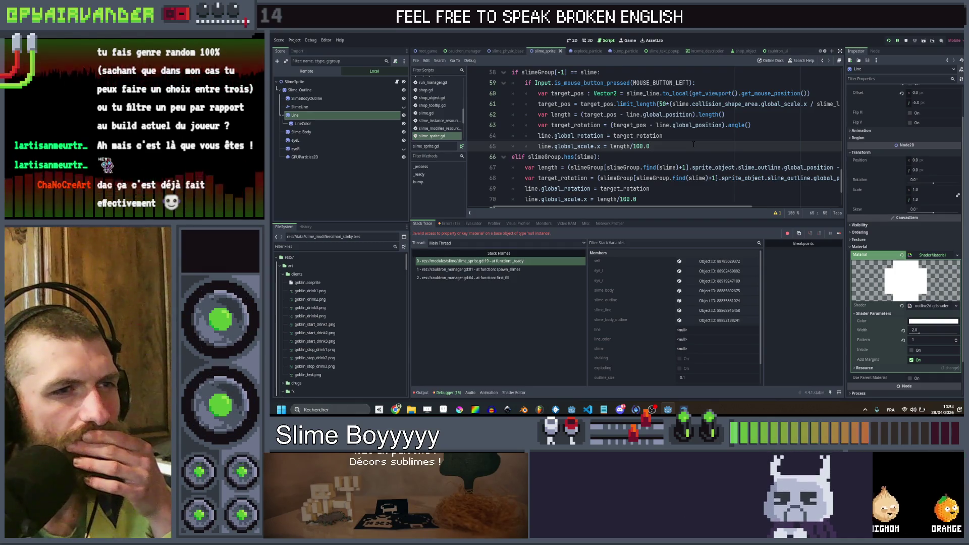
scroll(694, 145, up, 1)
scroll(651, 137, right, 3)
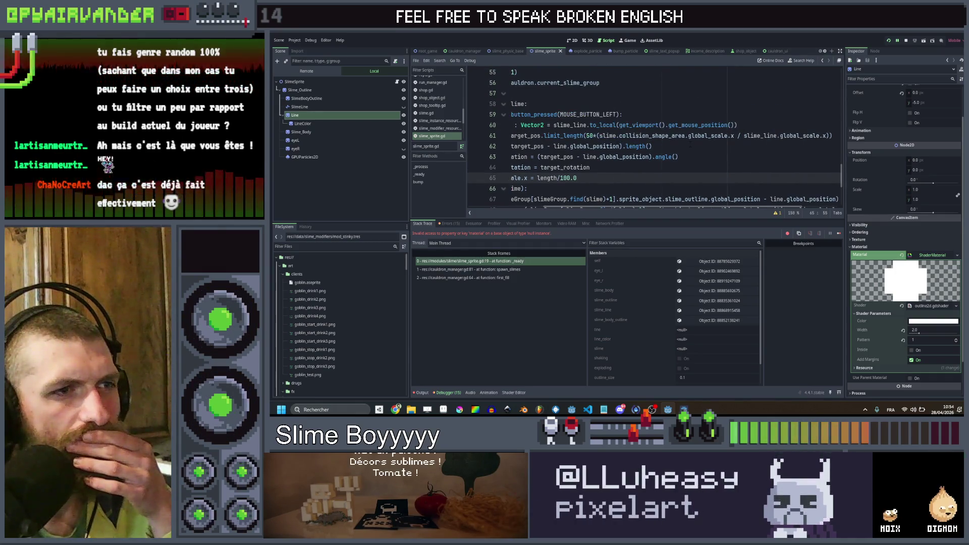
scroll(651, 136, left, 4)
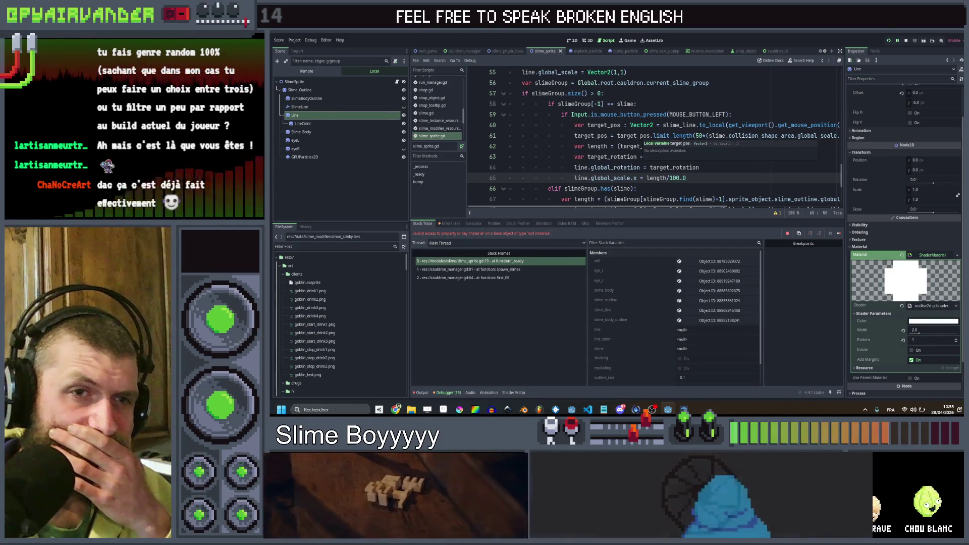
click(729, 168)
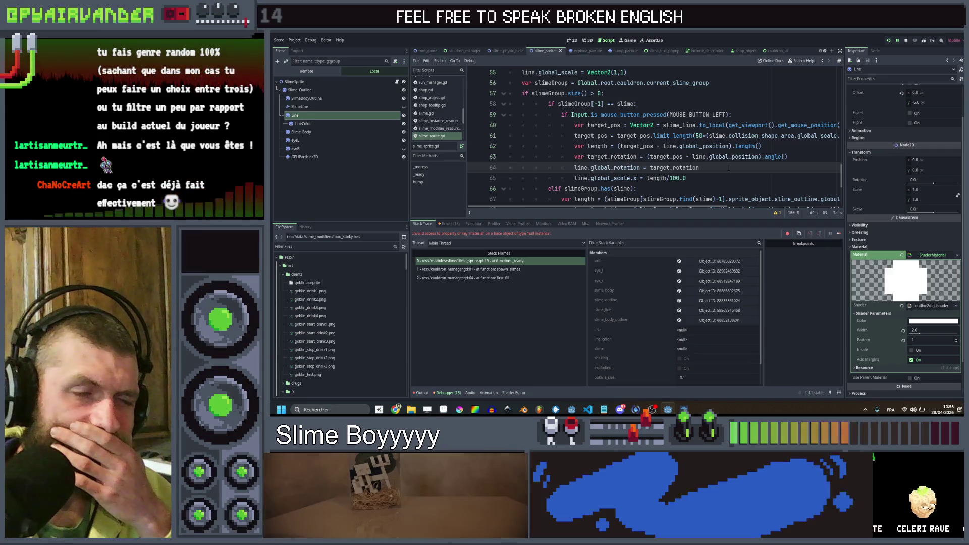
click(722, 177)
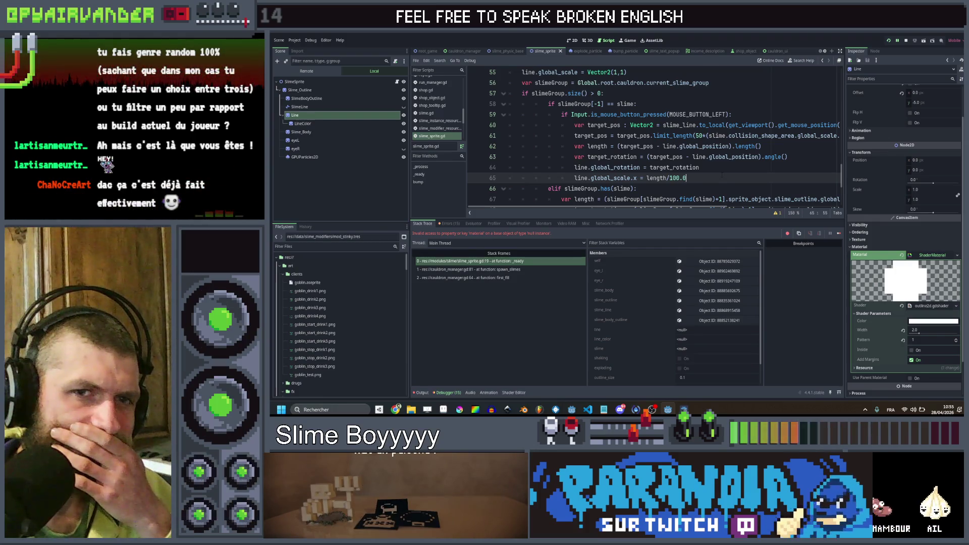
click(719, 168)
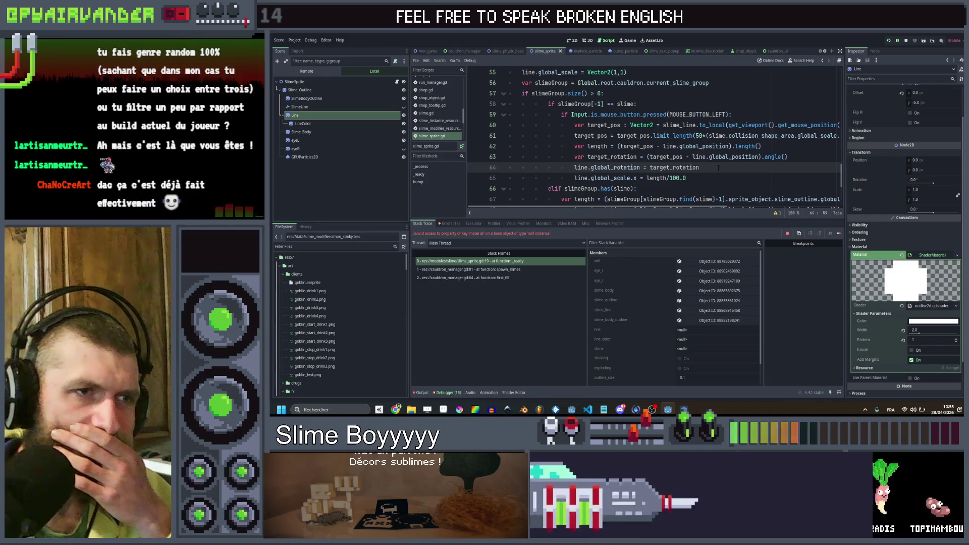
- Check the length() documentation, then insert a new line after the scale calculation
drag(761, 146, 654, 147)
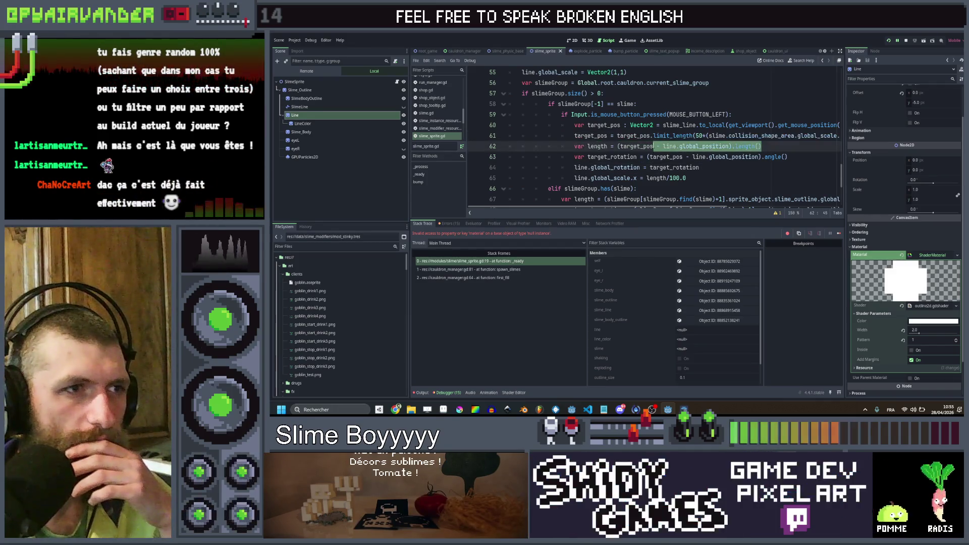
click(655, 146)
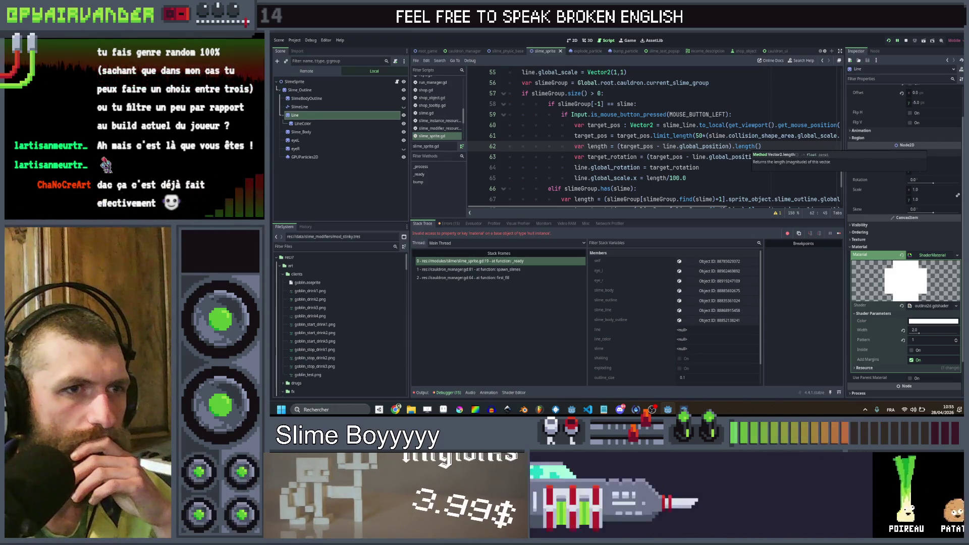
key(End)
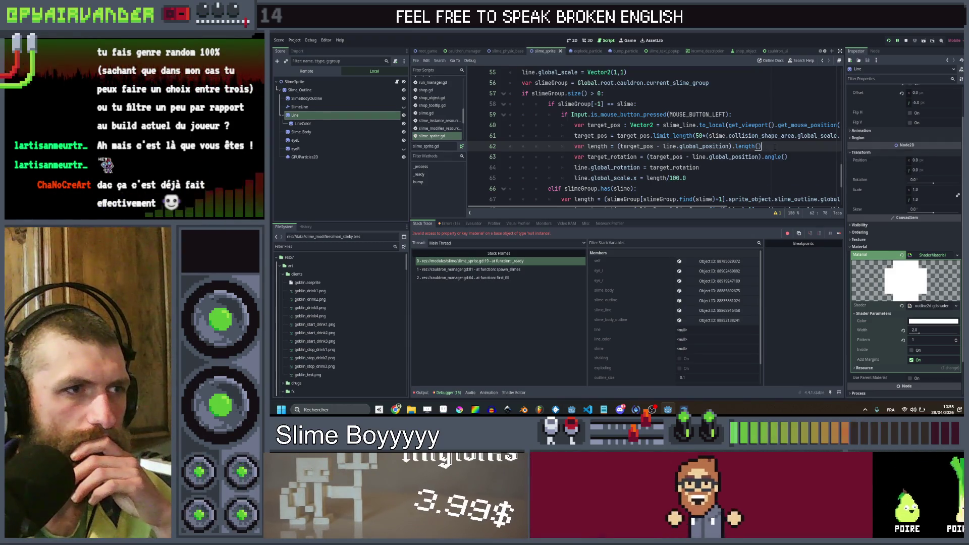
click(758, 165)
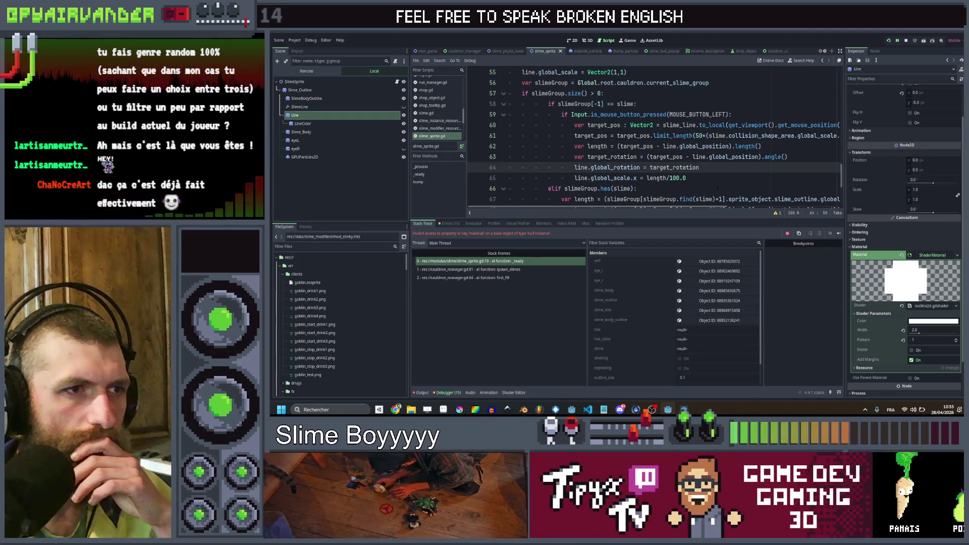
click(713, 178)
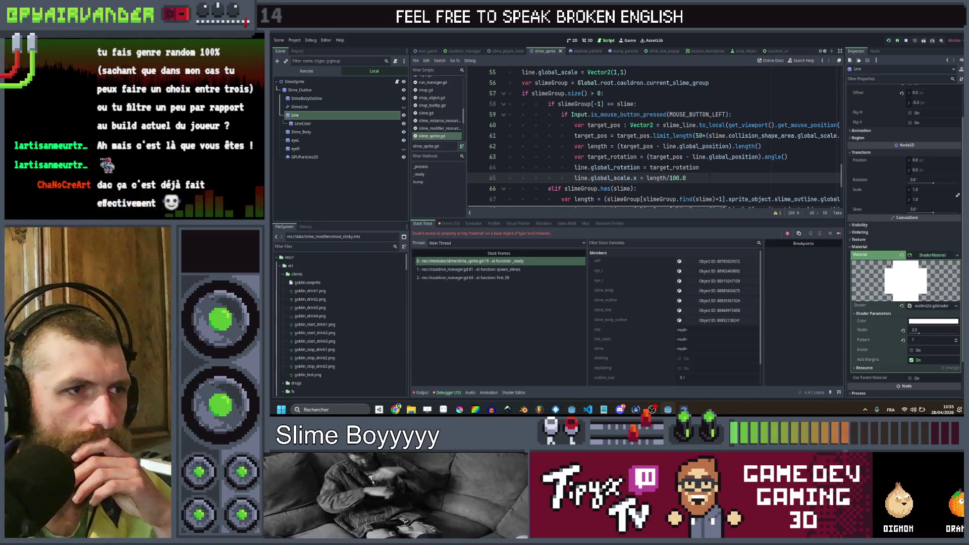
scroll(707, 175, down, 3)
scroll(701, 172, up, 3)
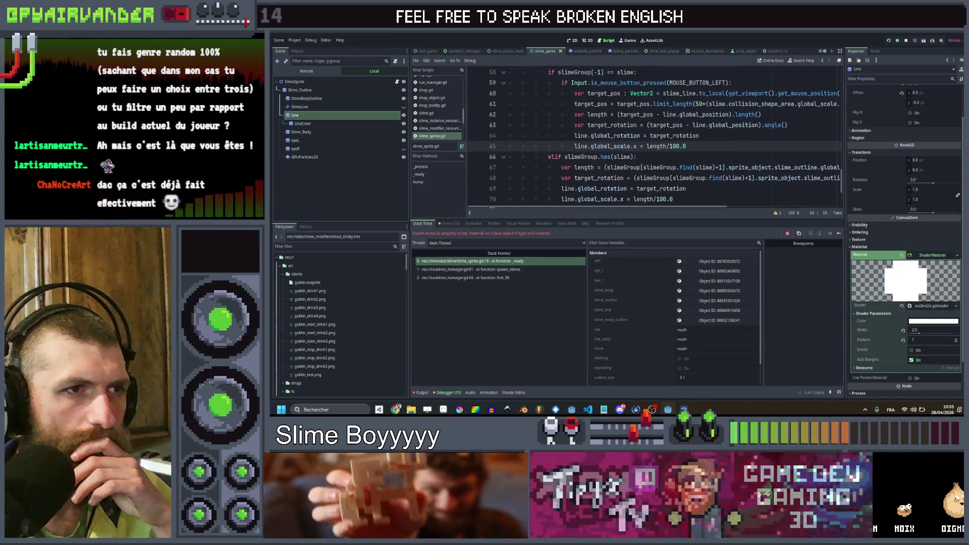
scroll(735, 126, down, 2)
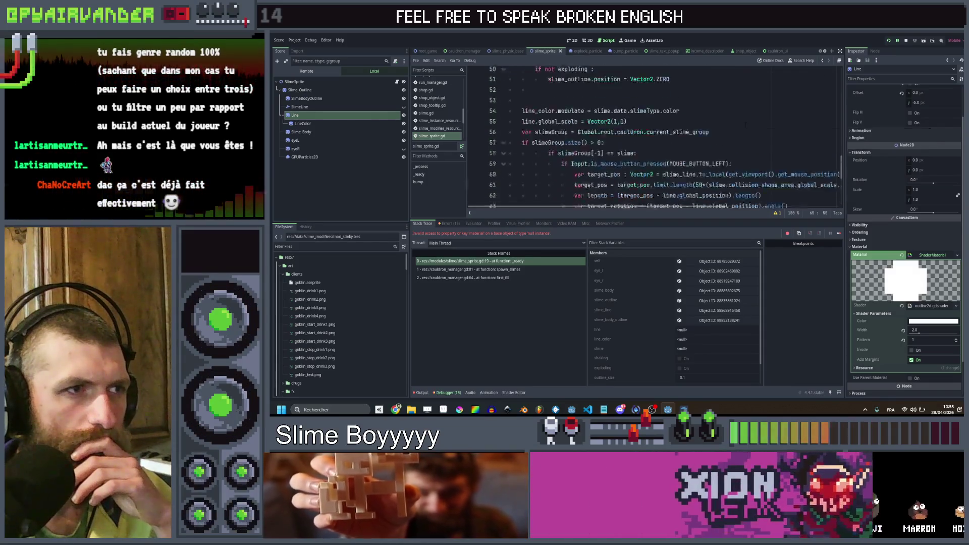
scroll(736, 126, up, 2)
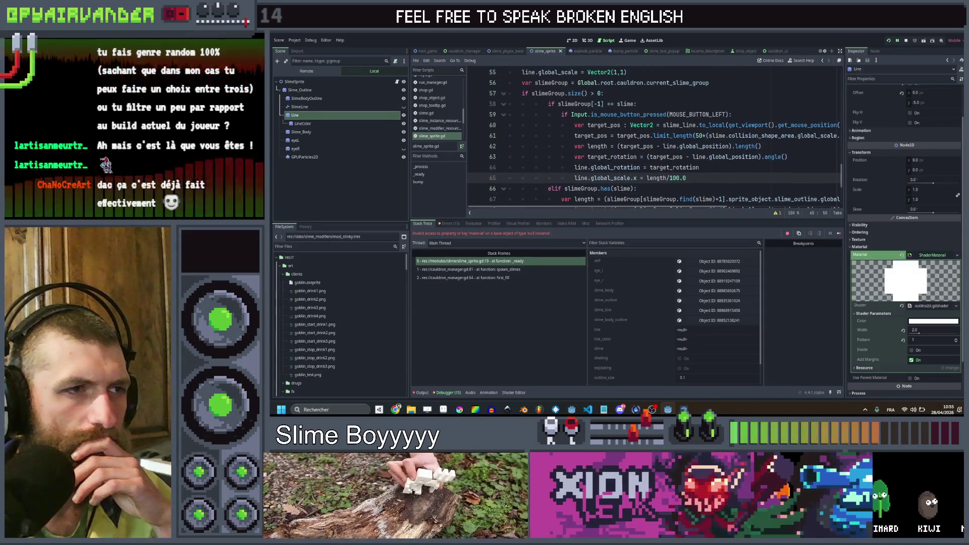
scroll(707, 178, down, 1)
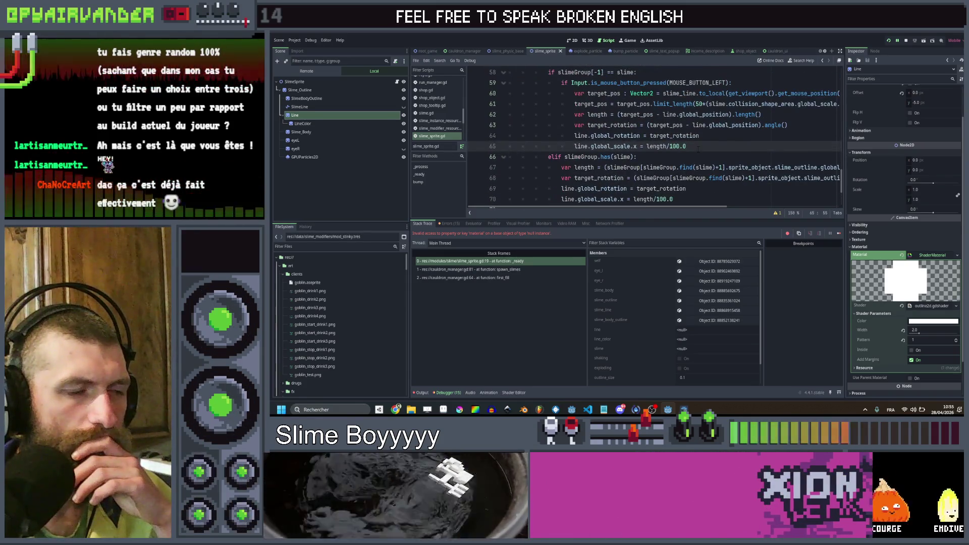
key(Return)
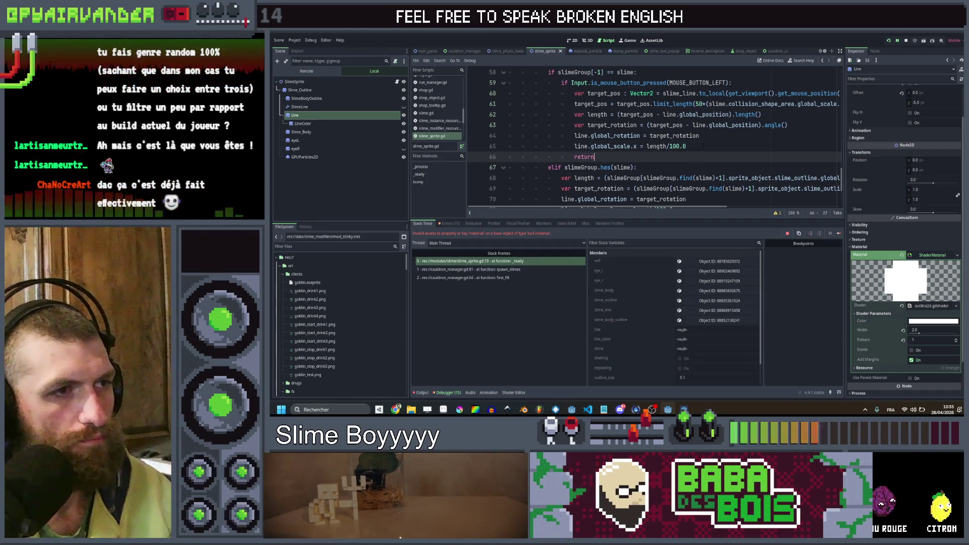
- Add print(line.global_scale.x) on line 66 and run the game to log scales while aiming
text(rint(line)
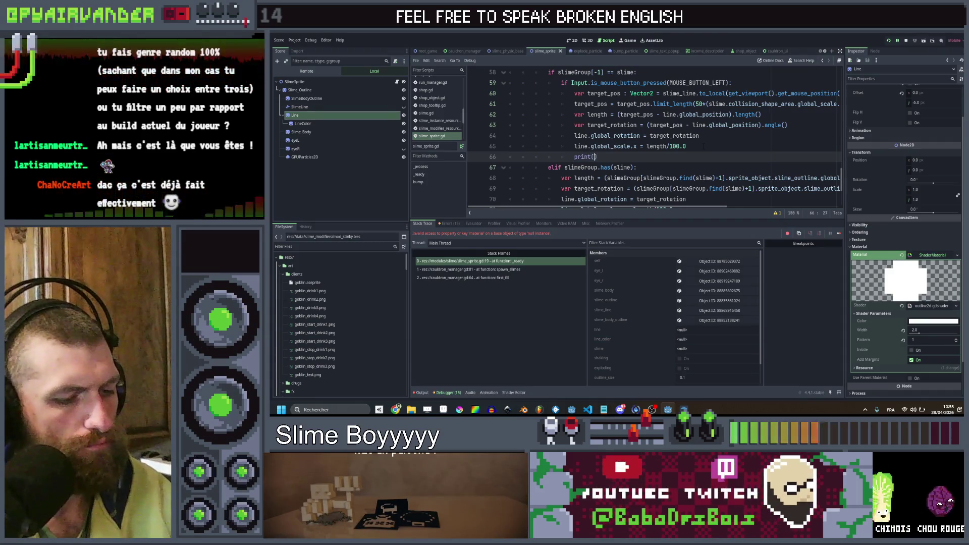
text(.glo)
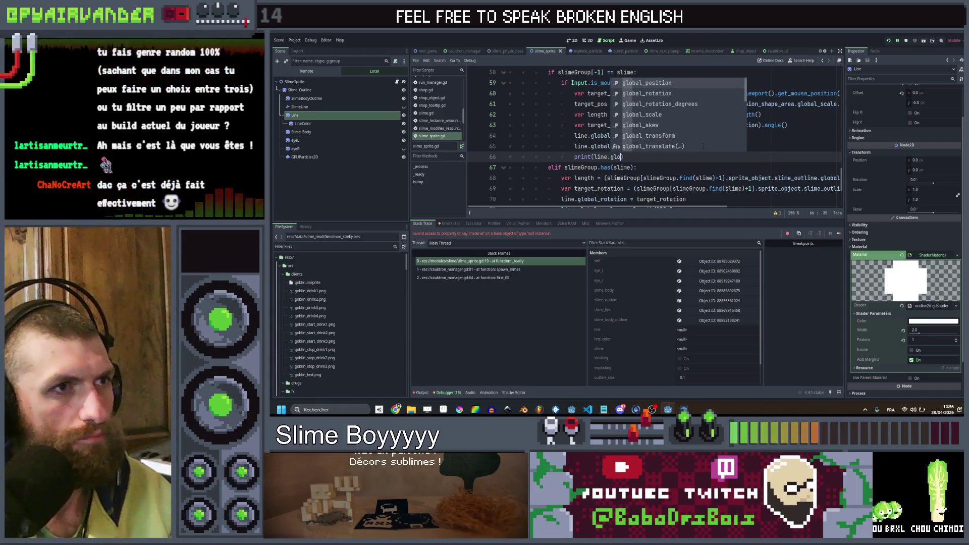
text(bal_scale.x)
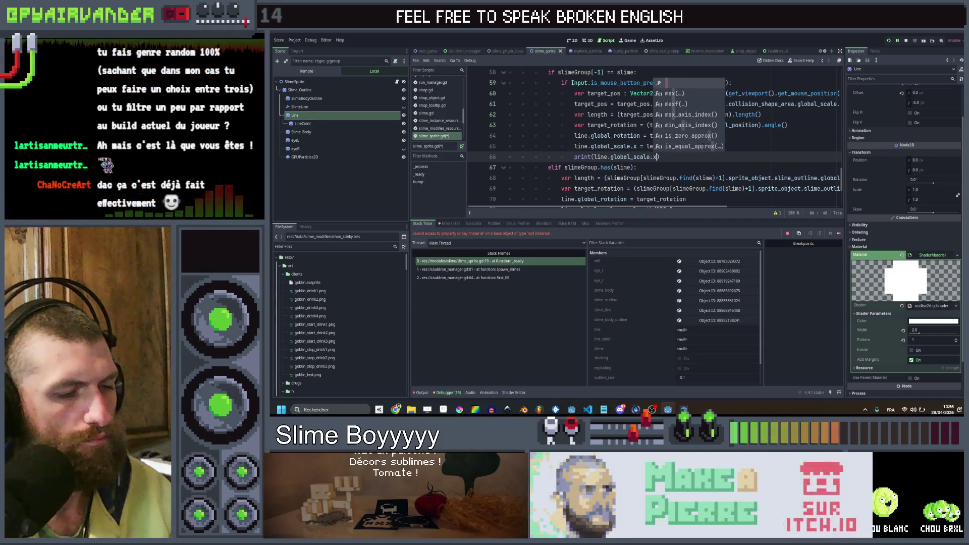
click(707, 135)
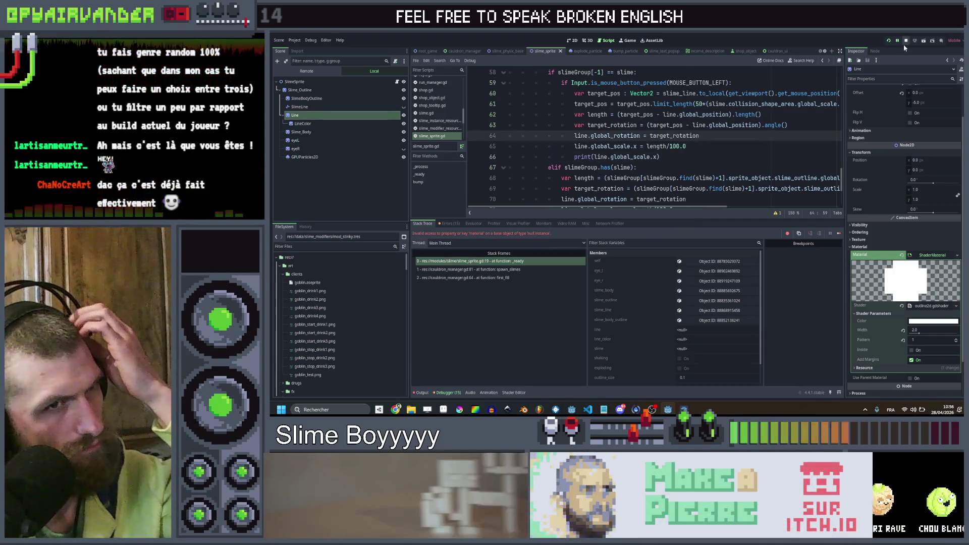
click(890, 41)
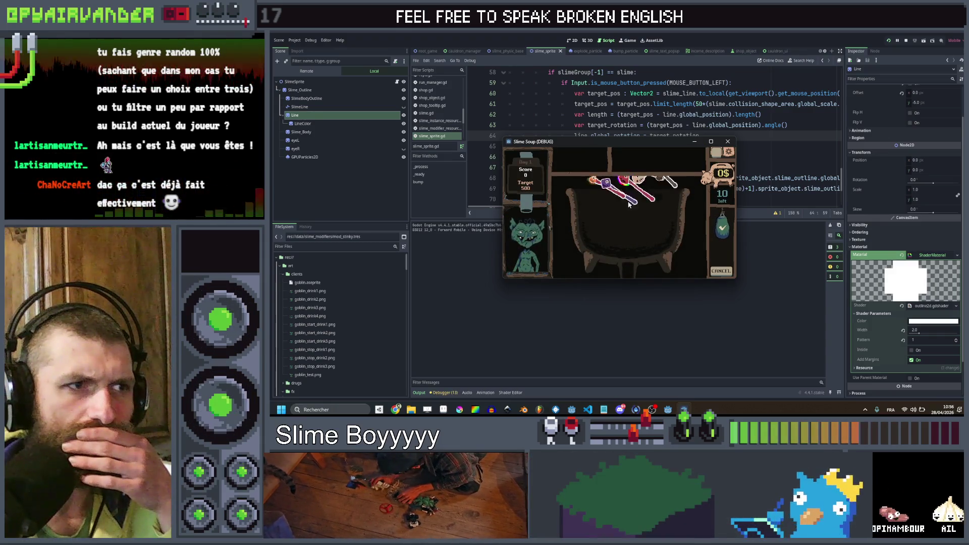
mouse_move(637, 195)
mouse_down()
mouse_move(650, 183)
mouse_move(651, 197)
mouse_move(661, 180)
mouse_move(712, 183)
mouse_up()
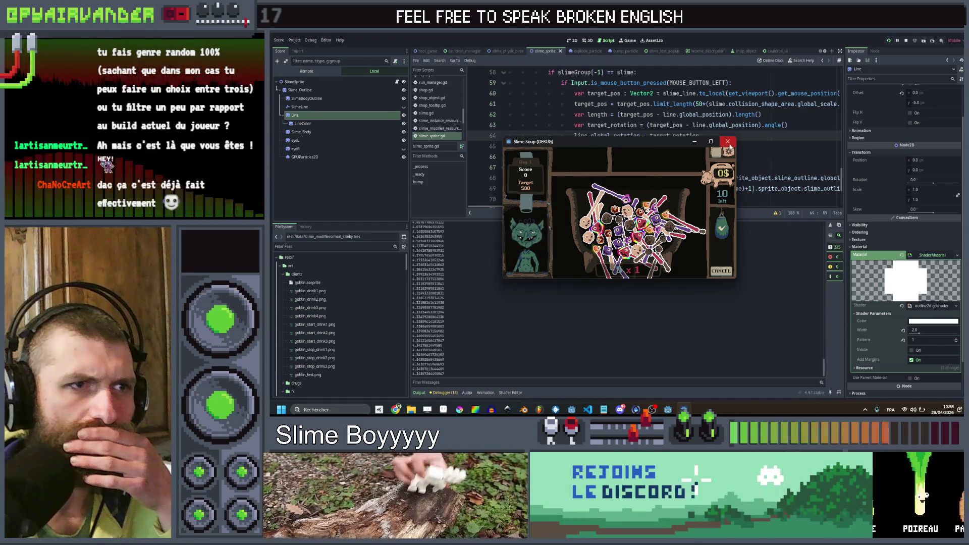
click(728, 141)
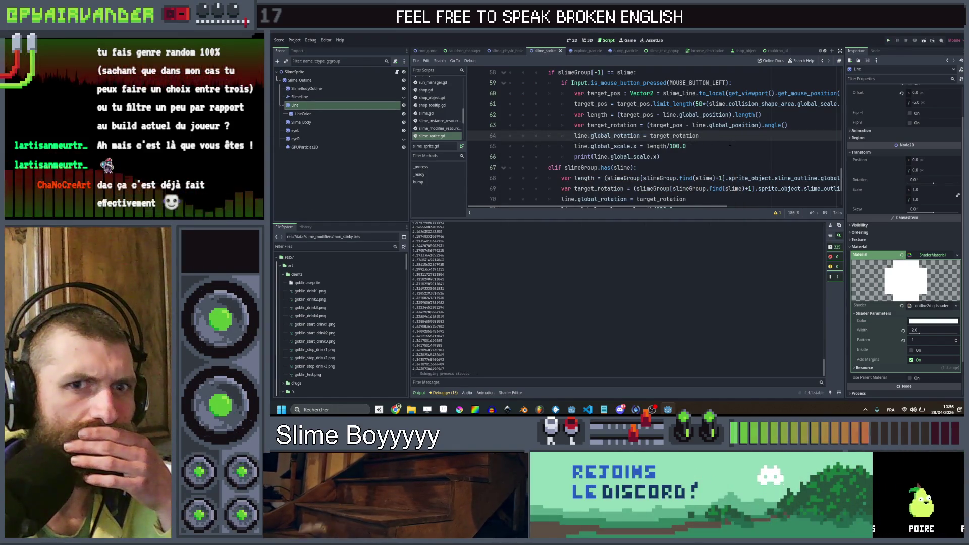
- Change length/100.0 to length/1000.0 on lines 65 and 71, save, and test in-game
click(677, 146)
text(0)
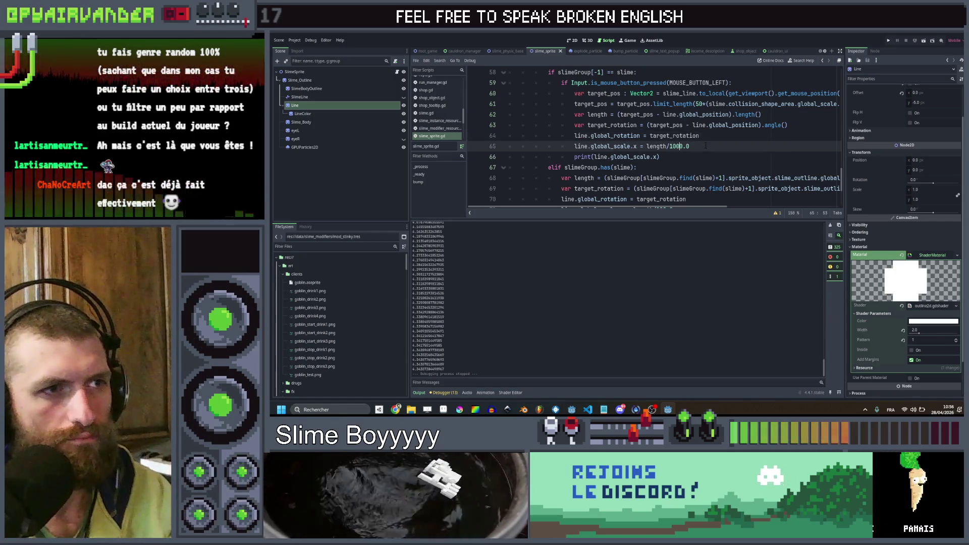
scroll(706, 146, down, 2)
click(663, 146)
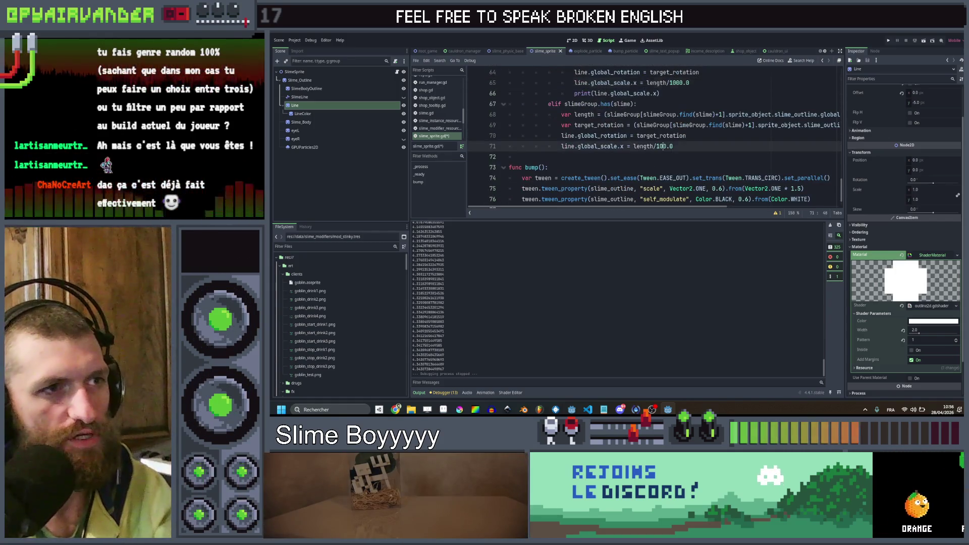
key(ctrl+s)
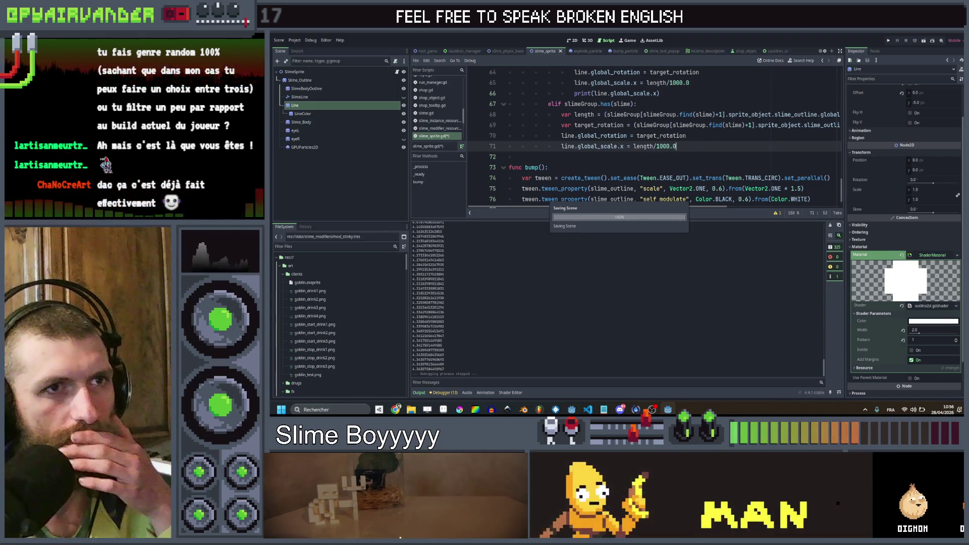
click(885, 41)
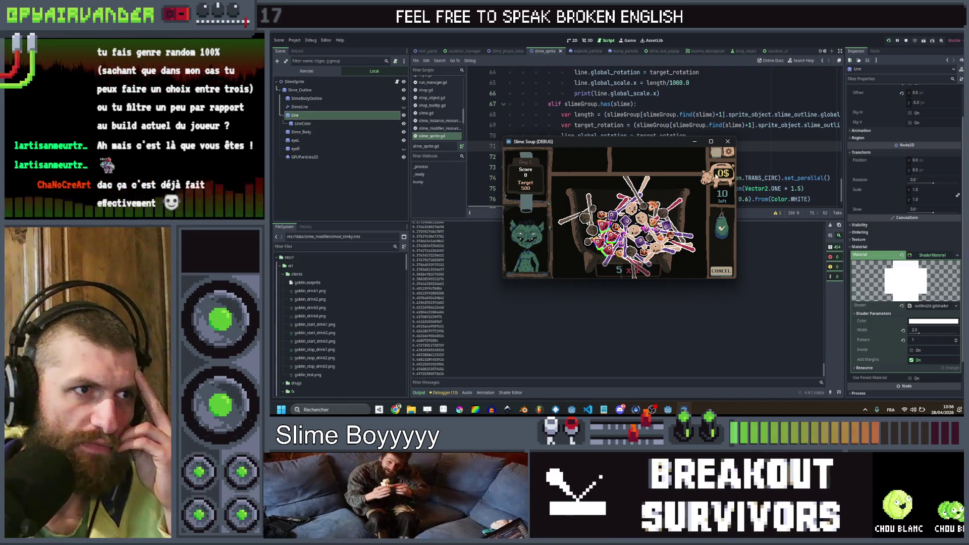
click(727, 141)
scroll(729, 144, up, 2)
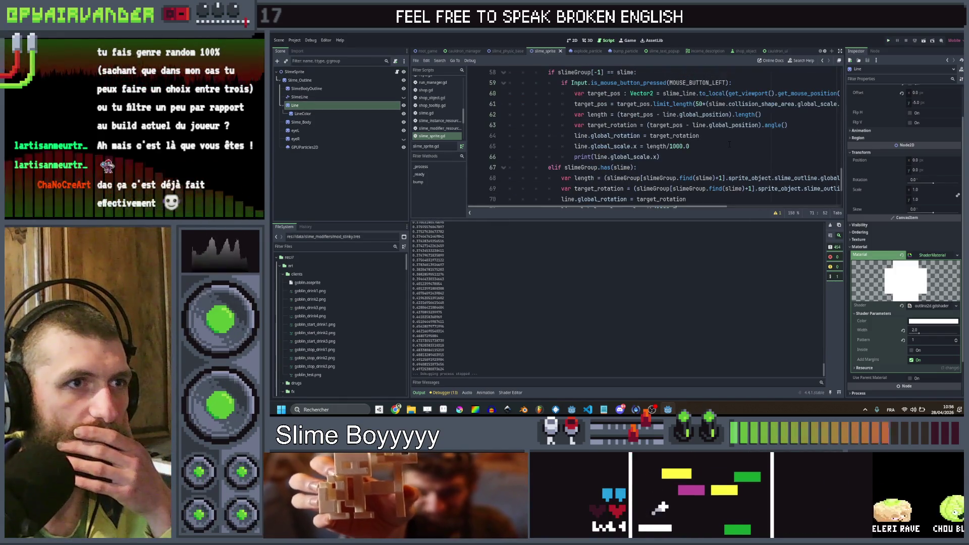
scroll(730, 144, up, 1)
scroll(729, 144, right, 1)
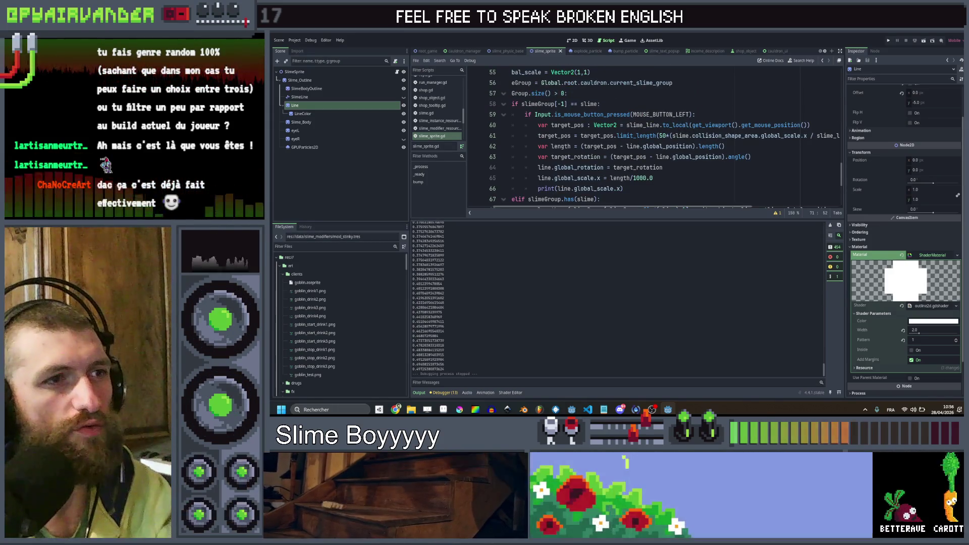
- Drop slime_line.to_local so line 60's target_pos uses get_viewport().get_mouse_position() directly, then save and rerun the game
drag(688, 125, 633, 124)
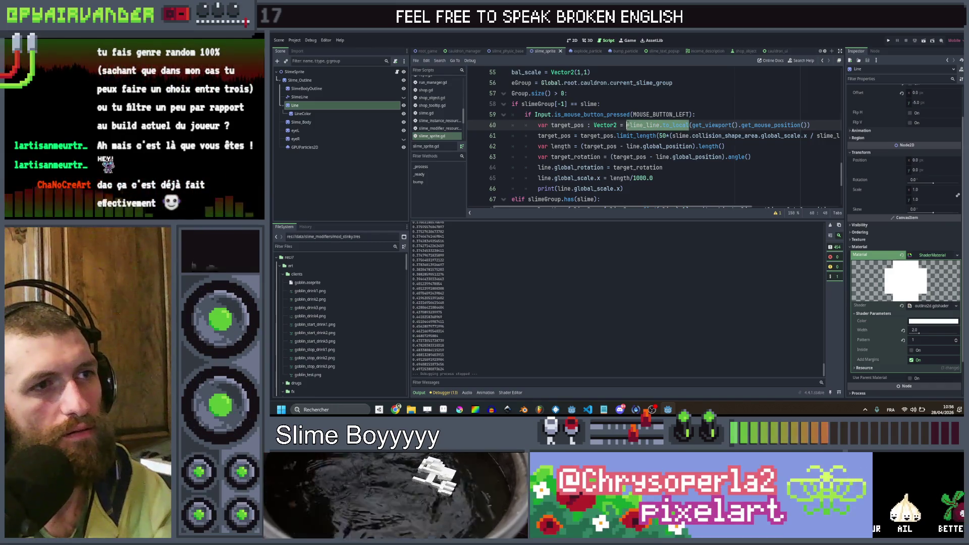
key(BackSpace)
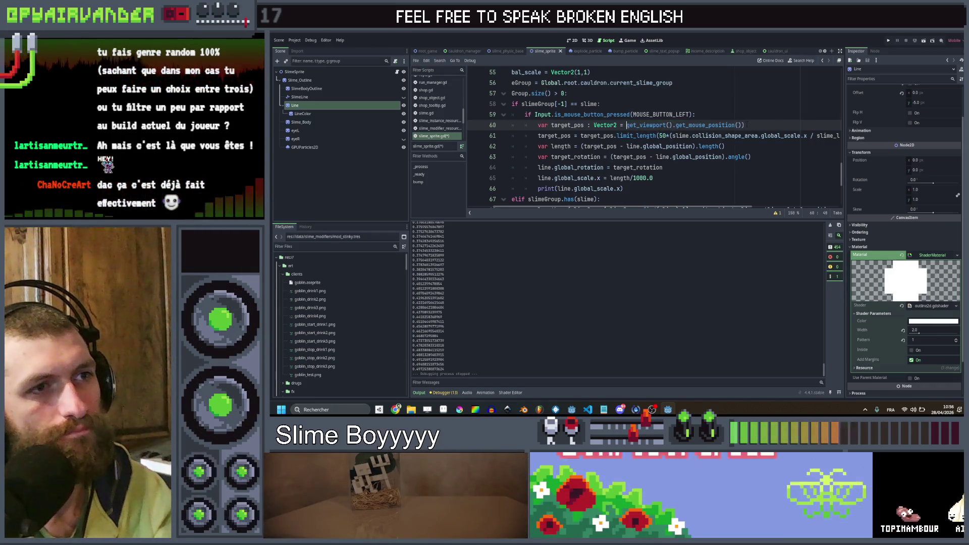
scroll(651, 136, down, 1)
key(End)
key(BackSpace)
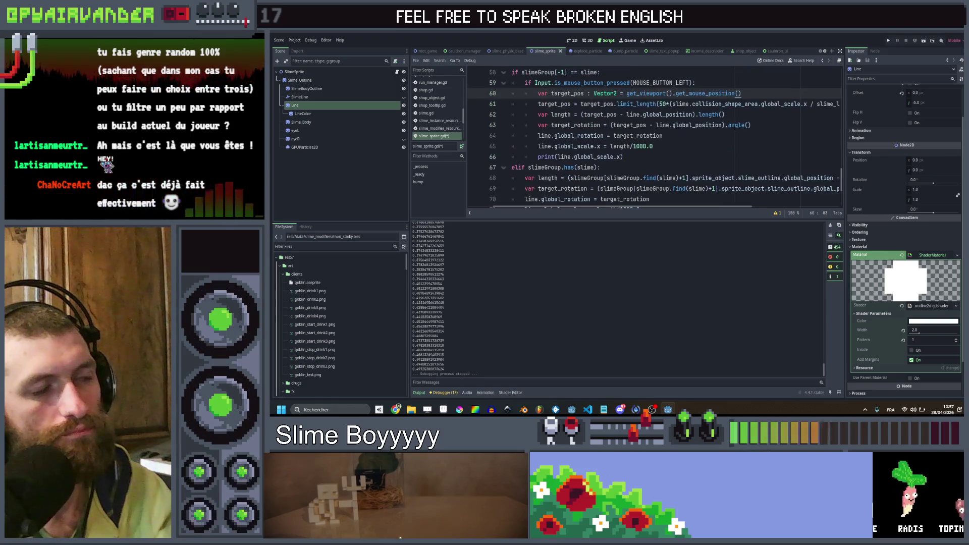
key(ctrl+s)
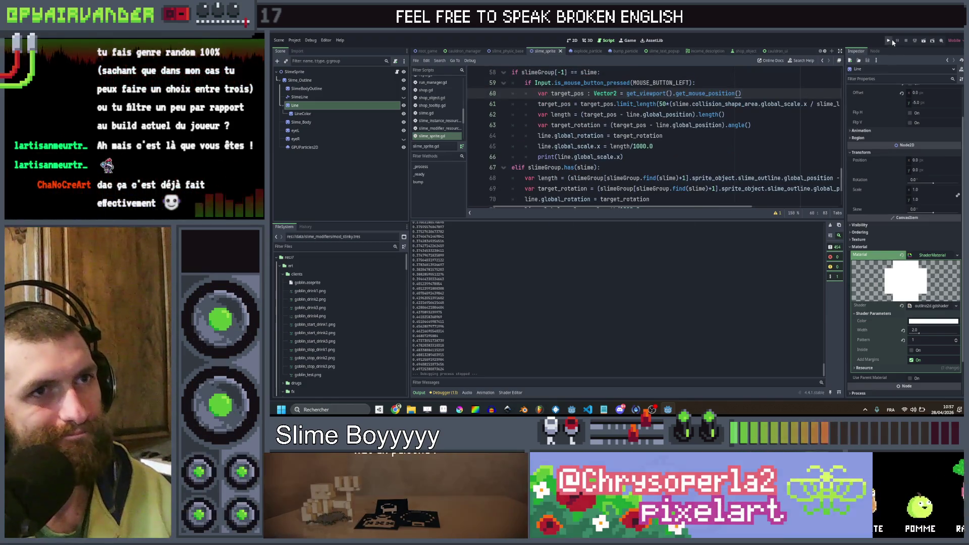
click(889, 41)
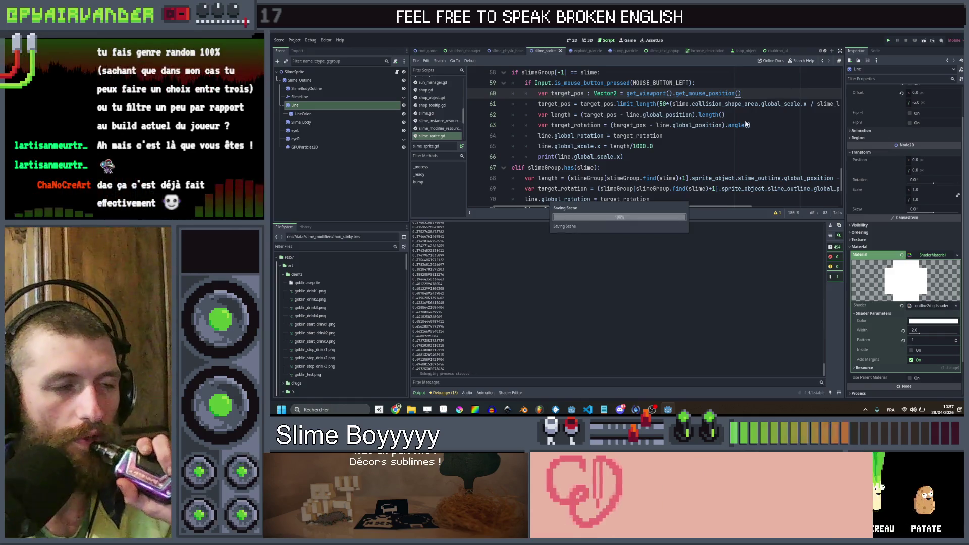